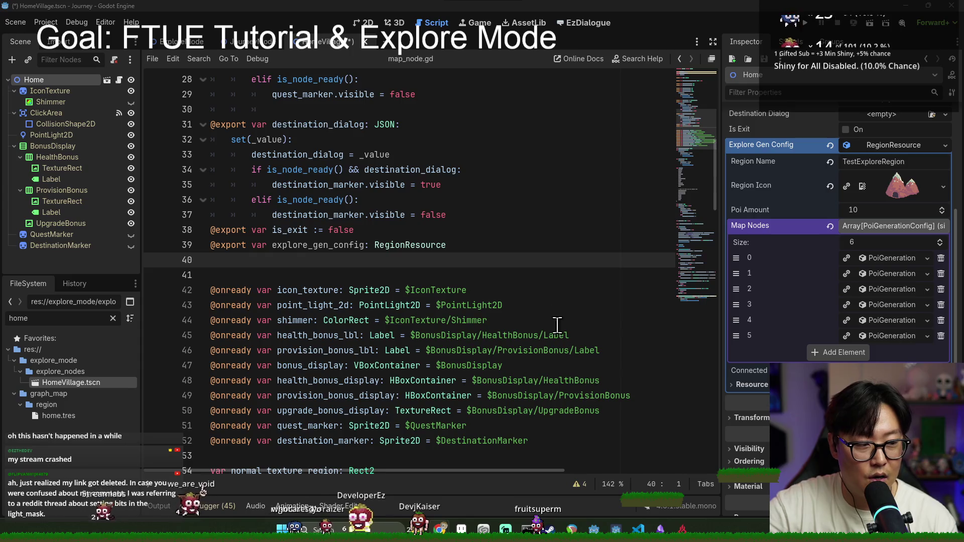
Browse the exported variables in map_node.gd and save the HomeVillage scene.
{"action": "scroll", "coordinate": [564, 336], "scroll_direction": "down", "scroll_amount": 3}
{"action": "scroll", "coordinate": [538, 333], "scroll_direction": "up", "scroll_amount": 9}
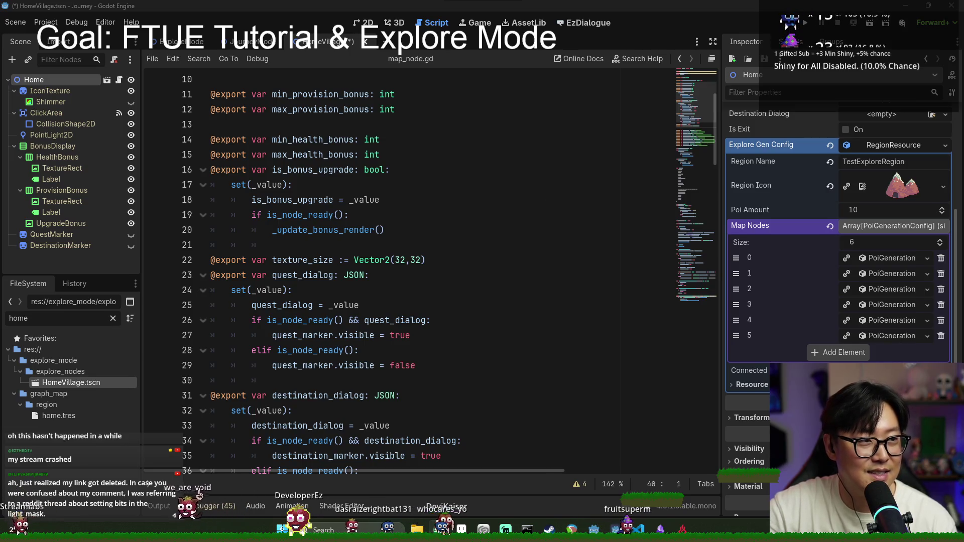
{"action": "left_click", "coordinate": [366, 244]}
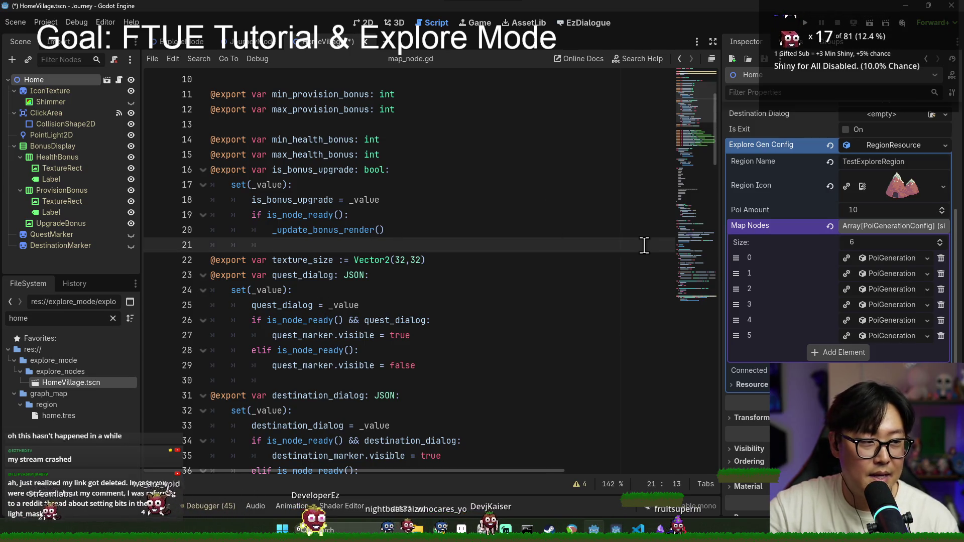
{"action": "key", "text": "ctrl+s"}
{"action": "scroll", "coordinate": [570, 301], "scroll_direction": "down", "scroll_amount": 10}
Delete the blank line 41 after the exported variables, save, and inspect map node element 0.
{"action": "left_click", "coordinate": [395, 215]}
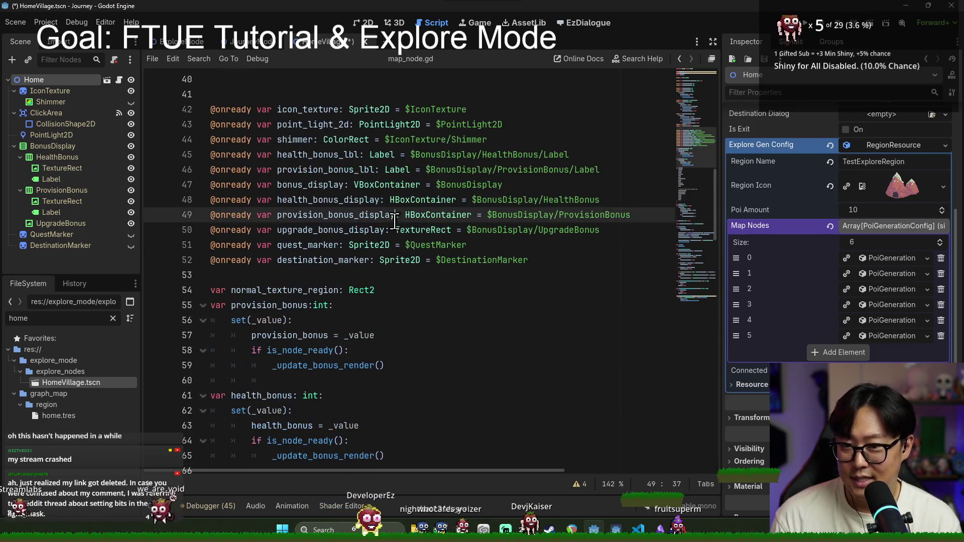
{"action": "scroll", "coordinate": [351, 175], "scroll_direction": "up", "scroll_amount": 2}
{"action": "left_click", "coordinate": [315, 184]}
{"action": "key", "text": "BackSpace"}
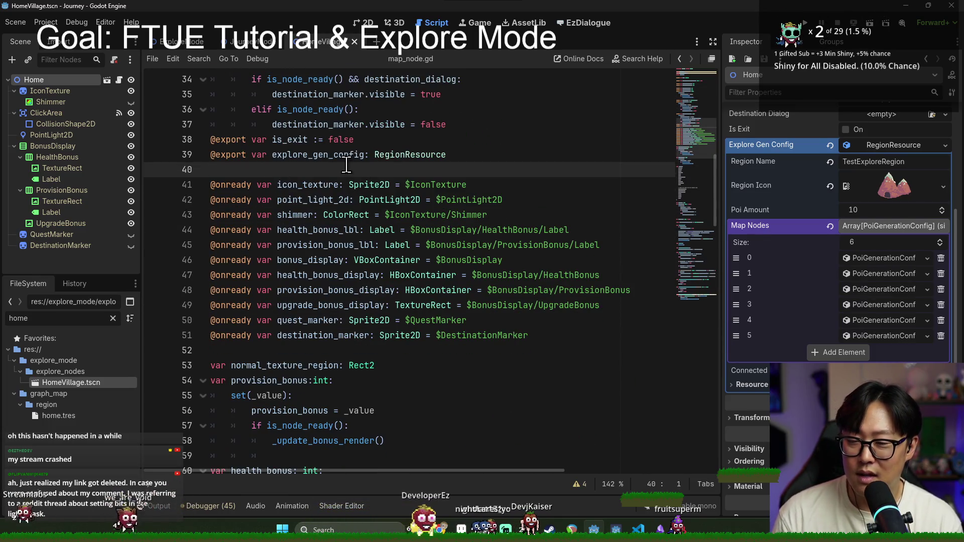
{"action": "double_click", "coordinate": [347, 156]}
{"action": "key", "text": "ctrl+s"}
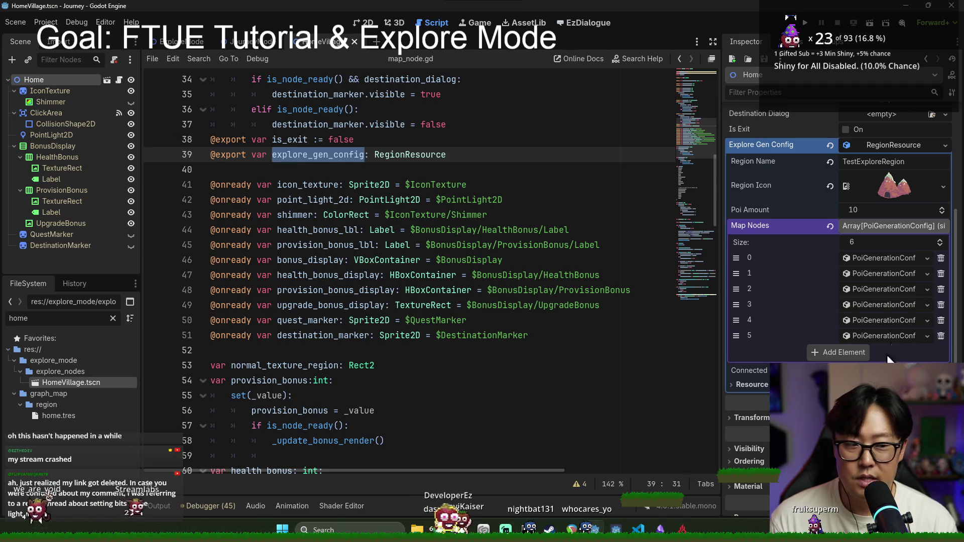
{"action": "left_click", "coordinate": [897, 261]}
Inspect the Map Nodes entries and remove one element, leaving five.
{"action": "left_click", "coordinate": [896, 260]}
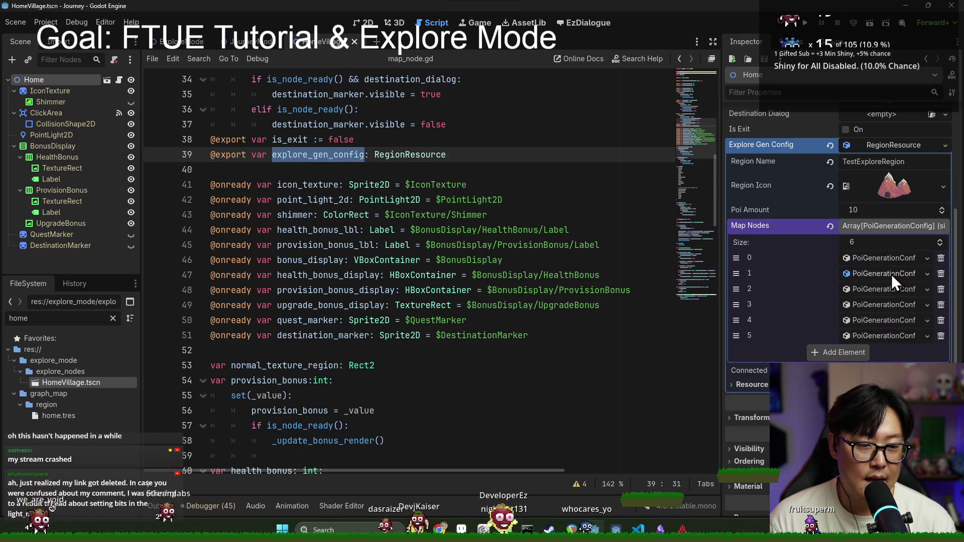
{"action": "left_click", "coordinate": [886, 289]}
{"action": "left_click", "coordinate": [884, 292]}
{"action": "left_click", "coordinate": [882, 304]}
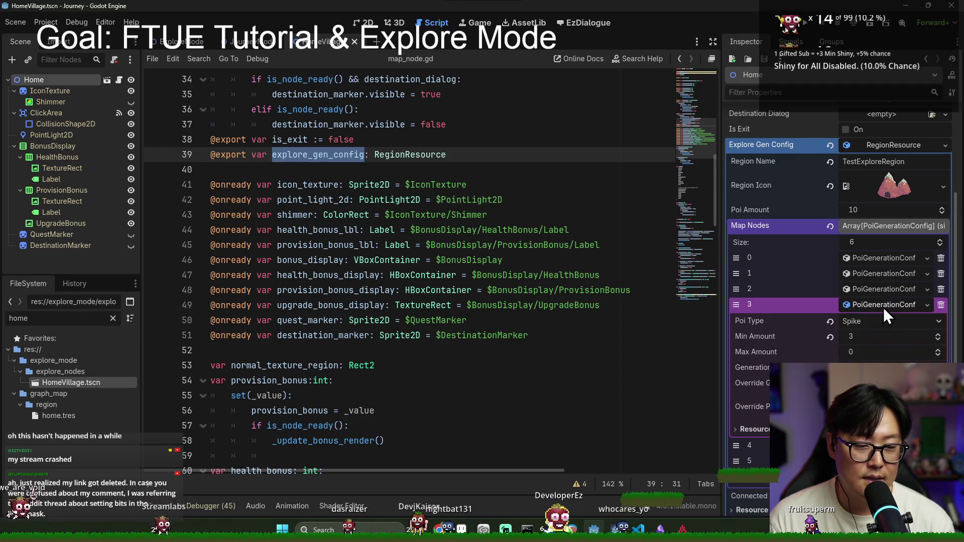
{"action": "left_click", "coordinate": [884, 307]}
{"action": "left_click", "coordinate": [939, 306]}
{"action": "left_click", "coordinate": [887, 306]}
{"action": "left_click", "coordinate": [885, 305]}
{"action": "left_click", "coordinate": [886, 318]}
{"action": "left_click", "coordinate": [886, 319]}
Set Poi Amount to 7.
{"action": "left_click", "coordinate": [854, 215]}
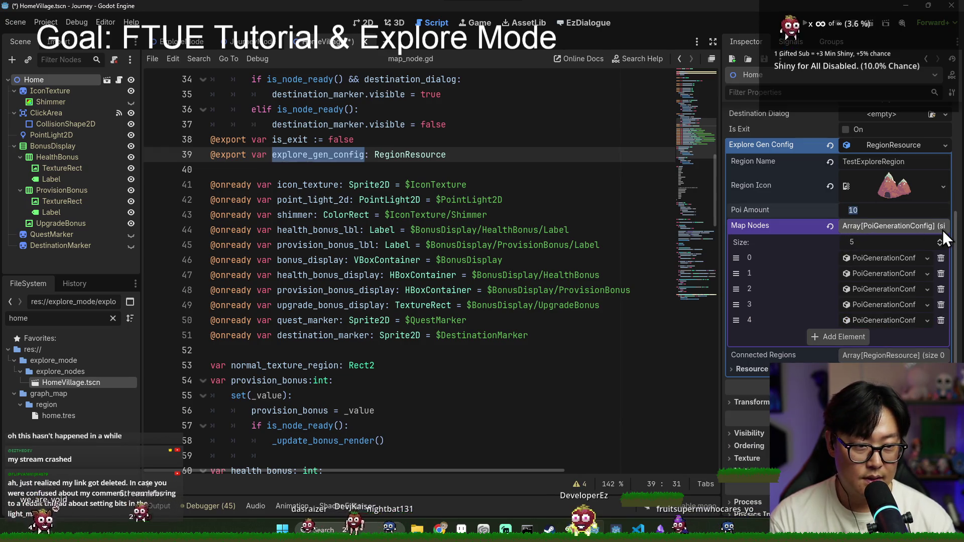
{"action": "type", "text": "7"}
{"action": "key", "text": "ctrl+s"}
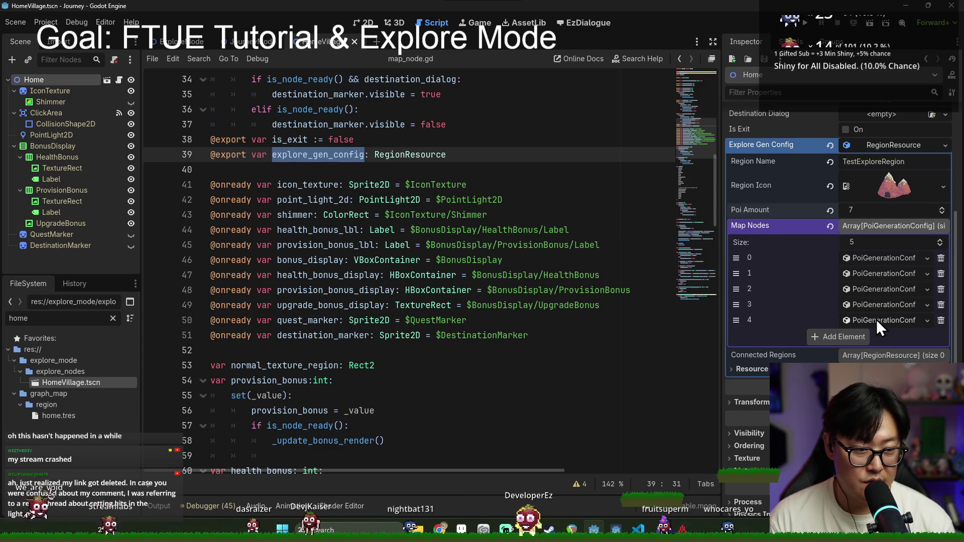
Set the Big Provision (element 1) Generation Ratio to 50.0.
{"action": "left_click", "coordinate": [878, 319]}
{"action": "left_click", "coordinate": [876, 320]}
{"action": "left_click", "coordinate": [879, 304]}
{"action": "left_click", "coordinate": [882, 305]}
{"action": "left_click", "coordinate": [874, 291]}
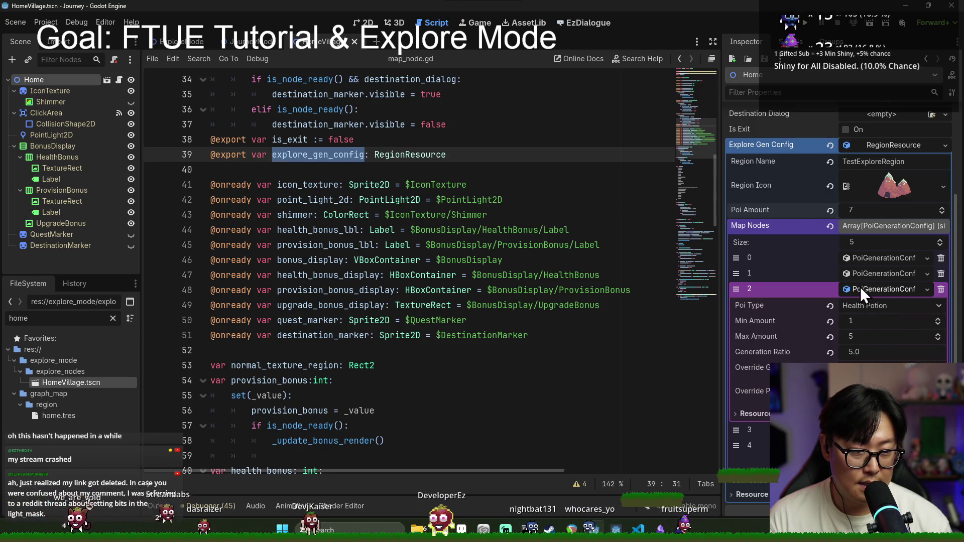
{"action": "left_click", "coordinate": [860, 277]}
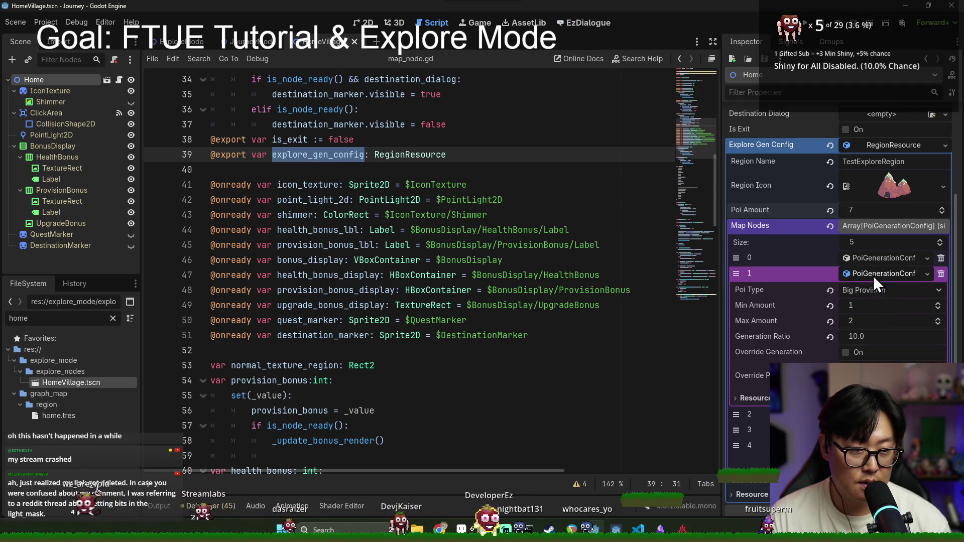
{"action": "left_click", "coordinate": [867, 335]}
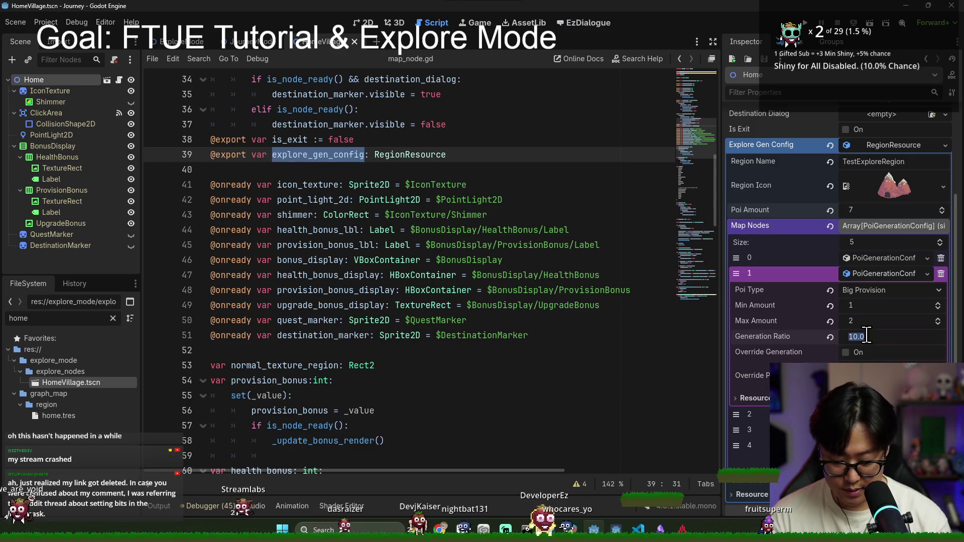
{"action": "type", "text": "50"}
{"action": "key", "text": "Return"}
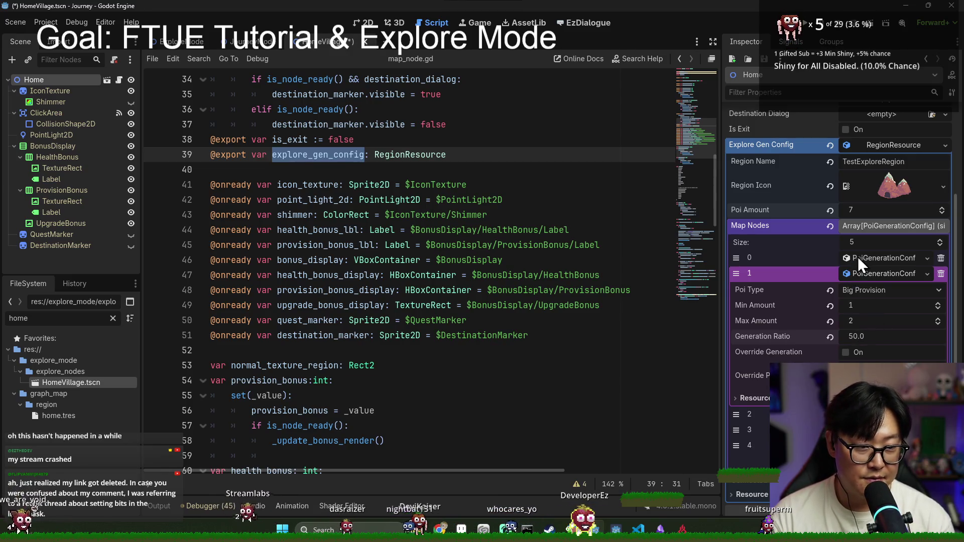
Set the Small Provision (element 0) Generation Ratio to 50.0 and save the scene.
{"action": "left_click", "coordinate": [857, 258]}
{"action": "left_click", "coordinate": [871, 320]}
{"action": "type", "text": "50"}
{"action": "left_click", "coordinate": [467, 184]}
{"action": "key", "text": "ctrl+s"}
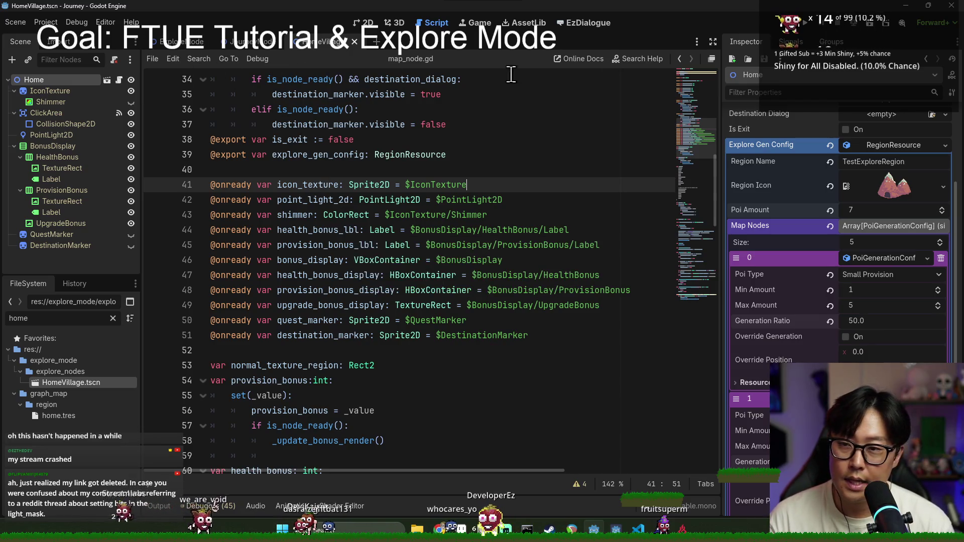
In the ExploreMode scene's script, search for 'explore_mode', narrowing the term afterwards.
{"action": "left_click", "coordinate": [190, 44]}
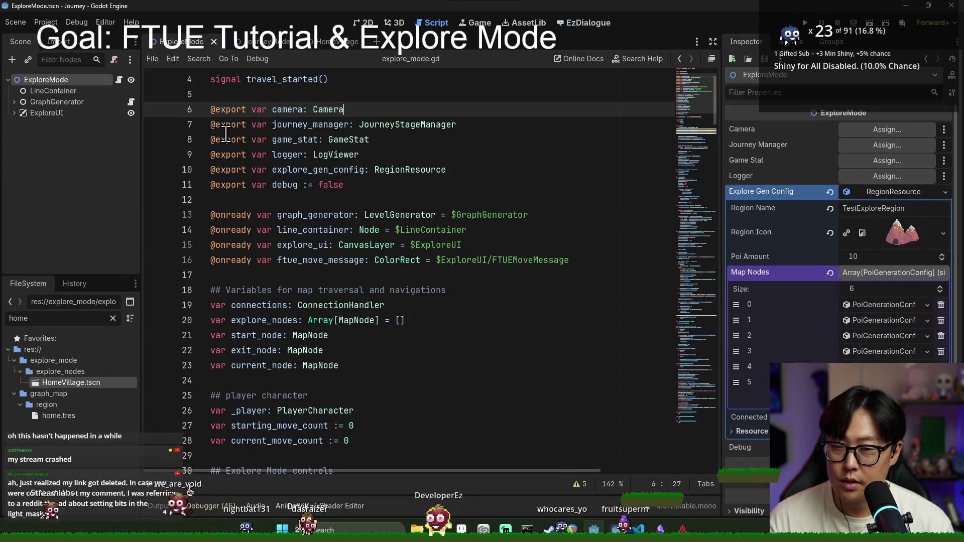
{"action": "left_click", "coordinate": [276, 139]}
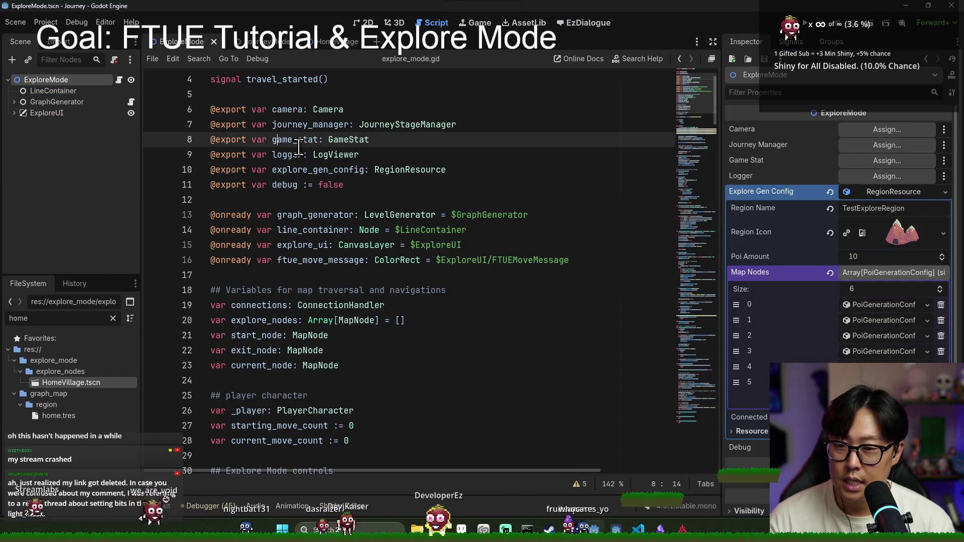
{"action": "key", "text": "ctrl+f"}
{"action": "type", "text": "explore_mode"}
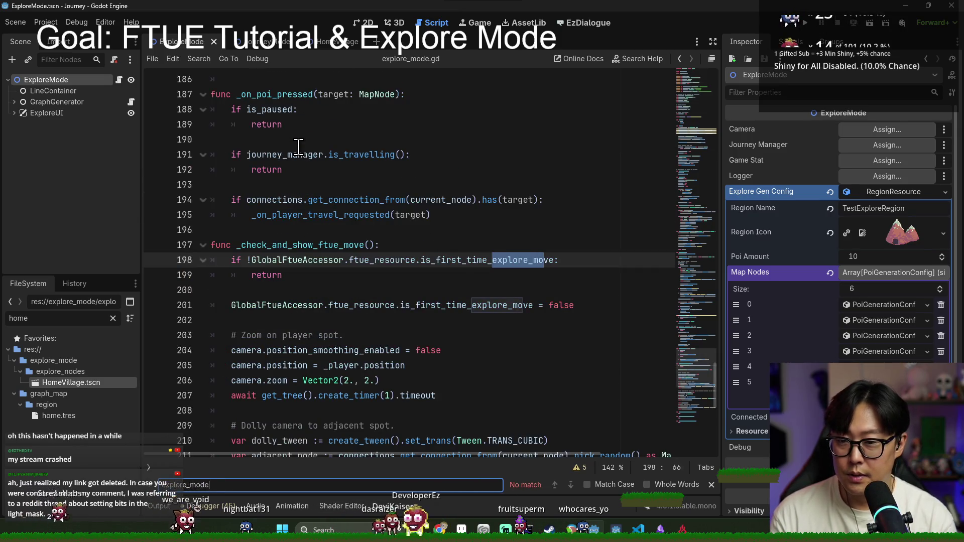
{"action": "key", "text": "BackSpace"}
{"action": "key", "text": "BackSpace"}
{"action": "key", "text": "BackSpace"}
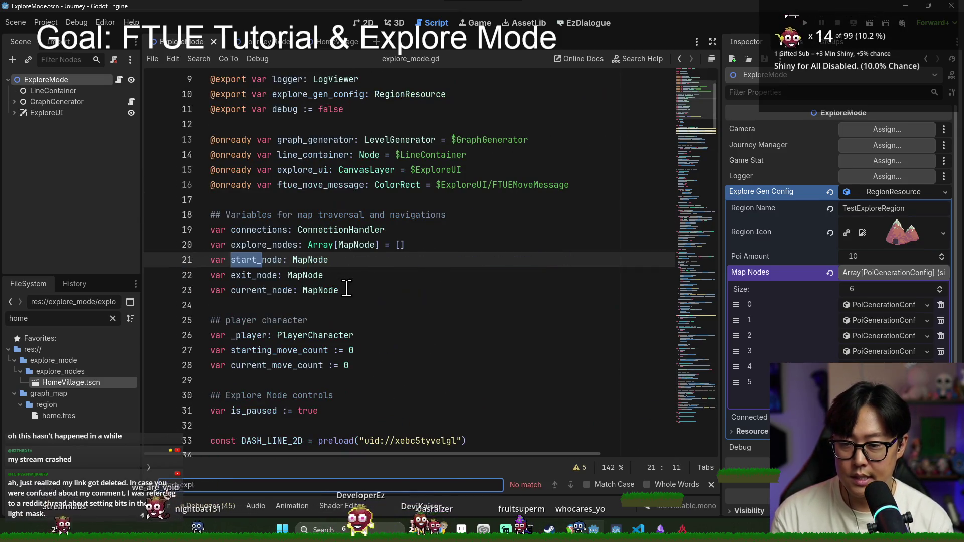
Select JourneyStageManager in JourneyMode and search journey_mode.gd for 'start_e', then close the search.
{"action": "left_click", "coordinate": [246, 42]}
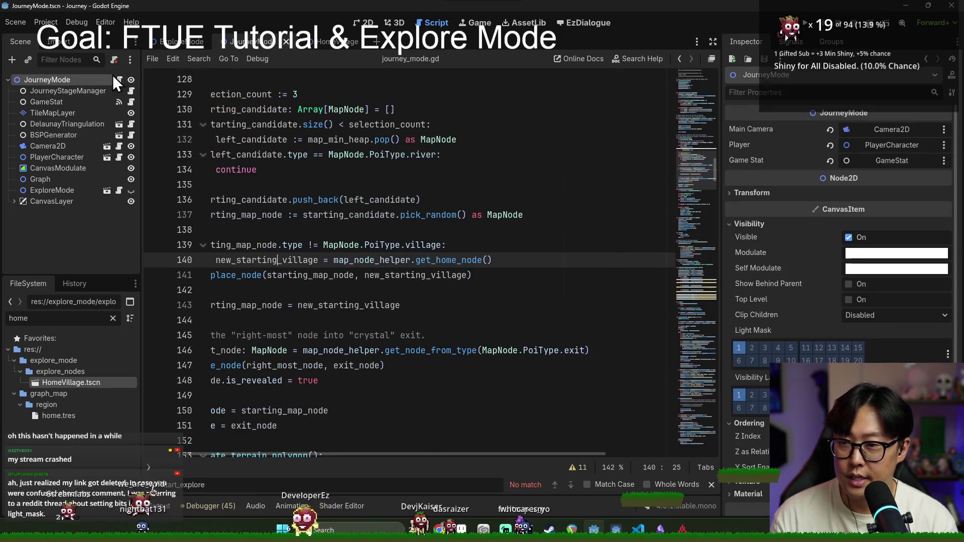
{"action": "left_click", "coordinate": [76, 91]}
{"action": "left_click", "coordinate": [376, 155]}
{"action": "key", "text": "ctrl+f"}
{"action": "type", "text": "start_e"}
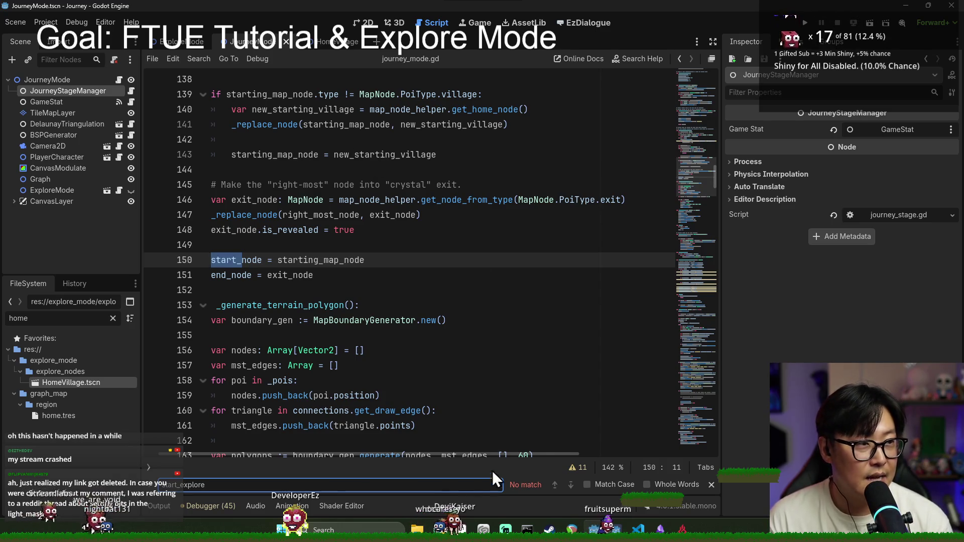
{"action": "scroll", "coordinate": [458, 456], "scroll_direction": "left", "scroll_amount": 2}
{"action": "key", "text": "Escape"}
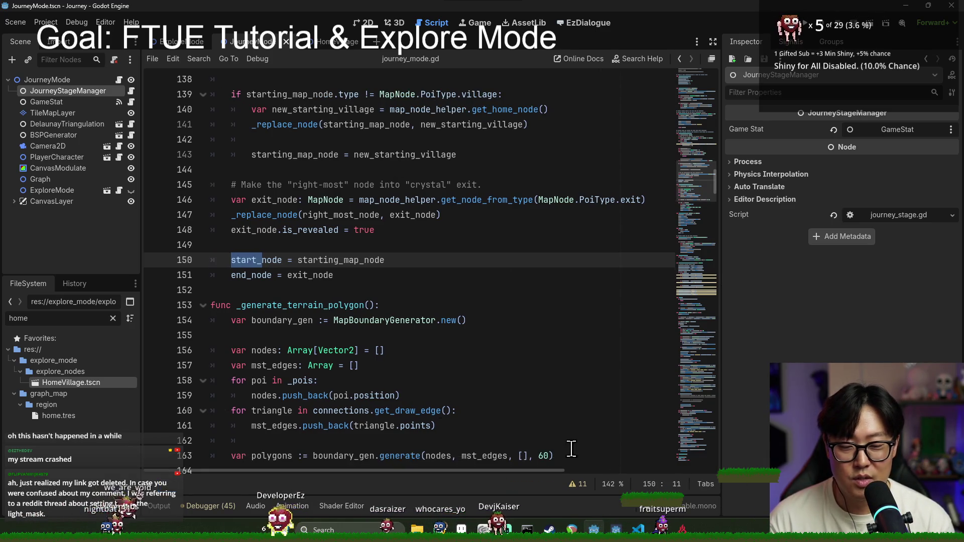
{"action": "left_click", "coordinate": [359, 350]}
{"action": "left_click", "coordinate": [299, 291]}
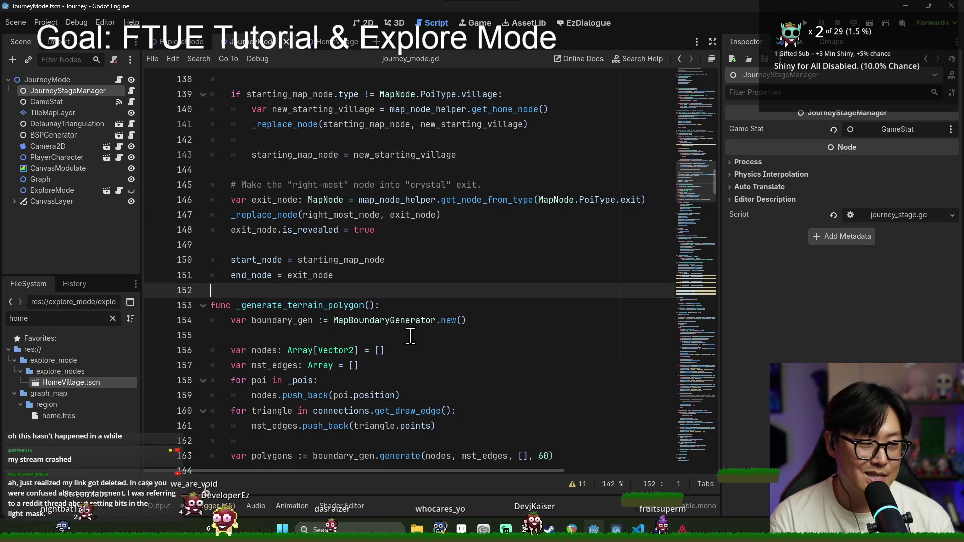
{"action": "left_click", "coordinate": [311, 336]}
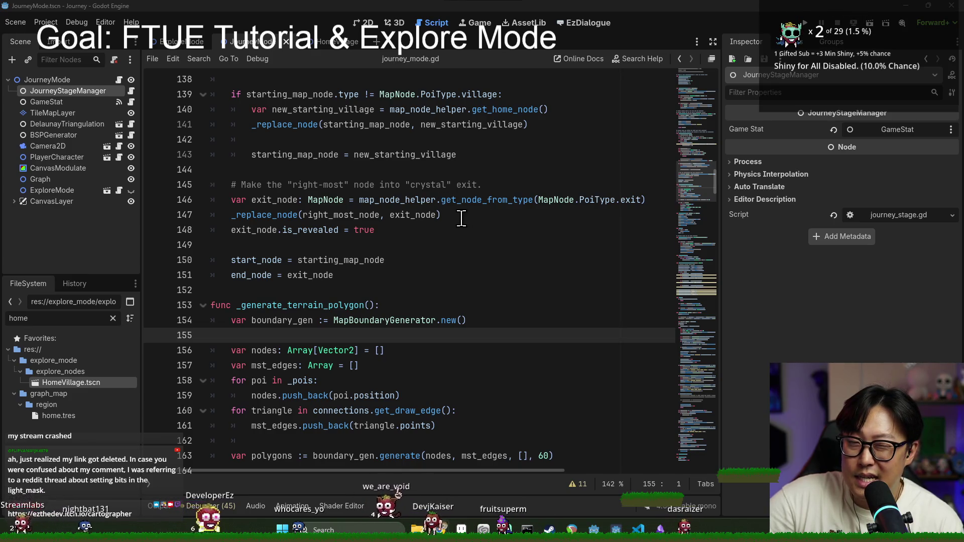
Review the _generate_terrain_polygon code in journey_mode.gd around lines 152-154.
{"action": "mouse_move", "coordinate": [469, 203]}
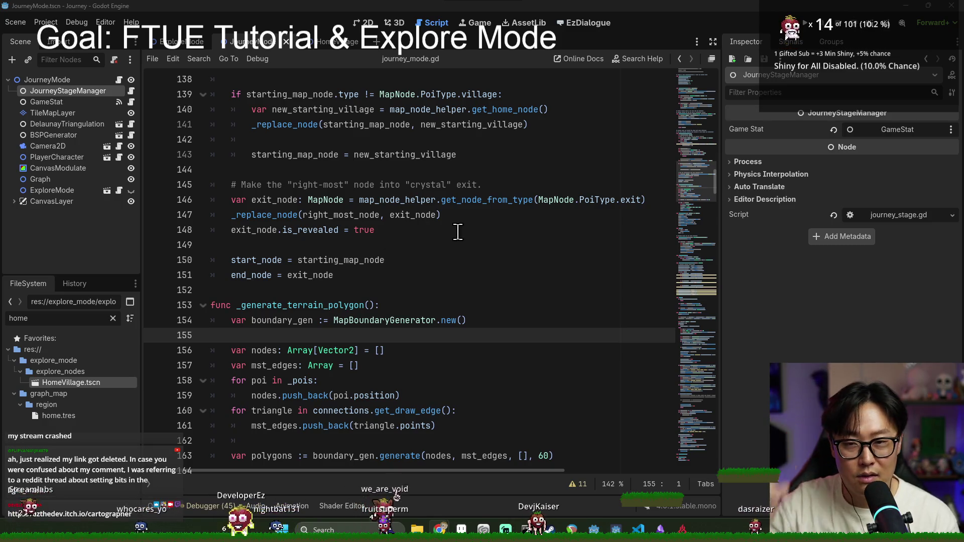
{"action": "left_click", "coordinate": [445, 289]}
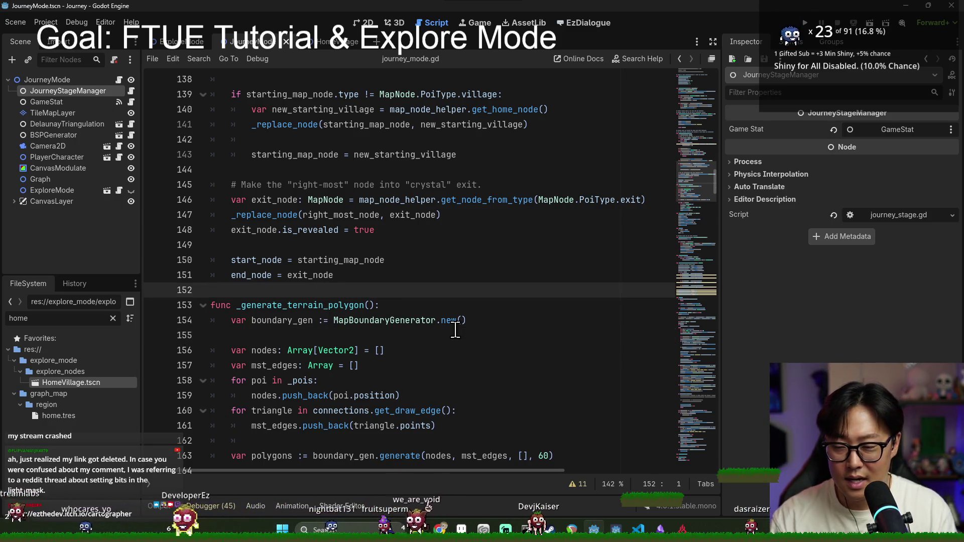
{"action": "scroll", "coordinate": [462, 316], "scroll_direction": "down", "scroll_amount": 5}
{"action": "scroll", "coordinate": [465, 309], "scroll_direction": "down", "scroll_amount": 1}
{"action": "scroll", "coordinate": [458, 307], "scroll_direction": "up", "scroll_amount": 2}
{"action": "scroll", "coordinate": [458, 307], "scroll_direction": "down", "scroll_amount": 2}
{"action": "scroll", "coordinate": [463, 346], "scroll_direction": "up", "scroll_amount": 1}
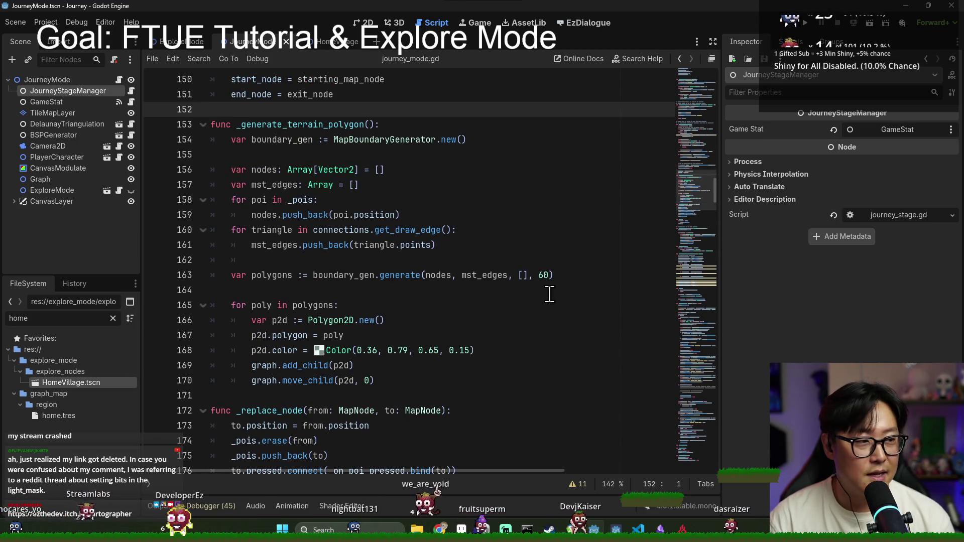
{"action": "scroll", "coordinate": [549, 292], "scroll_direction": "up", "scroll_amount": 1}
{"action": "left_click", "coordinate": [467, 185]}
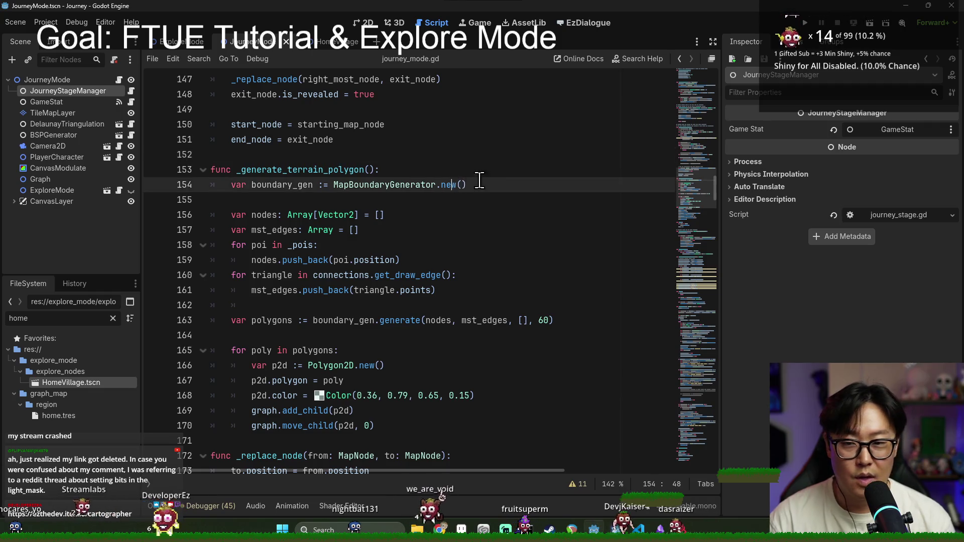
{"action": "scroll", "coordinate": [532, 190], "scroll_direction": "up", "scroll_amount": 7}
{"action": "scroll", "coordinate": [330, 210], "scroll_direction": "up", "scroll_amount": 2}
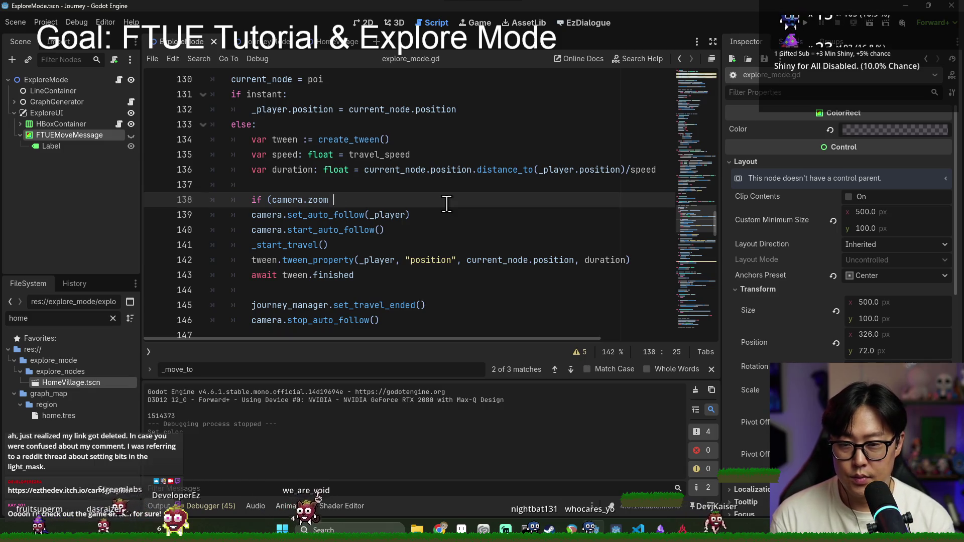
Complete the condition as 'camera.zoom.x >' and tidy the braces into an indented body line.
{"action": "type", "text": "x > 1.) {"}
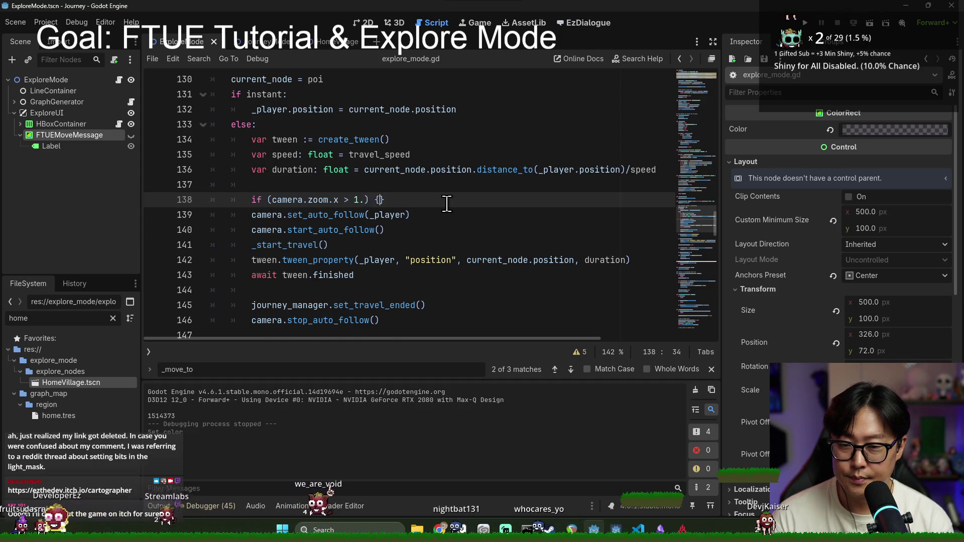
{"action": "key", "text": "Return"}
{"action": "key", "text": "Up"}
{"action": "key", "text": "End"}
{"action": "key", "text": "BackSpace"}
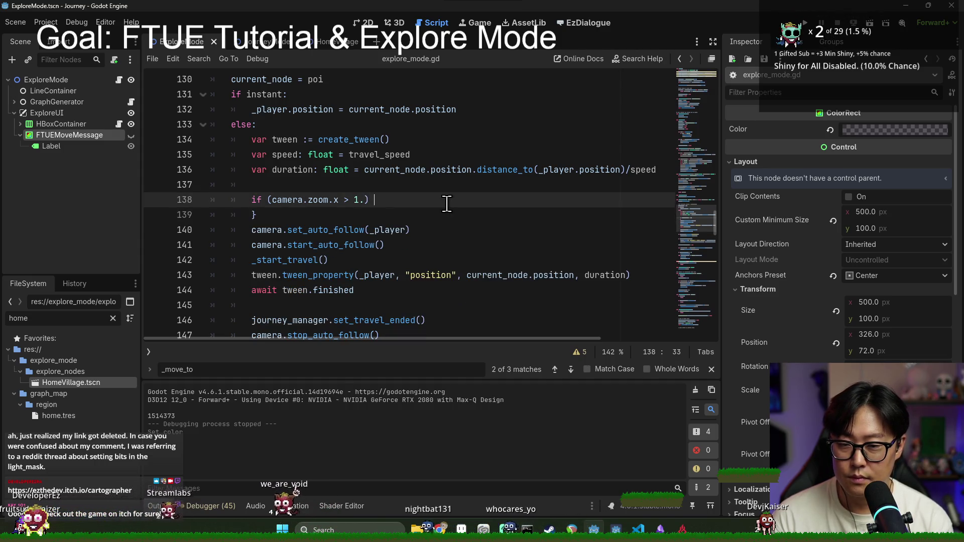
{"action": "key", "text": "Return"}
{"action": "key", "text": "Delete"}
{"action": "key", "text": "Delete"}
{"action": "key", "text": "Delete"}
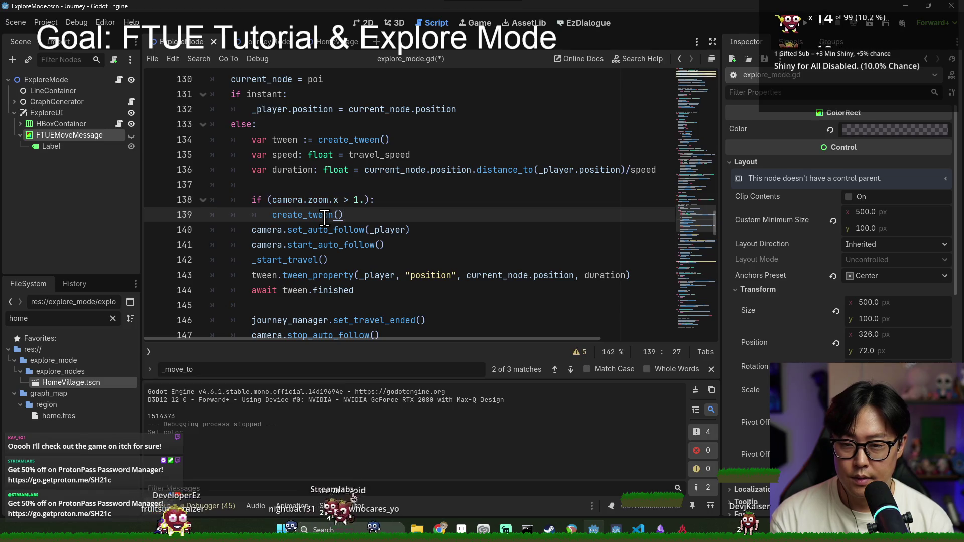
Write create_tween().tween_property(camera, zoom, Vector2(1., 1.), 1.) in the body and save.
{"action": "type", "text": "twee"}
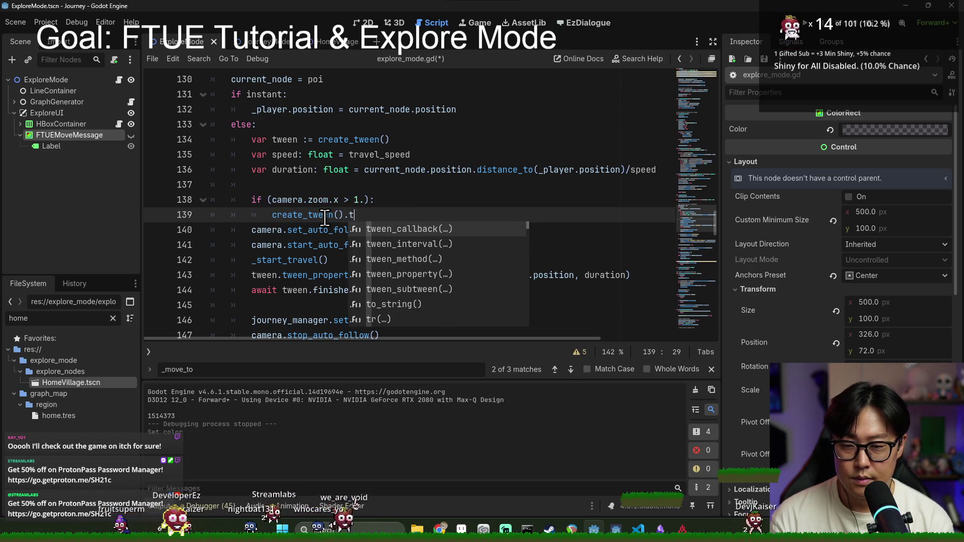
{"action": "type", "text": "n_p"}
{"action": "key", "text": "Return"}
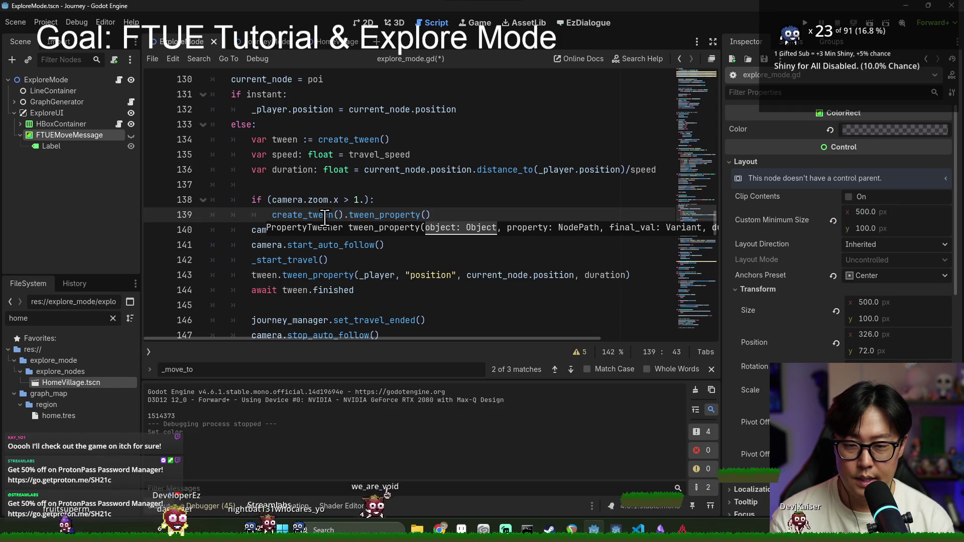
{"action": "type", "text": "camera, zoom, Vect"}
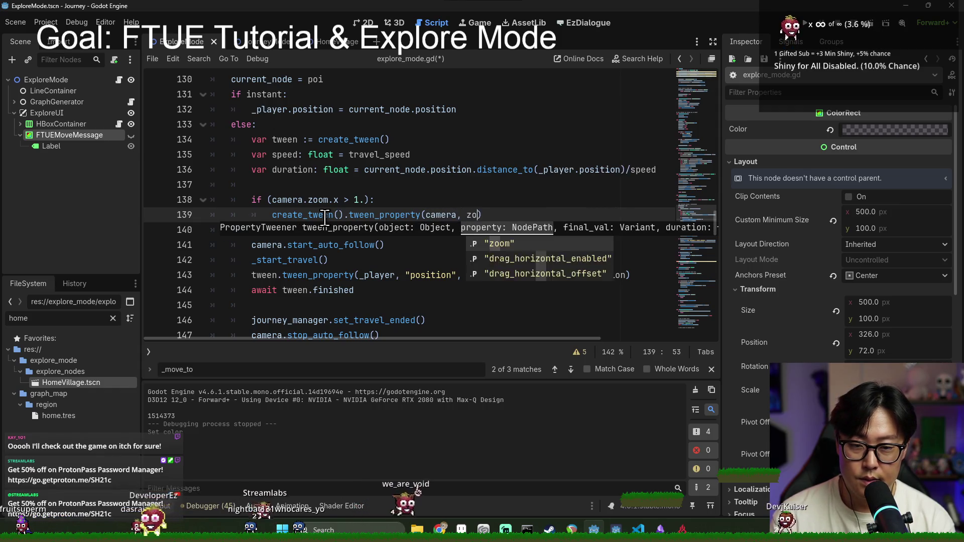
{"action": "type", "text": "or2"}
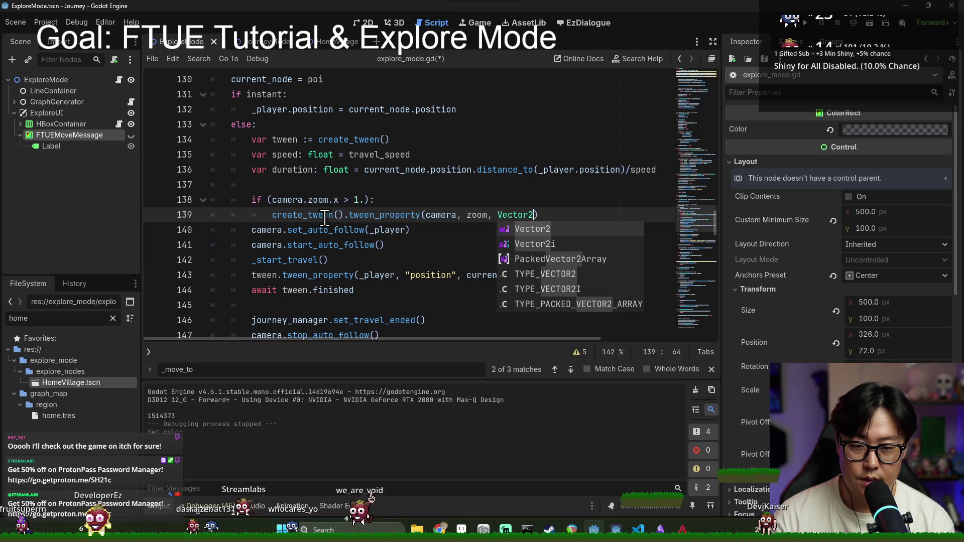
{"action": "type", "text": "(1., 1."}
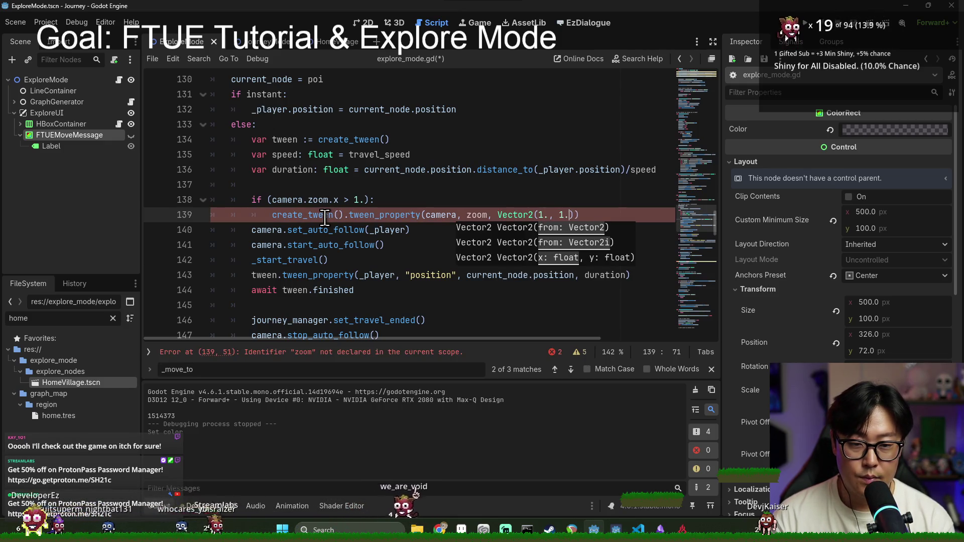
{"action": "type", "text": "), 1.)"}
{"action": "key", "text": "ctrl+s"}
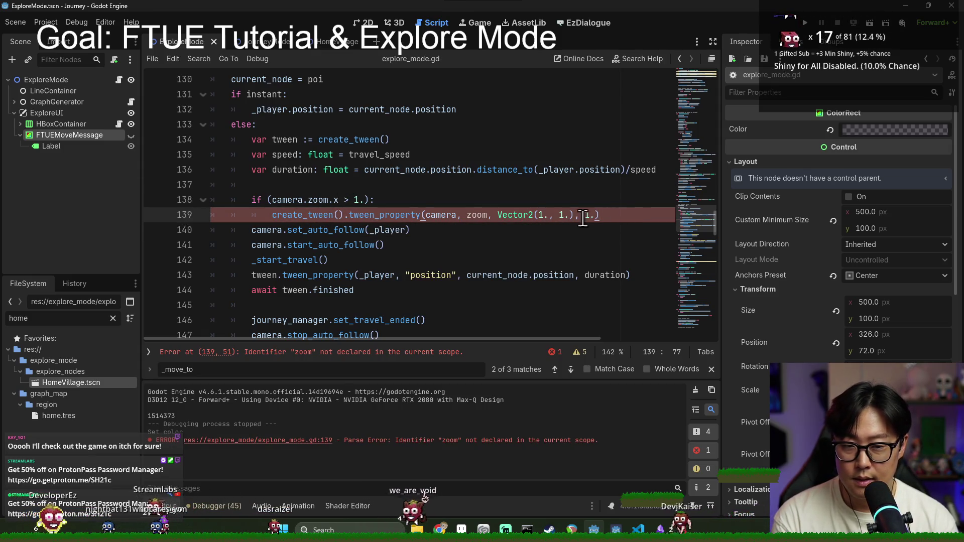
Quote zoom as the string "zoom" to fix the error, save, and run the project.
{"action": "double_click", "coordinate": [376, 215]}
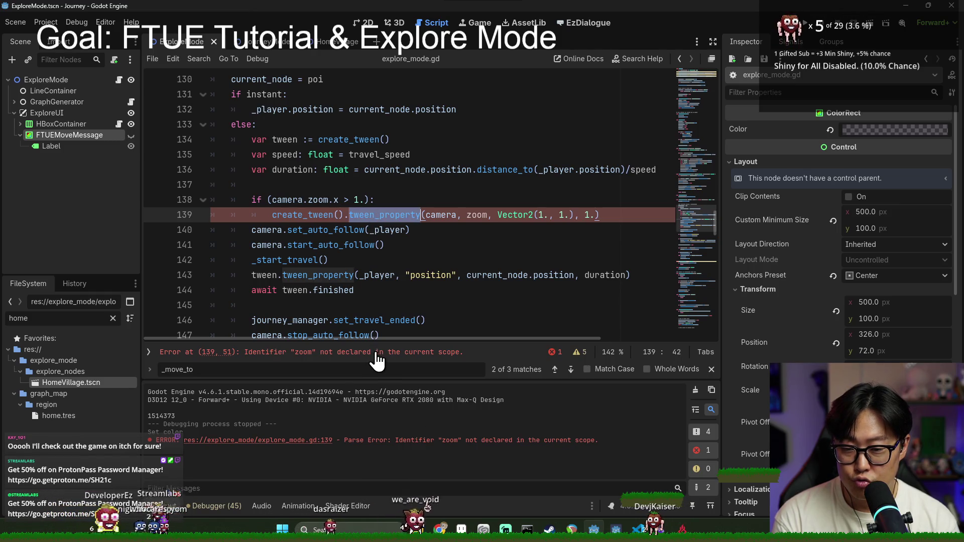
{"action": "double_click", "coordinate": [481, 215]}
{"action": "type", "text": "\""}
{"action": "key", "text": "ctrl+s"}
{"action": "key", "text": "End"}
{"action": "key", "text": "Return"}
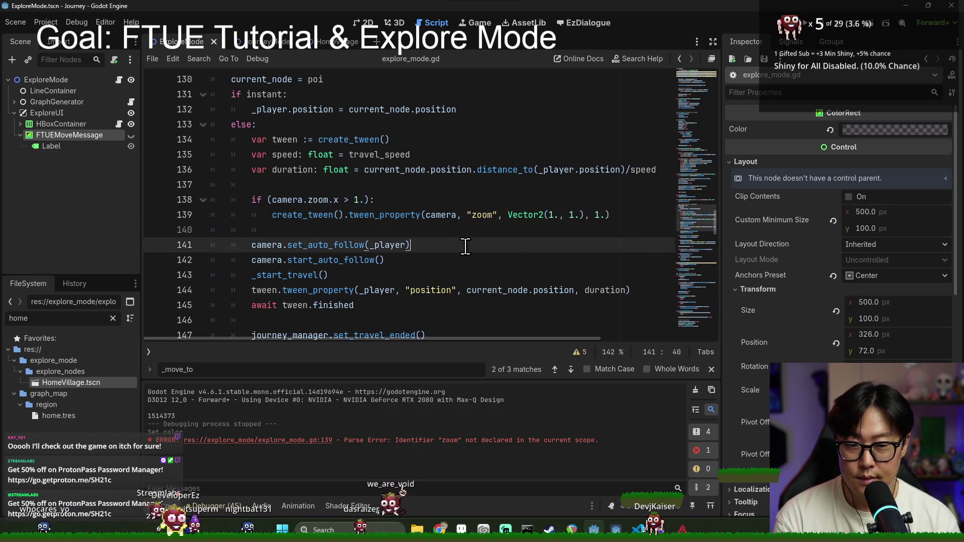
{"action": "left_click", "coordinate": [465, 246]}
{"action": "key", "text": "F5"}
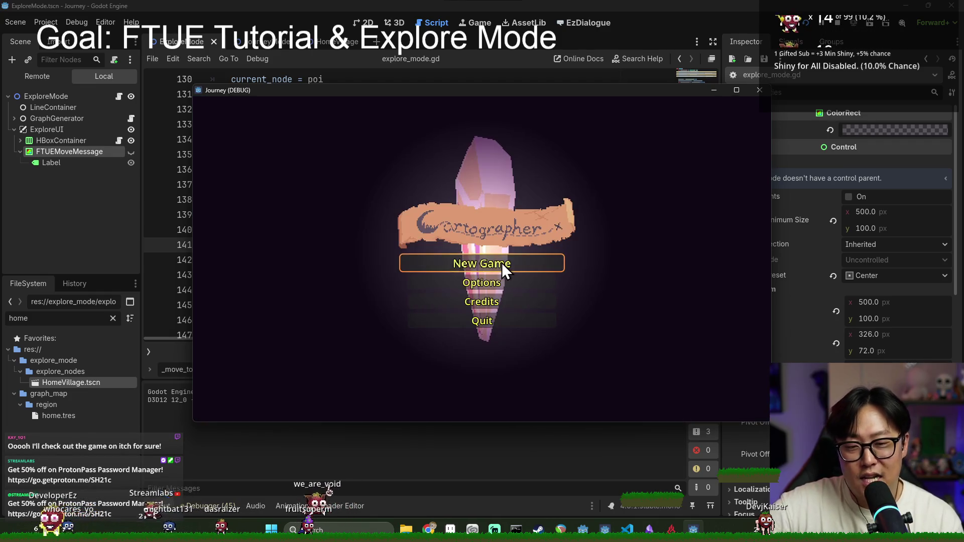
Start playing from the main menu, move the character across two connected map nodes, then stop the game.
{"action": "left_click", "coordinate": [502, 263]}
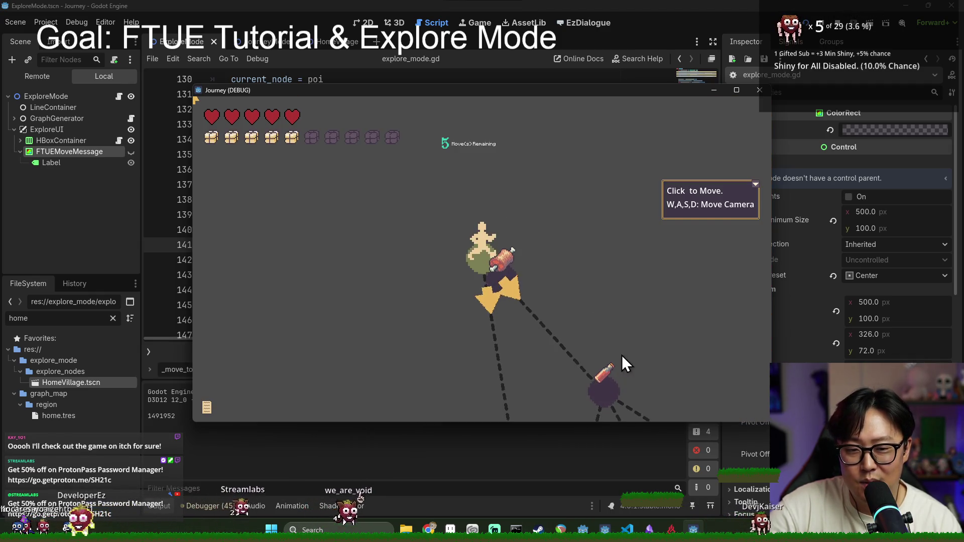
{"action": "key", "text": "s"}
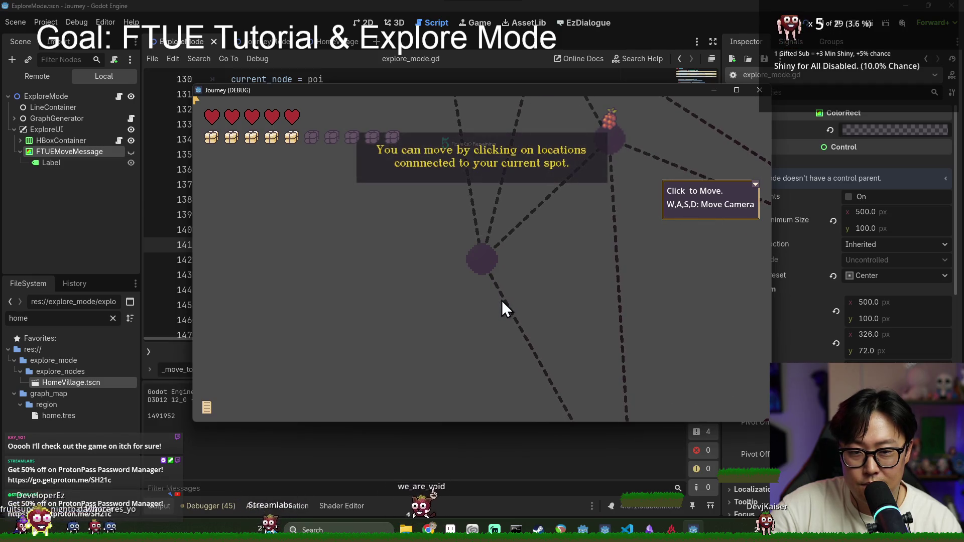
{"action": "left_click", "coordinate": [490, 260]}
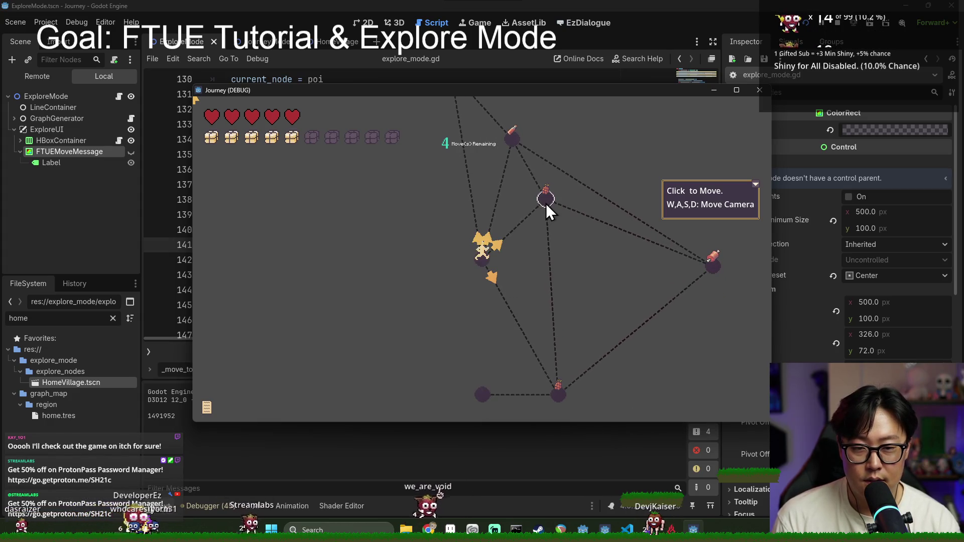
{"action": "left_click", "coordinate": [546, 201]}
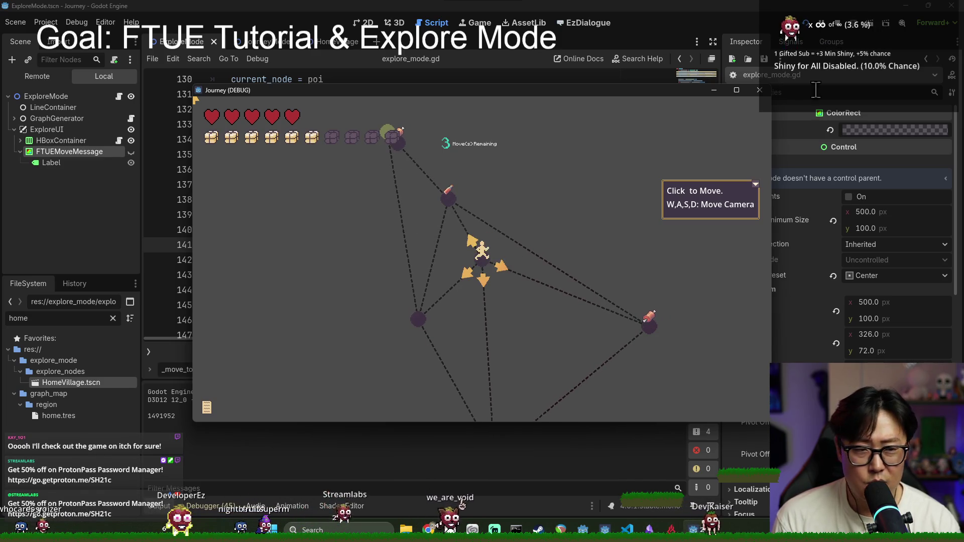
{"action": "left_click", "coordinate": [839, 23]}
{"action": "key", "text": "ctrl+s"}
{"action": "key", "text": "ctrl+s"}
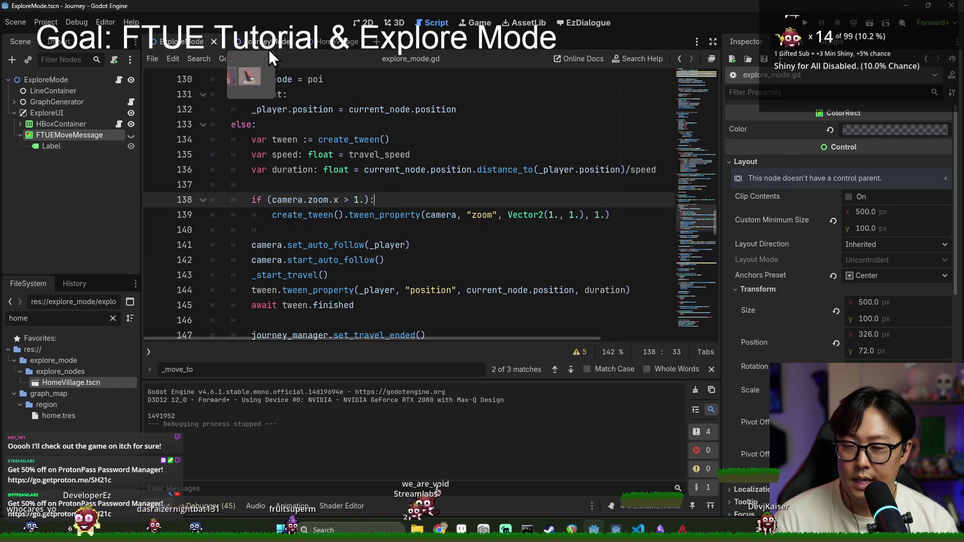
Inspect the tween creation, travel speed and instant position lines of _move_to_poi, checking distance_to's documentation.
{"action": "left_click", "coordinate": [336, 139]}
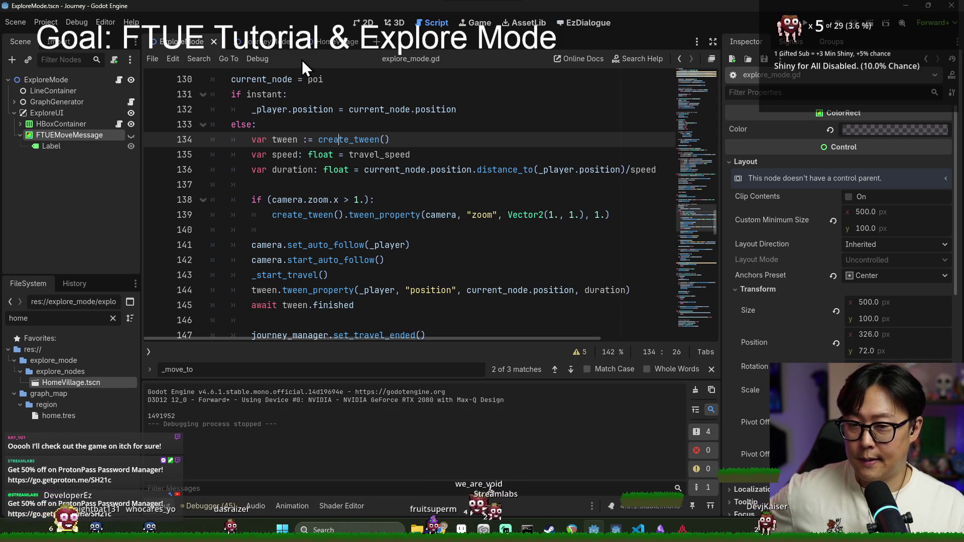
{"action": "left_click", "coordinate": [322, 154]}
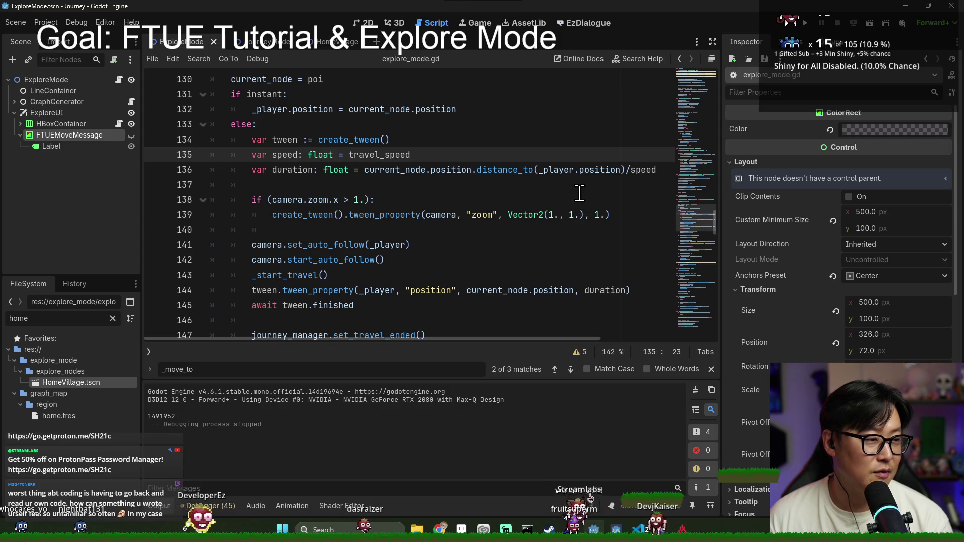
{"action": "mouse_move", "coordinate": [526, 163]}
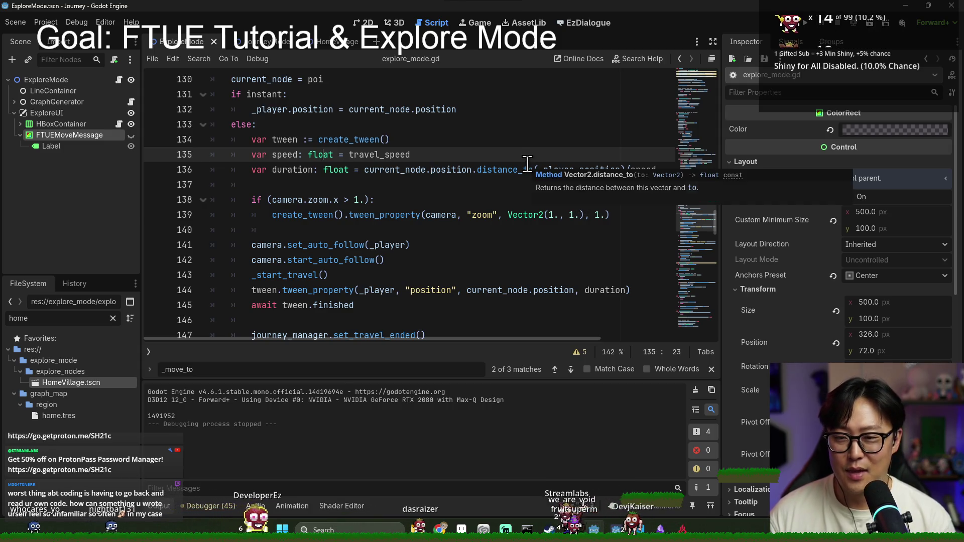
{"action": "left_click", "coordinate": [327, 125]}
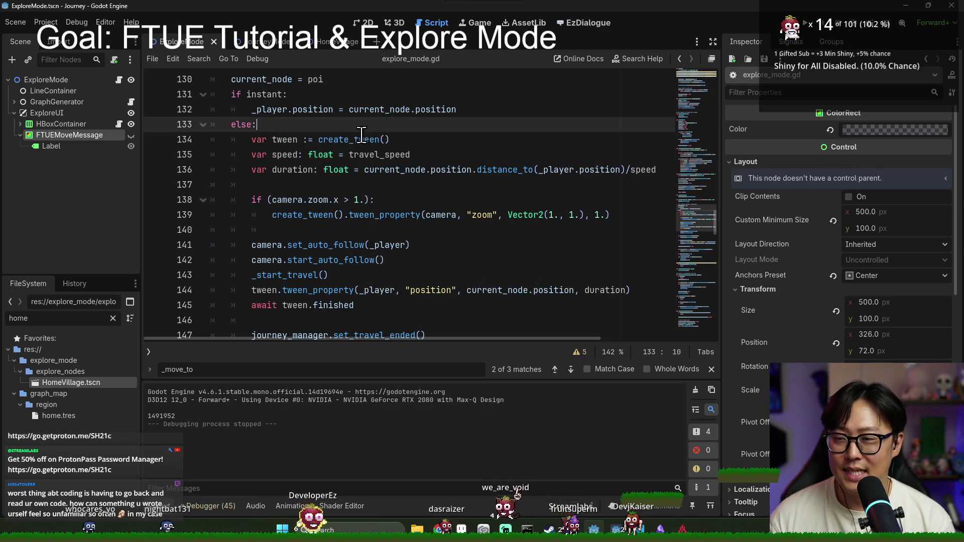
{"action": "key", "text": "ctrl+s"}
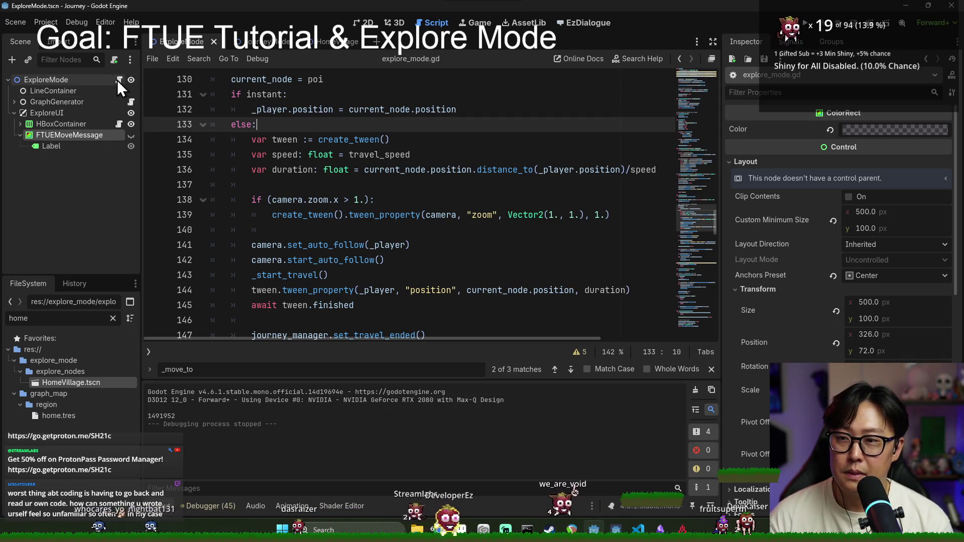
{"action": "left_click", "coordinate": [342, 109]}
{"action": "key", "text": "ctrl+s"}
Scroll up to the commented previous-node line, then switch to the JourneyMode scene.
{"action": "scroll", "coordinate": [307, 175], "scroll_direction": "up", "scroll_amount": 3}
{"action": "scroll", "coordinate": [308, 174], "scroll_direction": "up", "scroll_amount": 1}
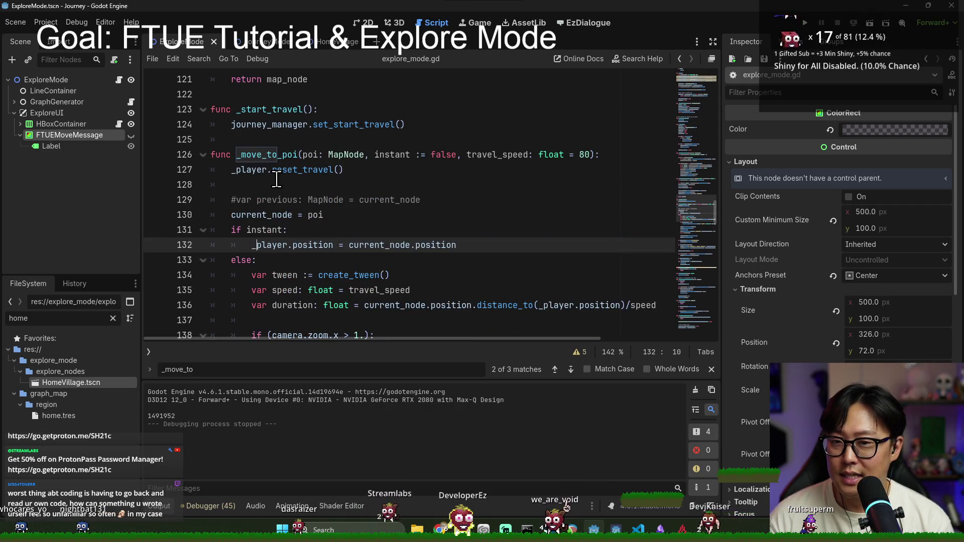
{"action": "left_click", "coordinate": [320, 196]}
{"action": "left_click", "coordinate": [319, 189]}
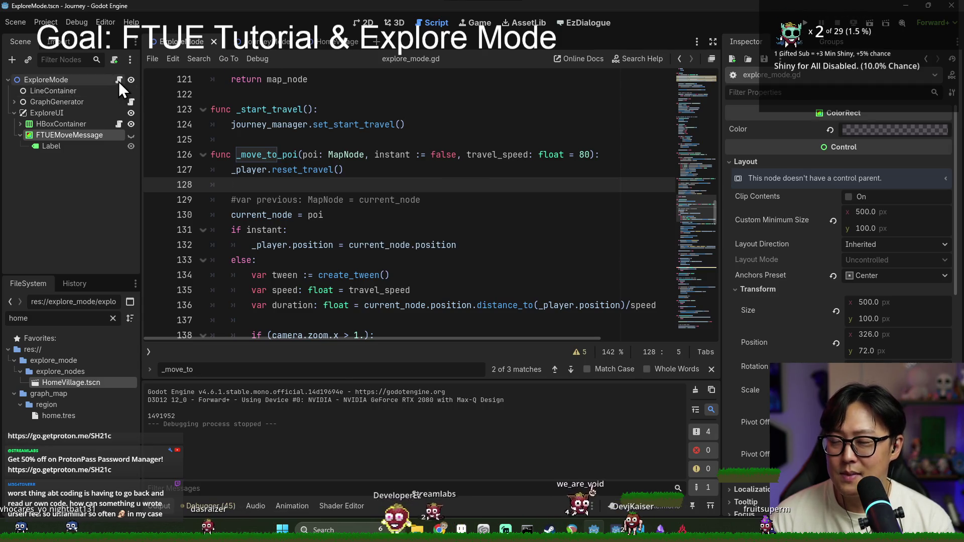
{"action": "left_click", "coordinate": [250, 41]}
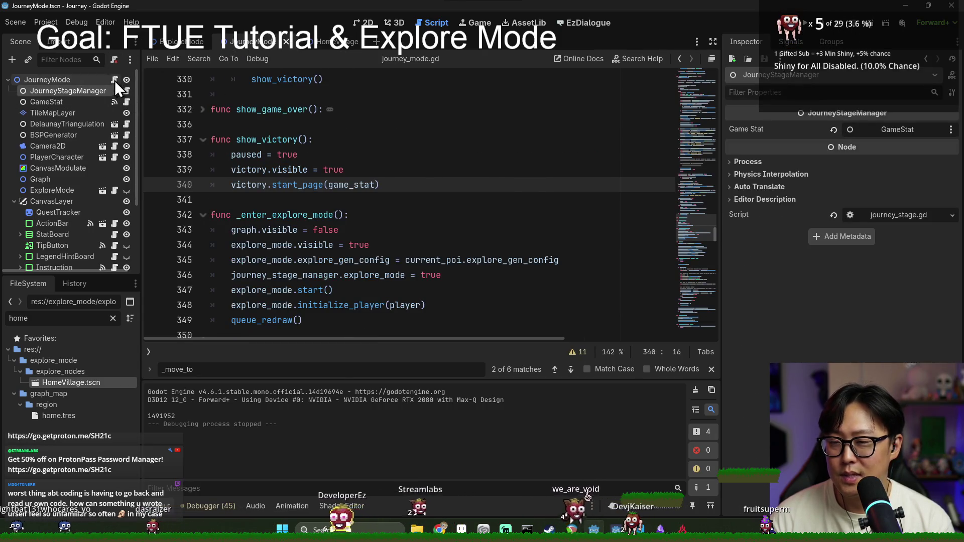
Scroll journey_mode.gd up to start(), clear the Output log and collapse the bottom panel.
{"action": "left_click", "coordinate": [296, 154]}
{"action": "key", "text": "ctrl+s"}
{"action": "scroll", "coordinate": [454, 221], "scroll_direction": "up", "scroll_amount": 7}
{"action": "scroll", "coordinate": [454, 221], "scroll_direction": "up", "scroll_amount": 20}
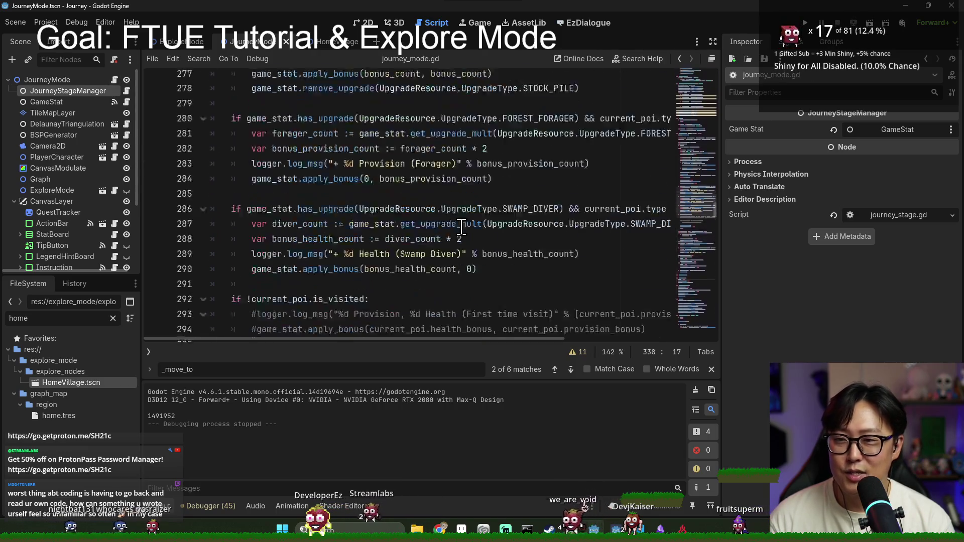
{"action": "left_click", "coordinate": [695, 390]}
{"action": "key", "text": "ctrl+j"}
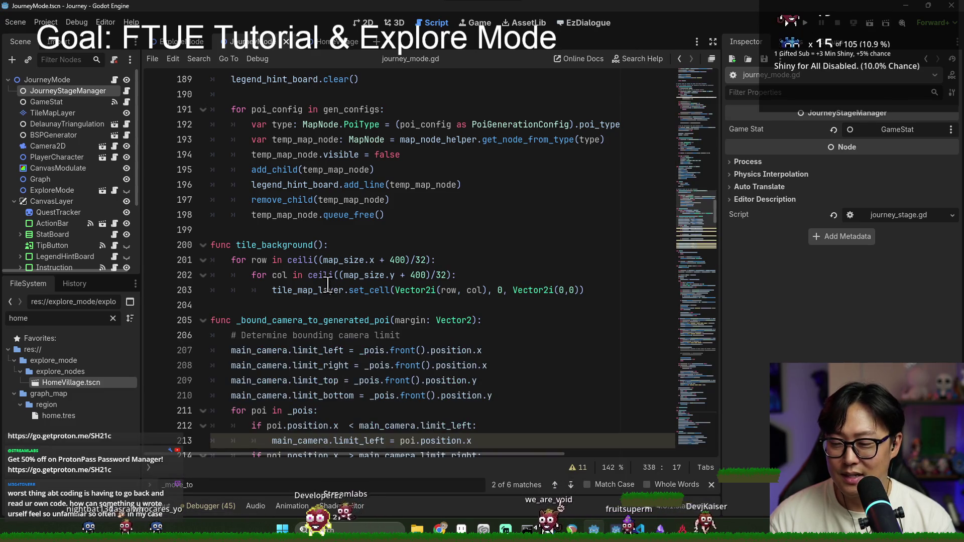
Dismiss the find bar, browse journey_mode.gd, and return to the ExploreMode scene.
{"action": "left_click", "coordinate": [352, 290]}
{"action": "key", "text": "ctrl+s"}
{"action": "left_click", "coordinate": [711, 484]}
{"action": "key", "text": "Down"}
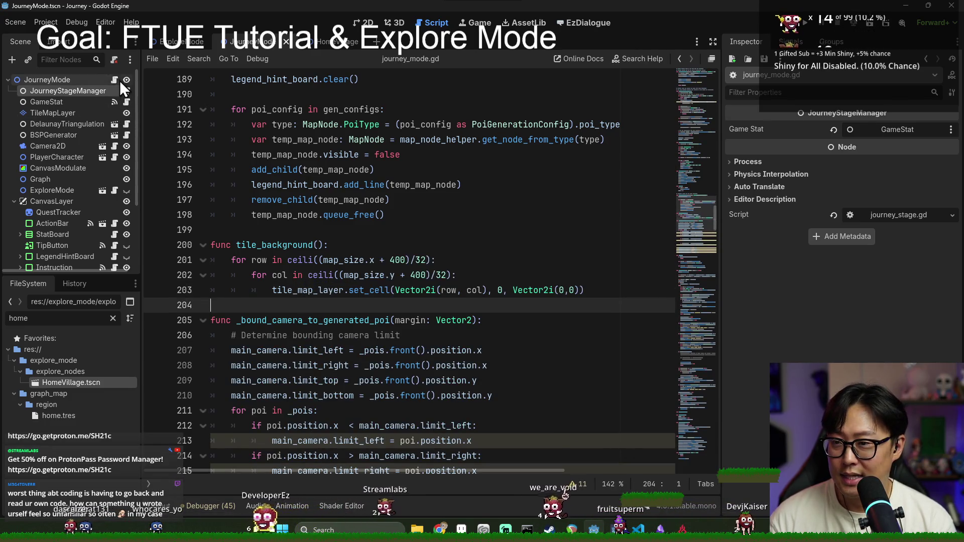
{"action": "scroll", "coordinate": [436, 217], "scroll_direction": "up", "scroll_amount": 8}
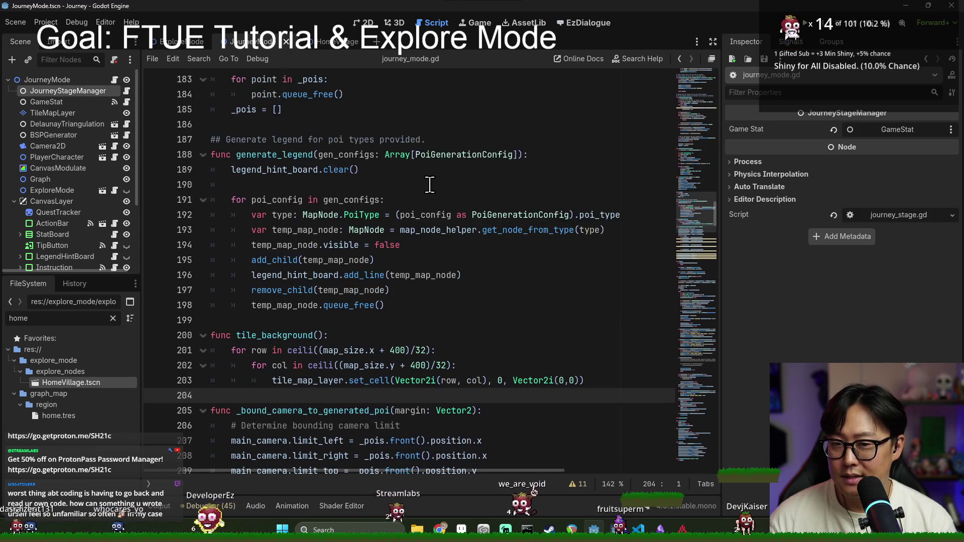
{"action": "scroll", "coordinate": [437, 217], "scroll_direction": "up", "scroll_amount": 20}
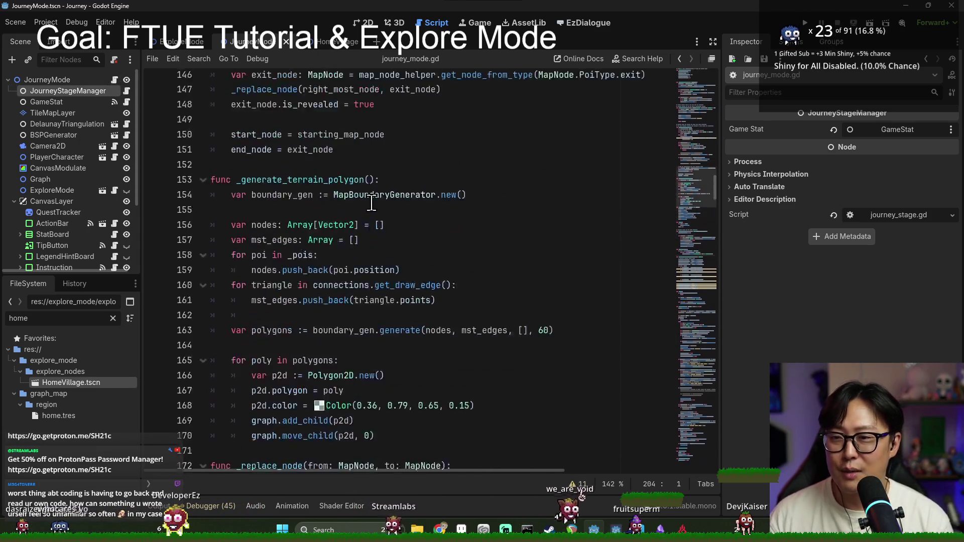
{"action": "scroll", "coordinate": [402, 247], "scroll_direction": "up", "scroll_amount": 20}
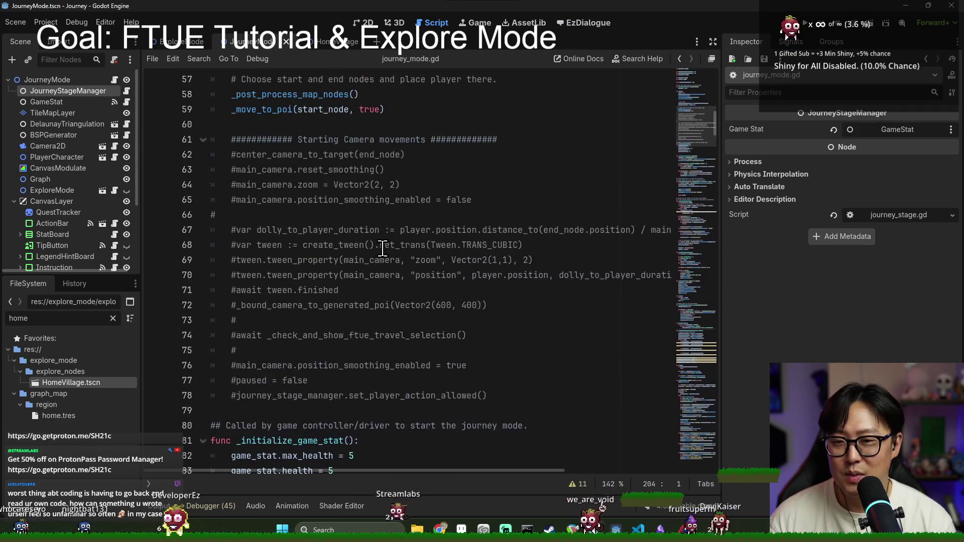
{"action": "scroll", "coordinate": [415, 222], "scroll_direction": "down", "scroll_amount": 5}
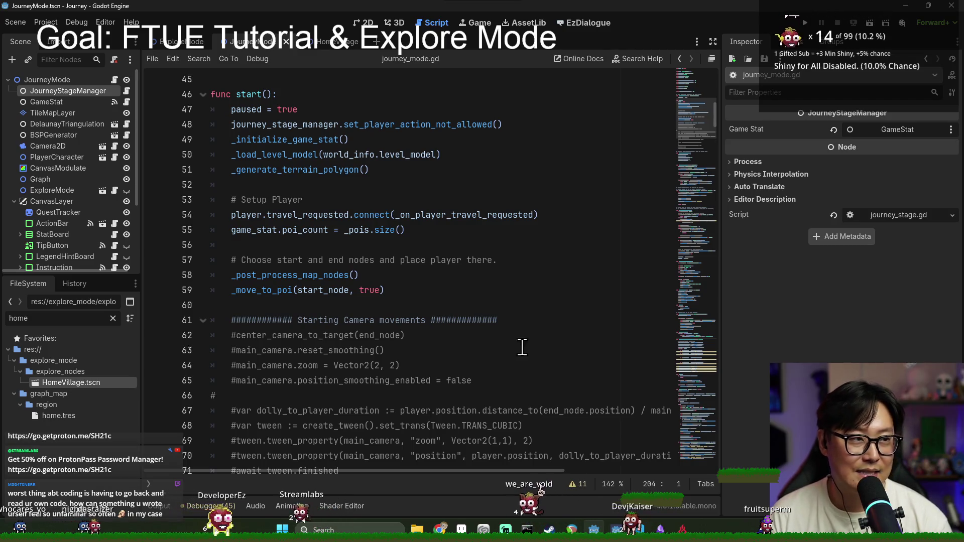
{"action": "scroll", "coordinate": [256, 221], "scroll_direction": "down", "scroll_amount": 2}
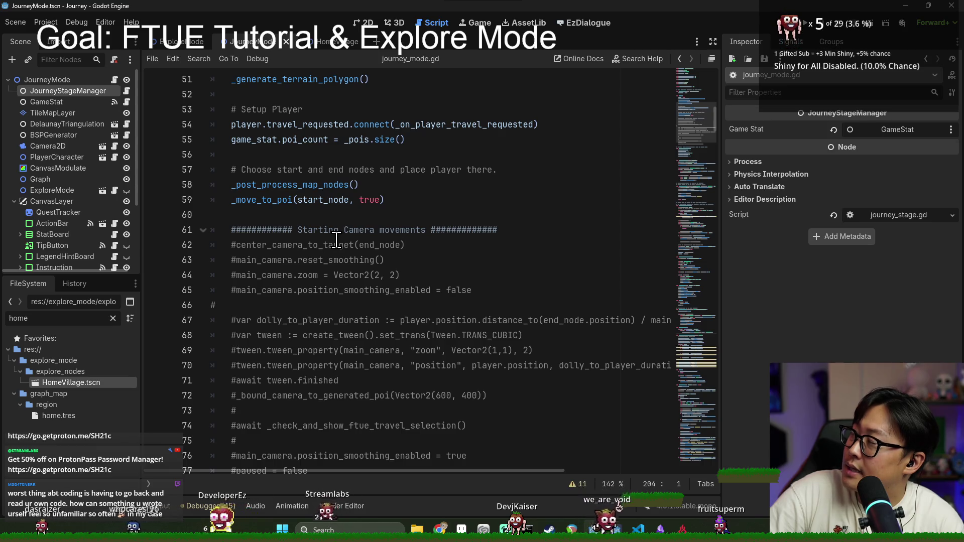
{"action": "key", "text": "ctrl+s"}
{"action": "left_click", "coordinate": [183, 42]}
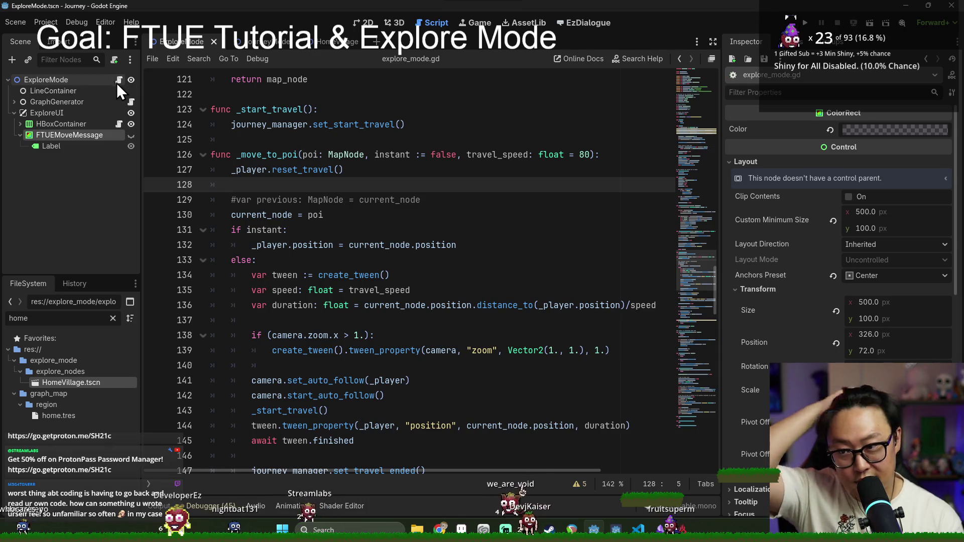
{"action": "key", "text": "Up"}
{"action": "key", "text": "Up"}
{"action": "key", "text": "Up"}
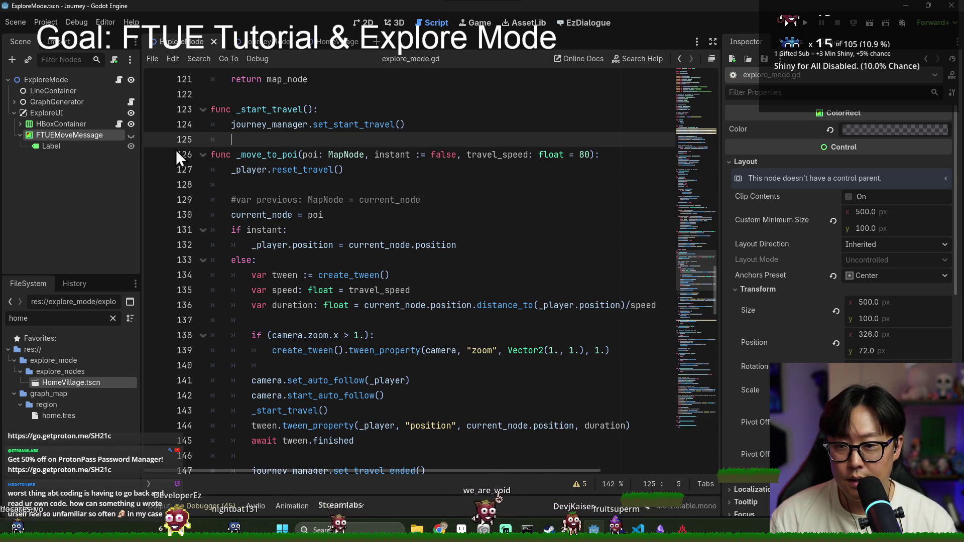
{"action": "left_click", "coordinate": [103, 102]}
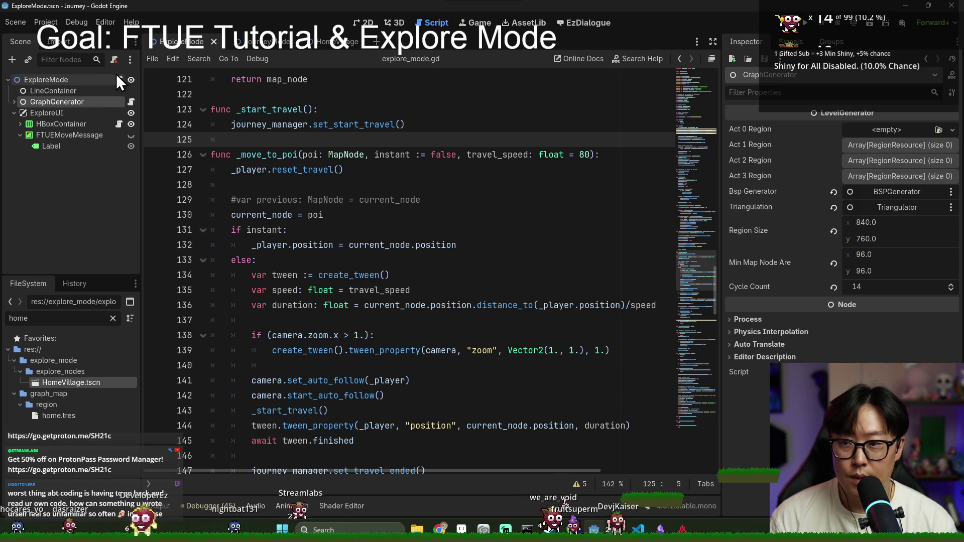
{"action": "left_click", "coordinate": [329, 170]}
{"action": "left_click", "coordinate": [305, 260]}
{"action": "scroll", "coordinate": [311, 251], "scroll_direction": "down", "scroll_amount": 3}
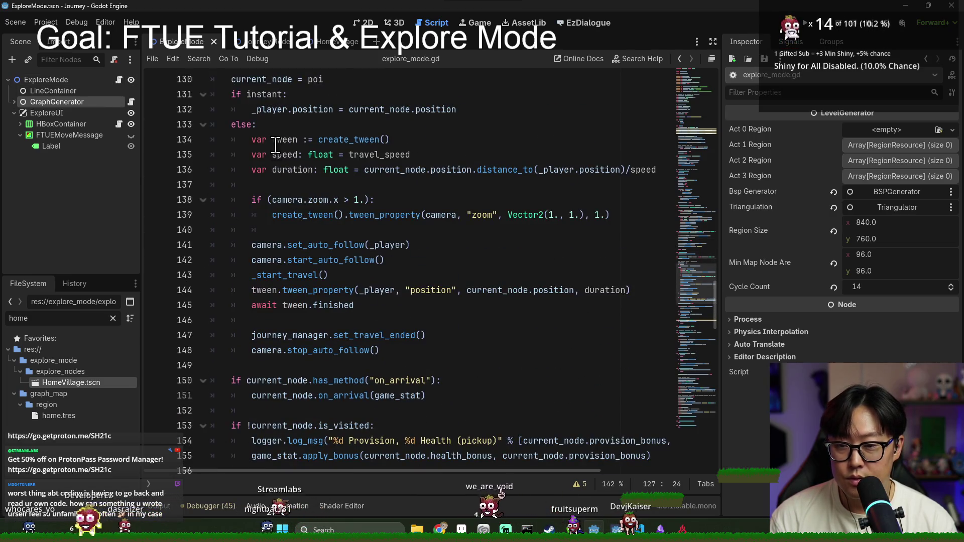
{"action": "scroll", "coordinate": [327, 210], "scroll_direction": "up", "scroll_amount": 1}
{"action": "key", "text": "ctrl+f"}
{"action": "type", "text": "config"}
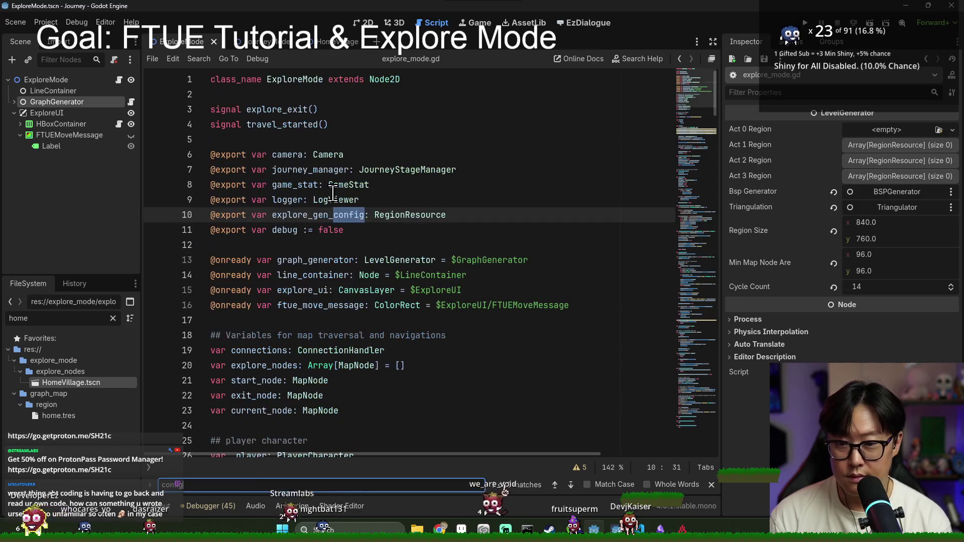
{"action": "double_click", "coordinate": [319, 216]}
{"action": "key", "text": "ctrl+f"}
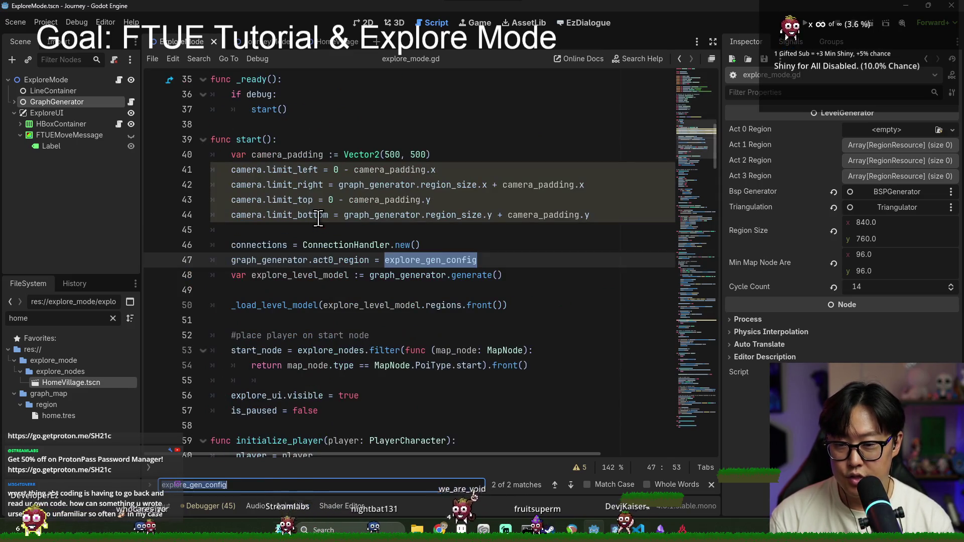
{"action": "double_click", "coordinate": [339, 260]}
{"action": "scroll", "coordinate": [289, 247], "scroll_direction": "down", "scroll_amount": 2}
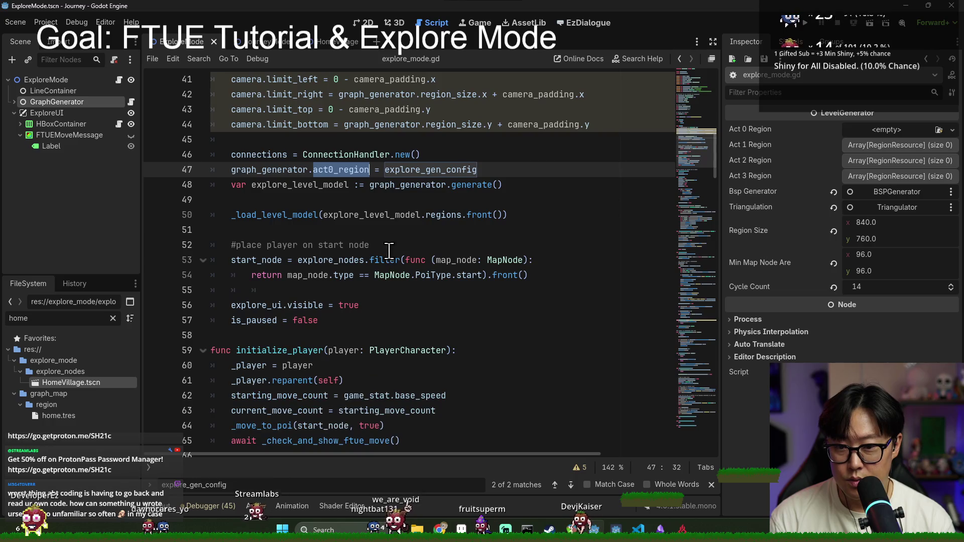
{"action": "left_click", "coordinate": [346, 171]}
{"action": "double_click", "coordinate": [346, 170]}
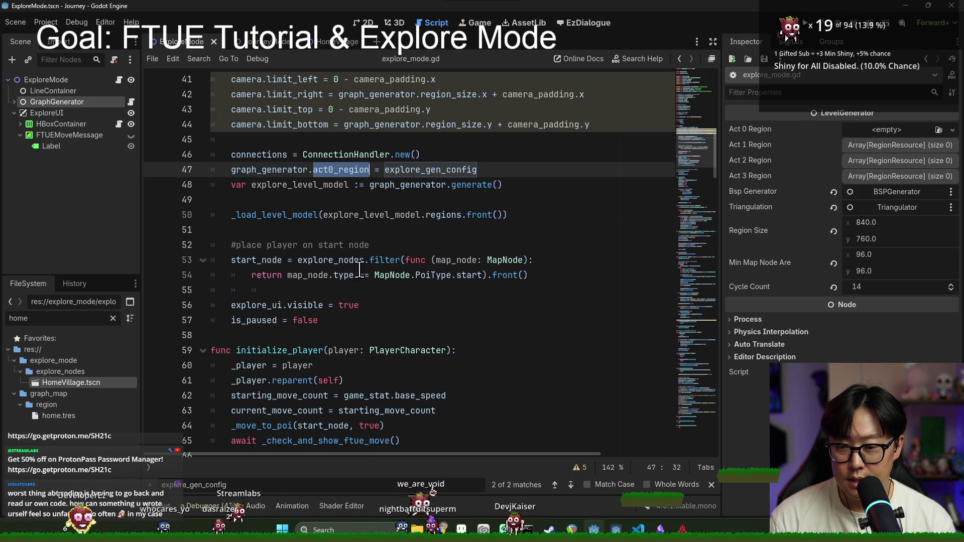
{"action": "left_click", "coordinate": [284, 190]}
{"action": "double_click", "coordinate": [253, 245]}
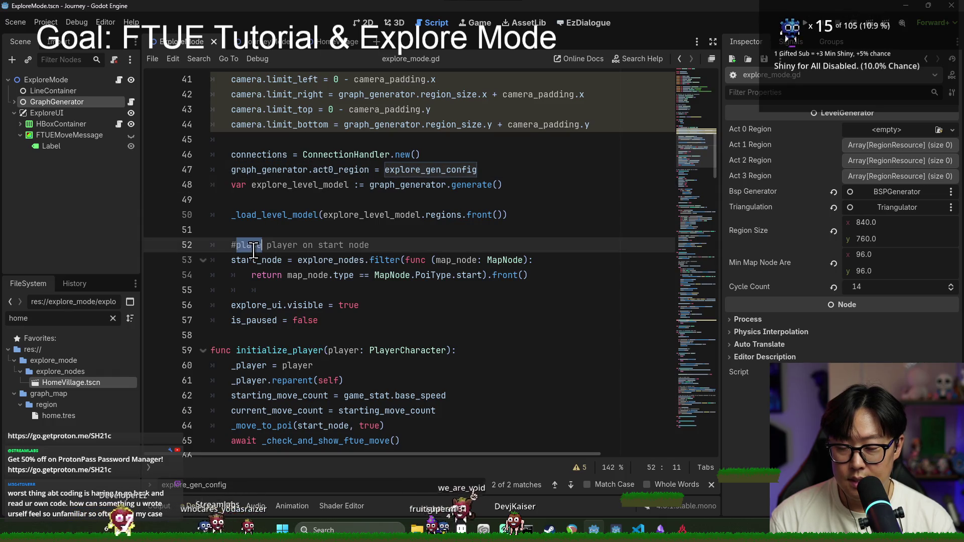
{"action": "double_click", "coordinate": [319, 265]}
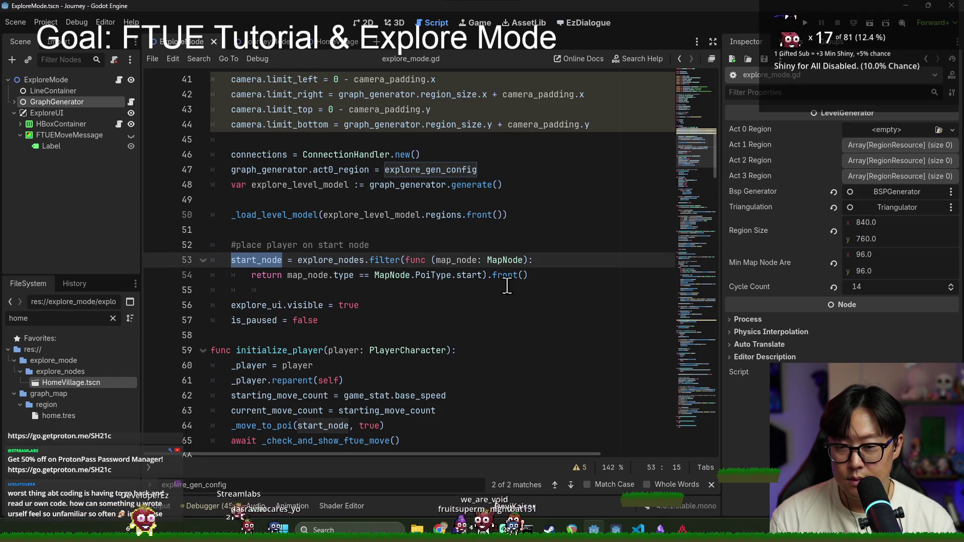
{"action": "double_click", "coordinate": [334, 260]}
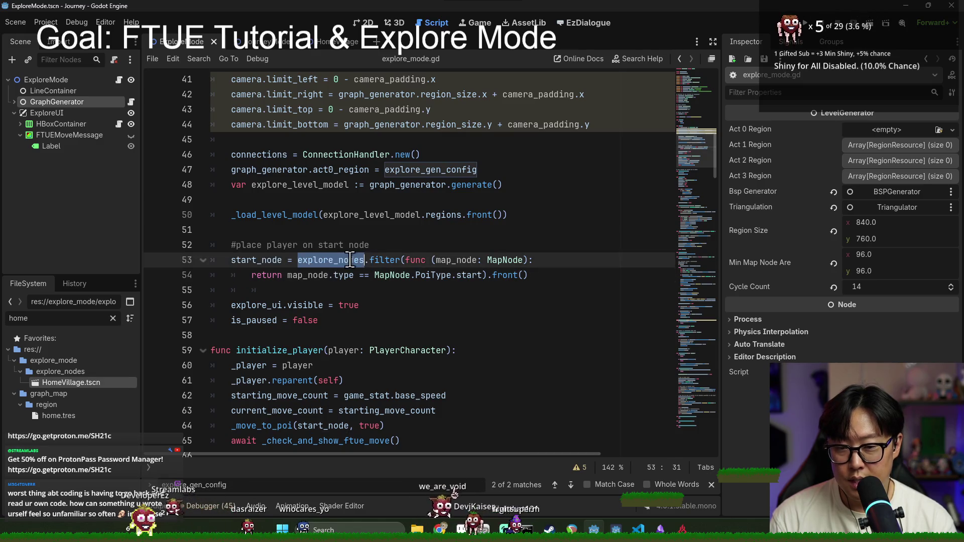
{"action": "double_click", "coordinate": [302, 275]}
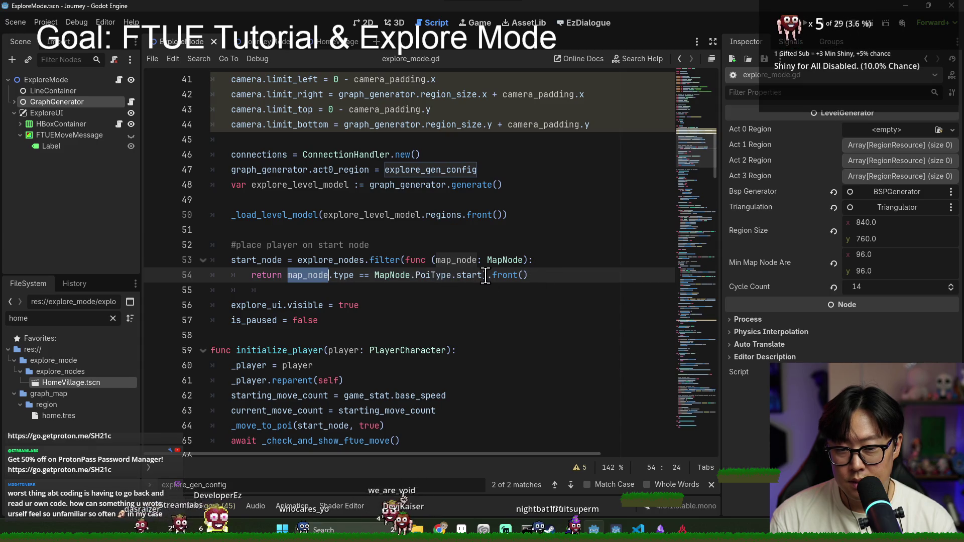
{"action": "double_click", "coordinate": [260, 260]}
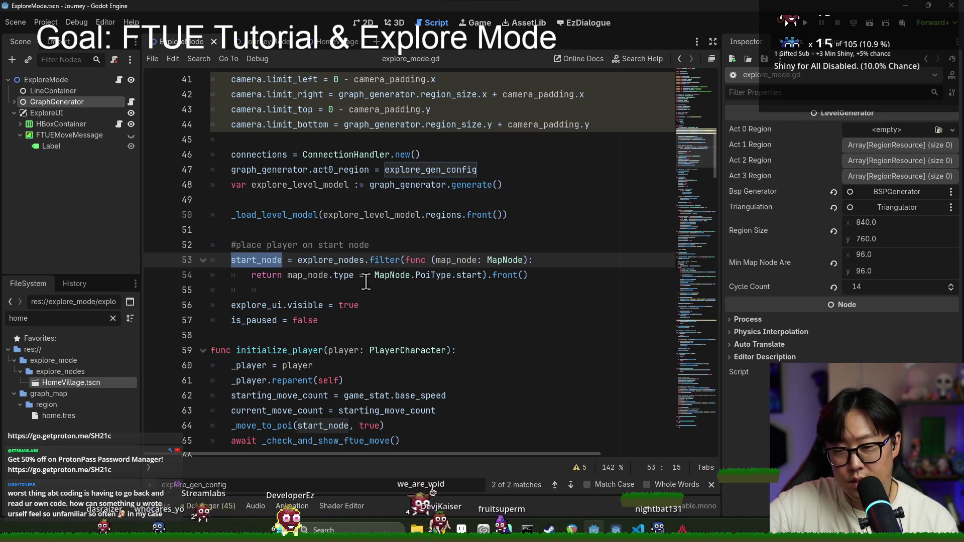
{"action": "left_click", "coordinate": [281, 216], "text": "ctrl"}
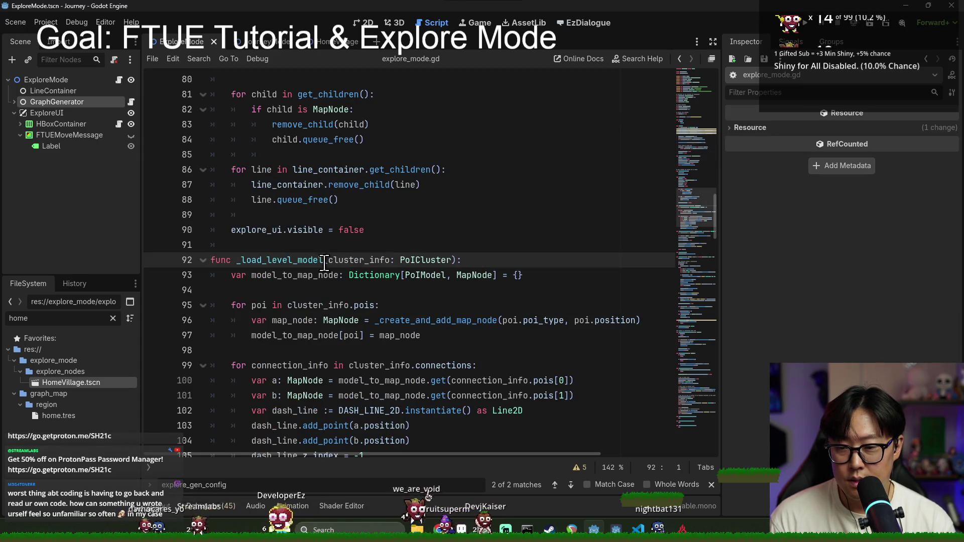
{"action": "scroll", "coordinate": [331, 264], "scroll_direction": "down", "scroll_amount": 2}
{"action": "left_click", "coordinate": [338, 244]}
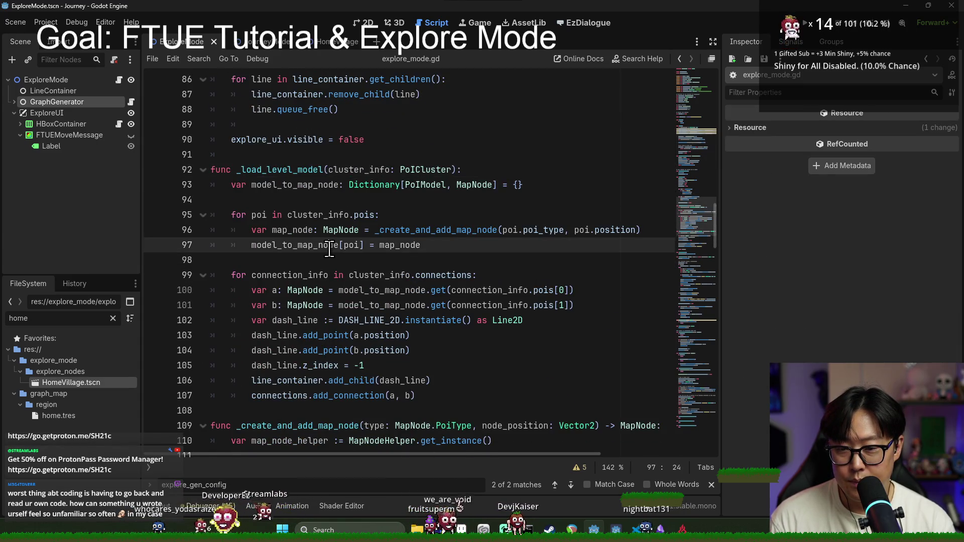
{"action": "scroll", "coordinate": [313, 316], "scroll_direction": "down", "scroll_amount": 3}
{"action": "scroll", "coordinate": [311, 314], "scroll_direction": "up", "scroll_amount": 2}
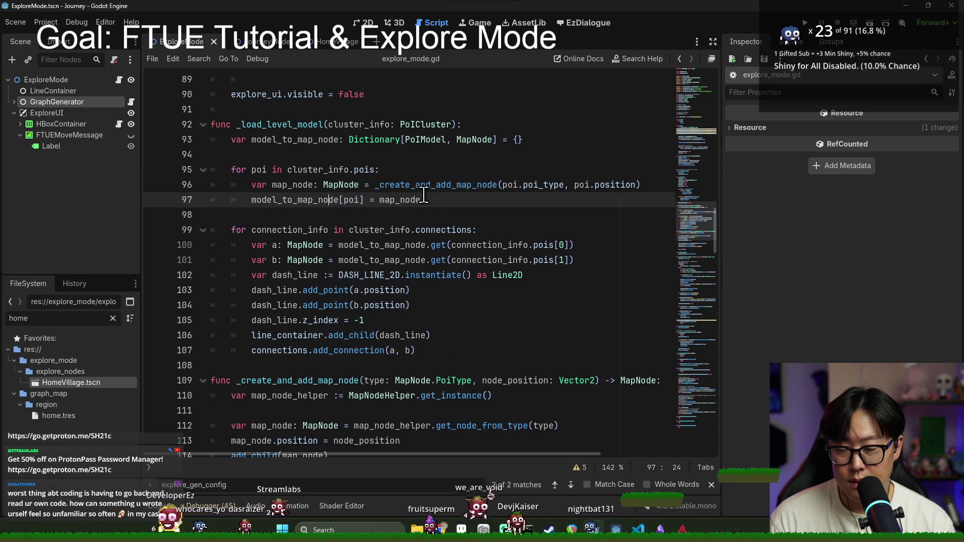
{"action": "double_click", "coordinate": [403, 185]}
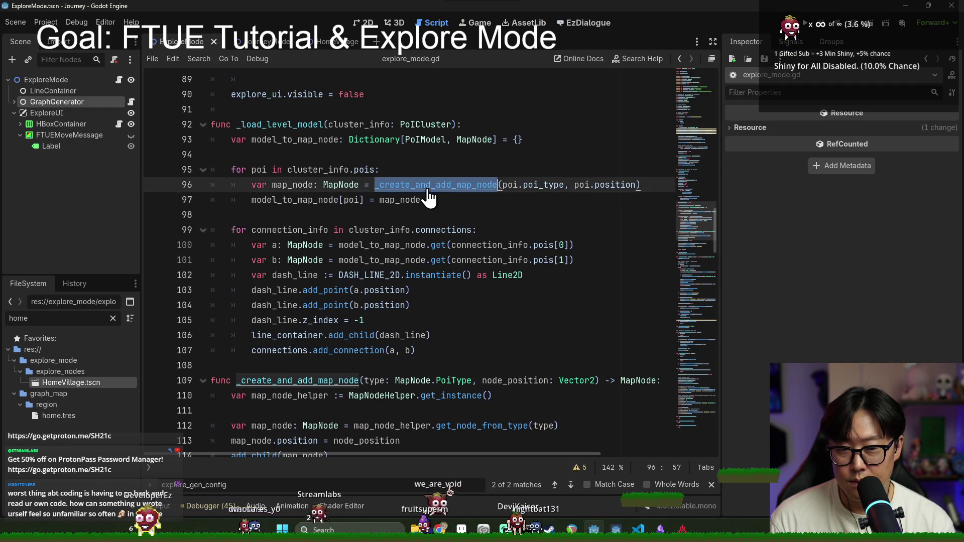
{"action": "left_click", "coordinate": [427, 190], "text": "ctrl"}
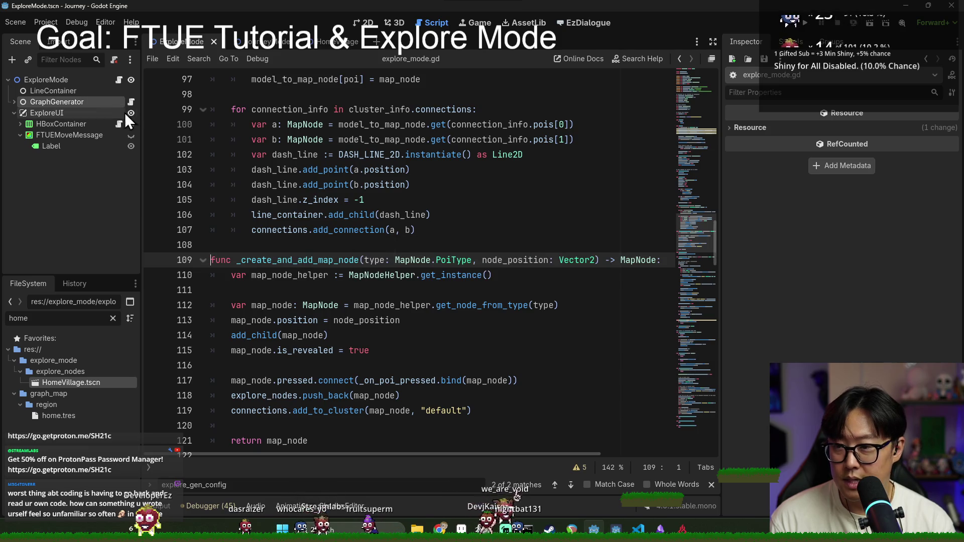
{"action": "left_click", "coordinate": [131, 102]}
Search level_generator.gd to locate the POI generation code.
{"action": "key", "text": "ctrl+f"}
{"action": "type", "text": "star"}
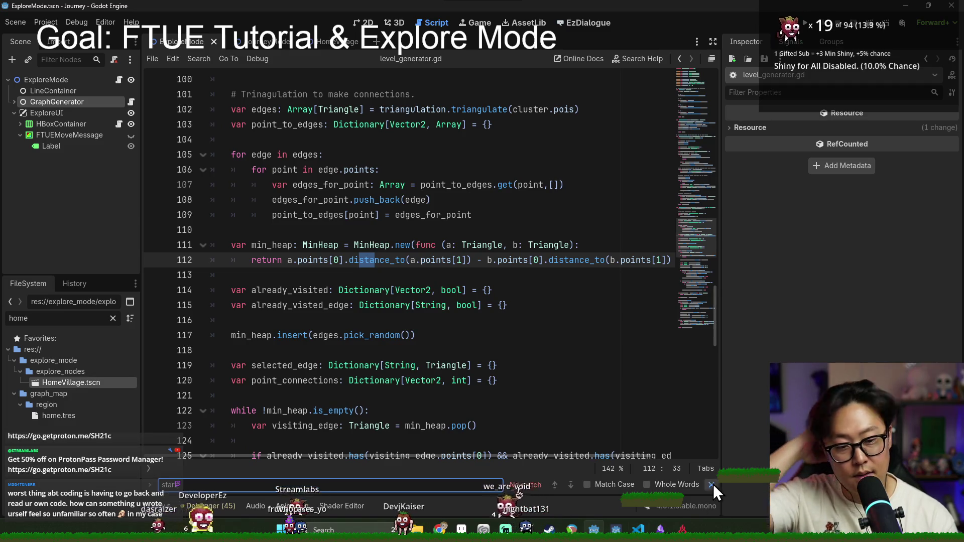
{"action": "key", "text": "BackSpace"}
{"action": "key", "text": "BackSpace"}
{"action": "key", "text": "BackSpace"}
{"action": "type", "text": "tar"}
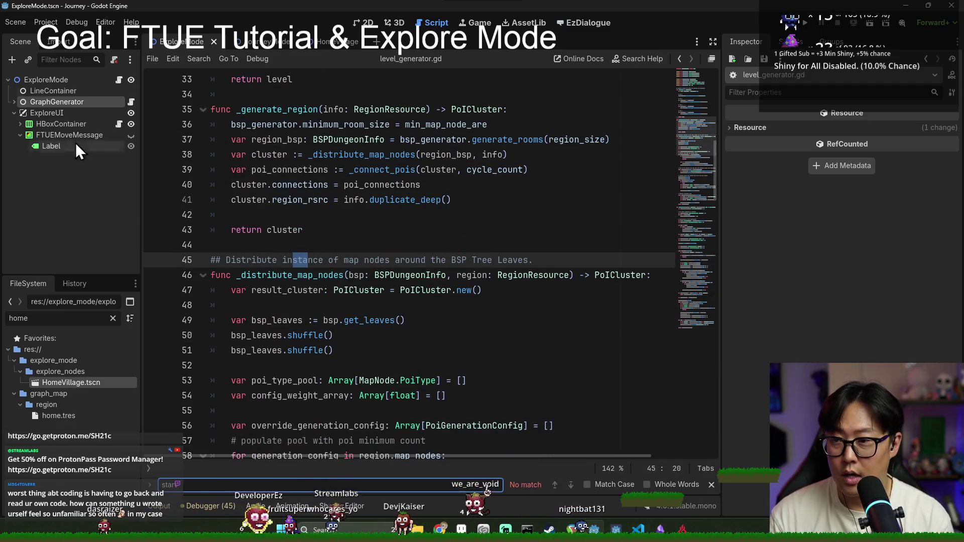
{"action": "left_click", "coordinate": [350, 210]}
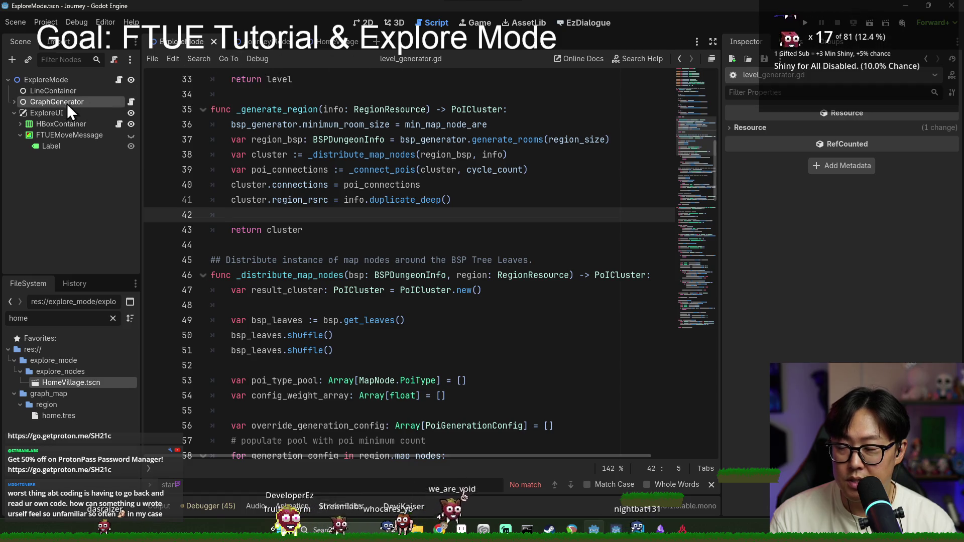
{"action": "left_click", "coordinate": [272, 168]}
Search for 'ove' and check where override_generation_config and poi_type_pool are used.
{"action": "key", "text": "ctrl+f"}
{"action": "type", "text": "forc"}
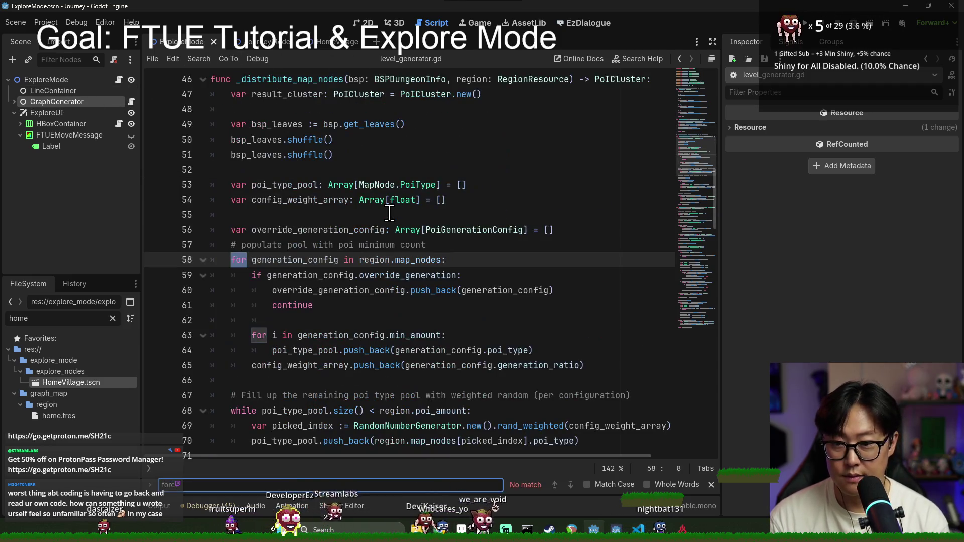
{"action": "key", "text": "BackSpace"}
{"action": "key", "text": "BackSpace"}
{"action": "key", "text": "BackSpace"}
{"action": "type", "text": "position"}
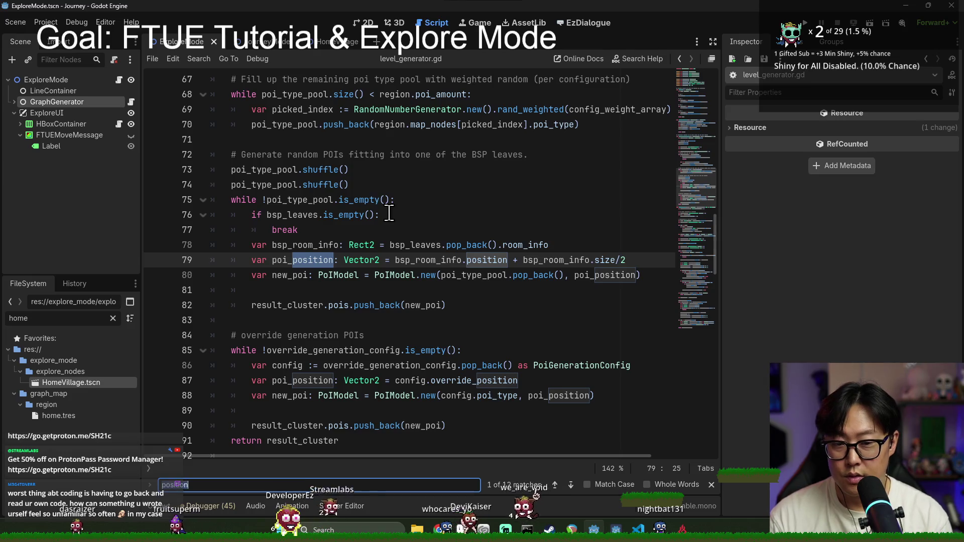
{"action": "key", "text": "BackSpace"}
{"action": "key", "text": "BackSpace"}
{"action": "key", "text": "BackSpace"}
{"action": "type", "text": "ove"}
{"action": "double_click", "coordinate": [357, 275]}
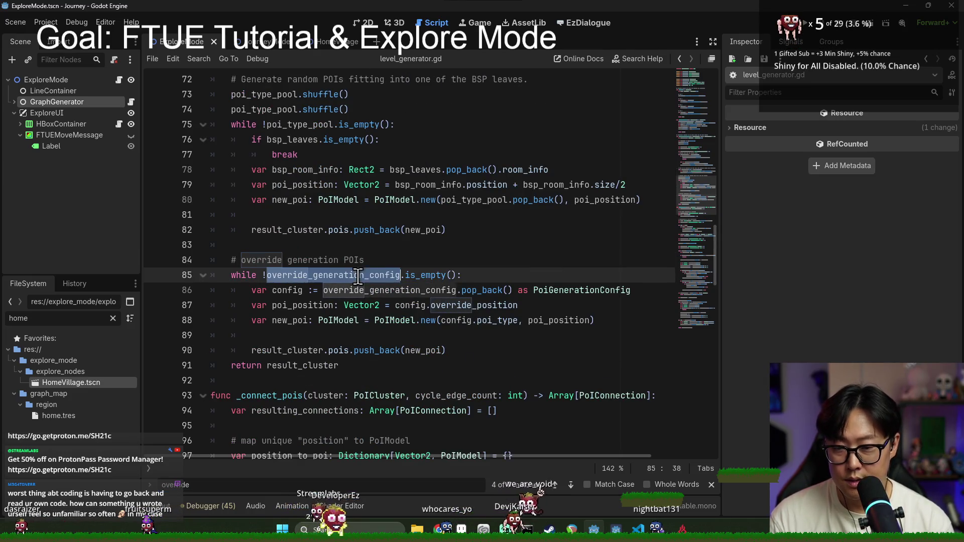
{"action": "scroll", "coordinate": [430, 310], "scroll_direction": "up", "scroll_amount": 2}
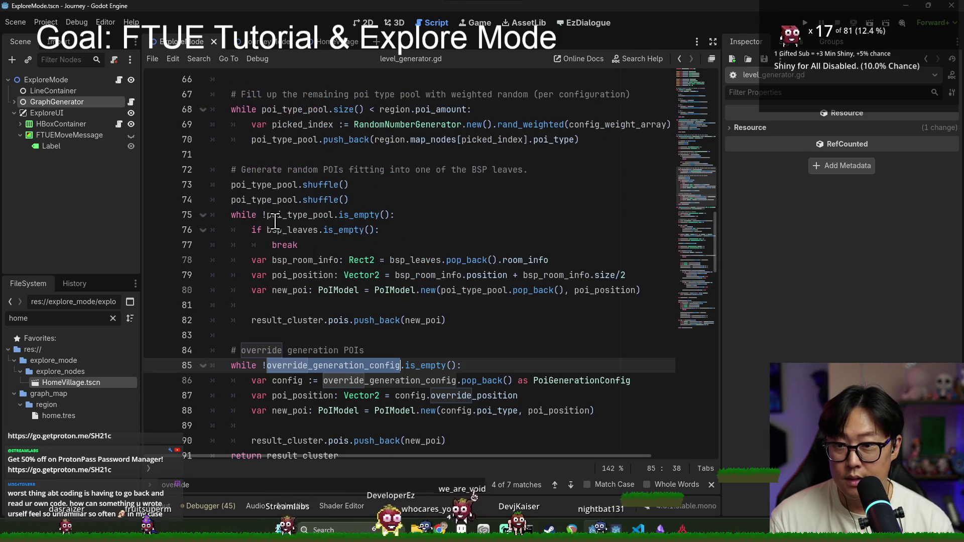
{"action": "double_click", "coordinate": [311, 215]}
{"action": "scroll", "coordinate": [301, 225], "scroll_direction": "down", "scroll_amount": 1}
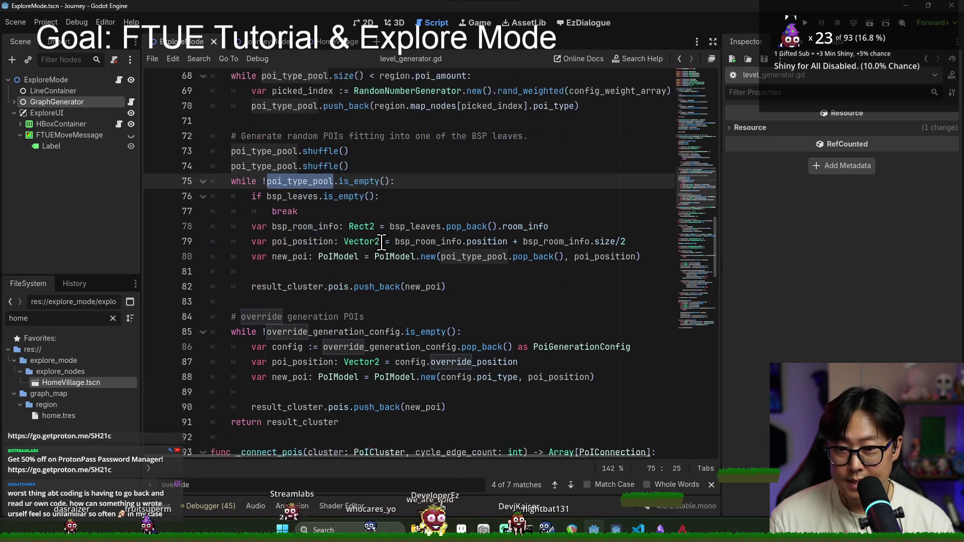
{"action": "double_click", "coordinate": [296, 320]}
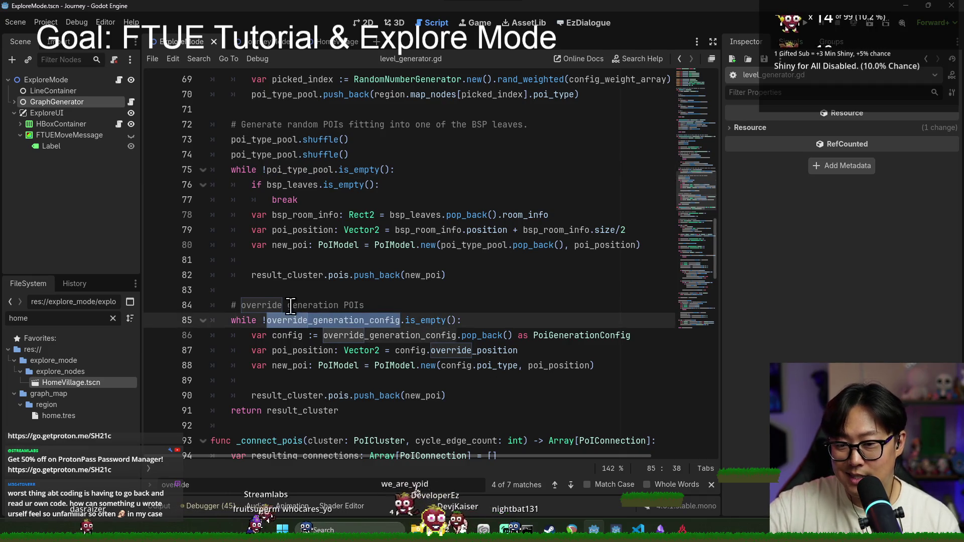
Select the override-generation block and its comment on lines 83–88 and delete it.
{"action": "left_click", "coordinate": [461, 366]}
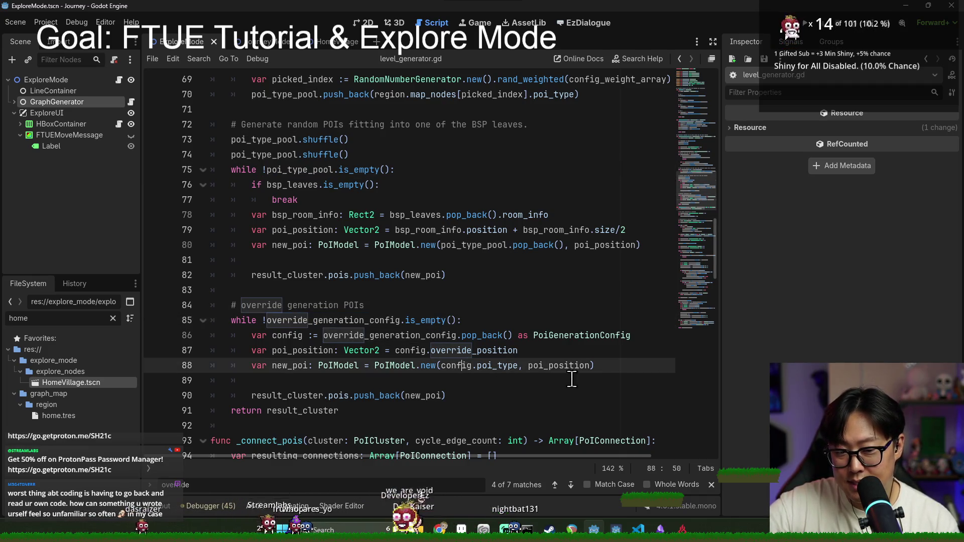
{"action": "mouse_move", "coordinate": [605, 363]}
{"action": "left_mouse_down"}
{"action": "mouse_move", "coordinate": [216, 334]}
{"action": "mouse_move", "coordinate": [207, 307]}
{"action": "left_mouse_up"}
{"action": "key", "text": "ctrl+c"}
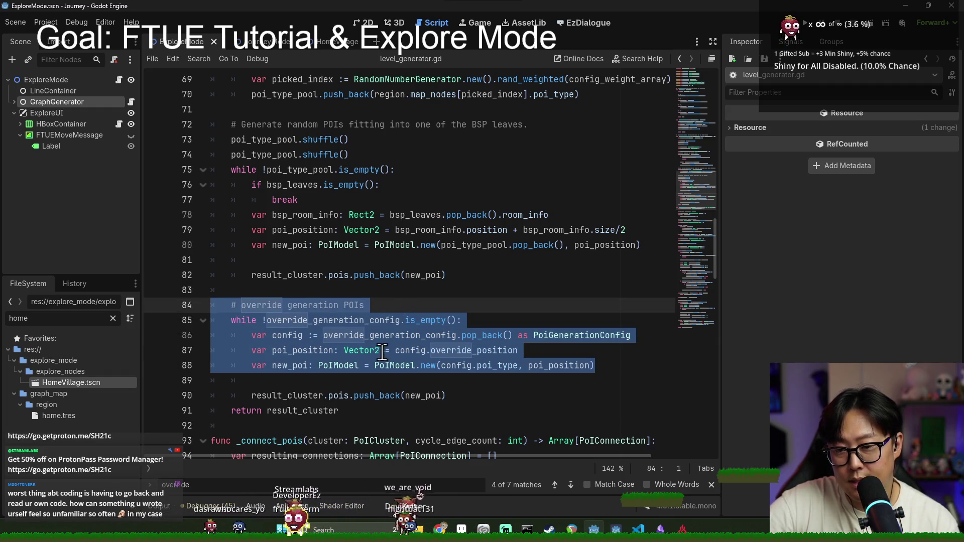
{"action": "triple_click", "coordinate": [266, 308]}
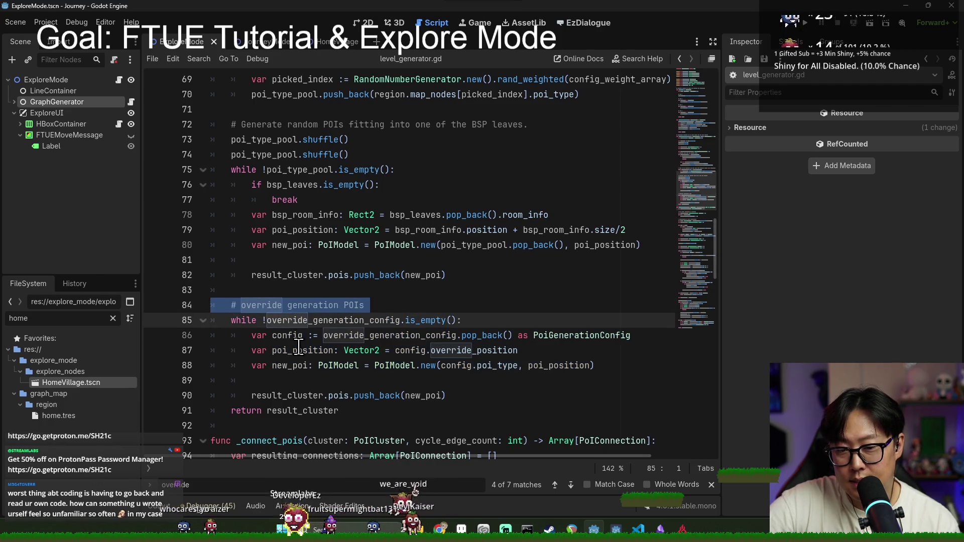
{"action": "left_click", "coordinate": [257, 155]}
{"action": "left_click", "coordinate": [281, 290]}
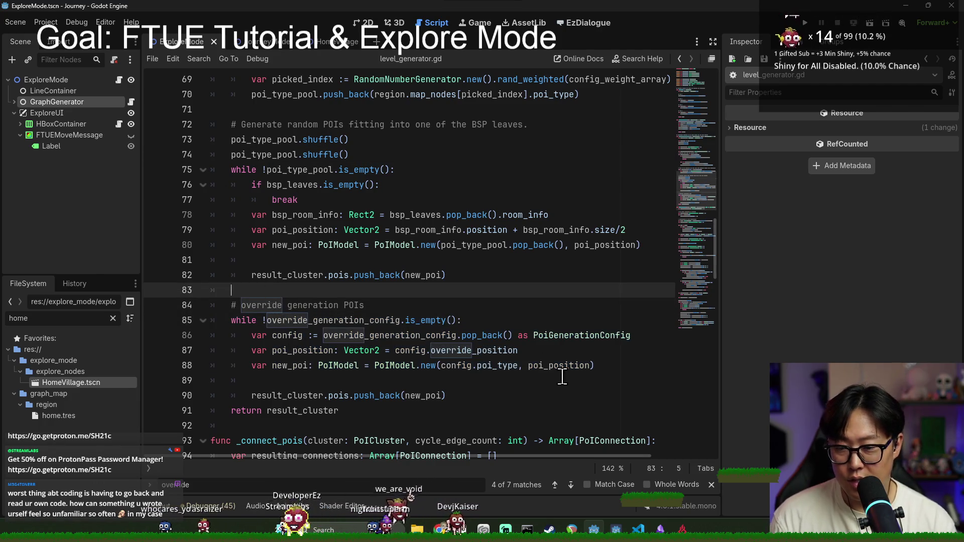
{"action": "left_click", "coordinate": [592, 370], "text": "shift"}
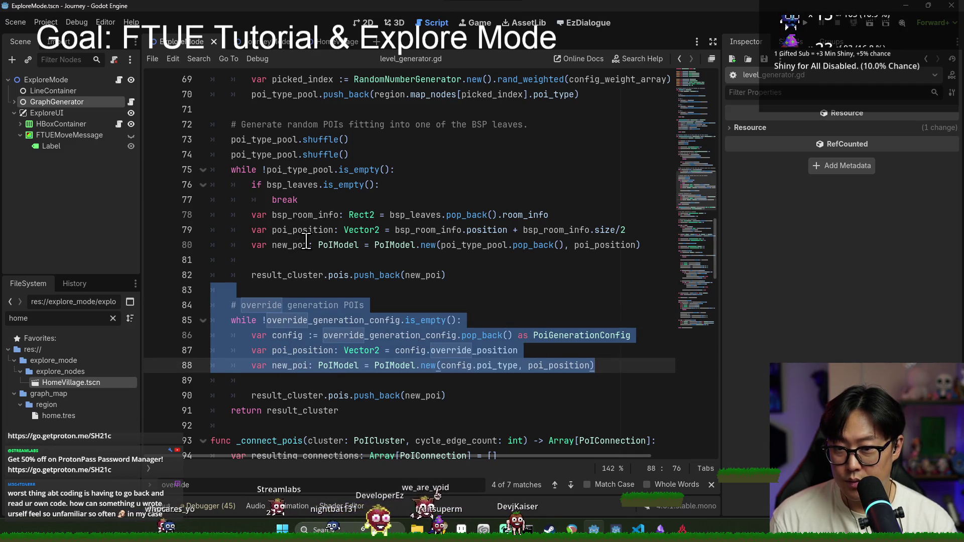
{"action": "scroll", "coordinate": [305, 241], "scroll_direction": "up", "scroll_amount": 2}
{"action": "key", "text": "Delete"}
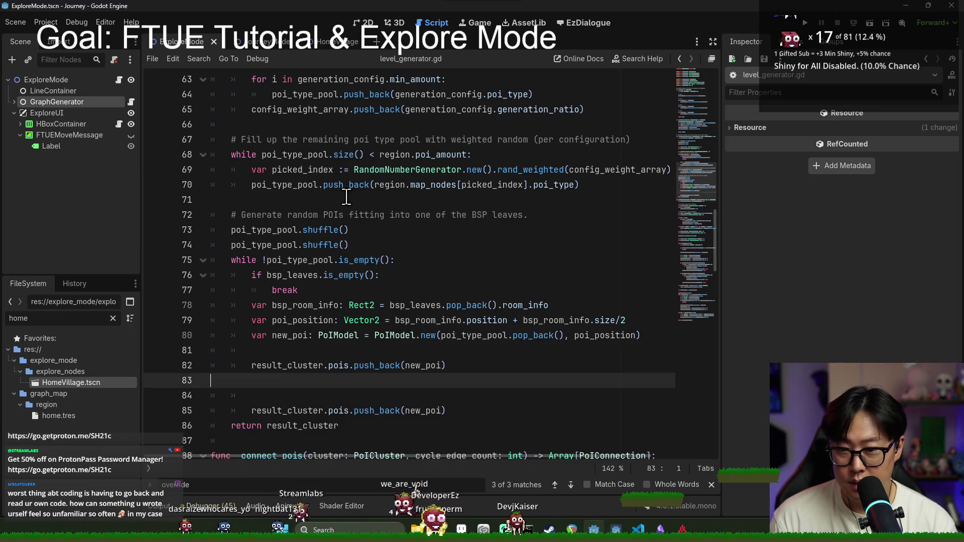
Paste the override block above the random POI section and review new_poi and bsp_room_info uses.
{"action": "left_click", "coordinate": [382, 207]}
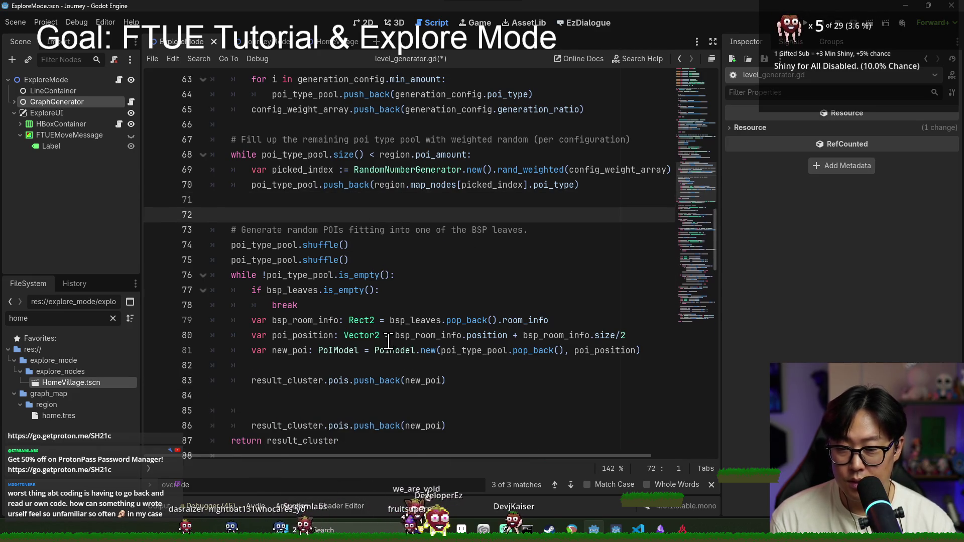
{"action": "key", "text": "ctrl+v"}
{"action": "key", "text": "Return"}
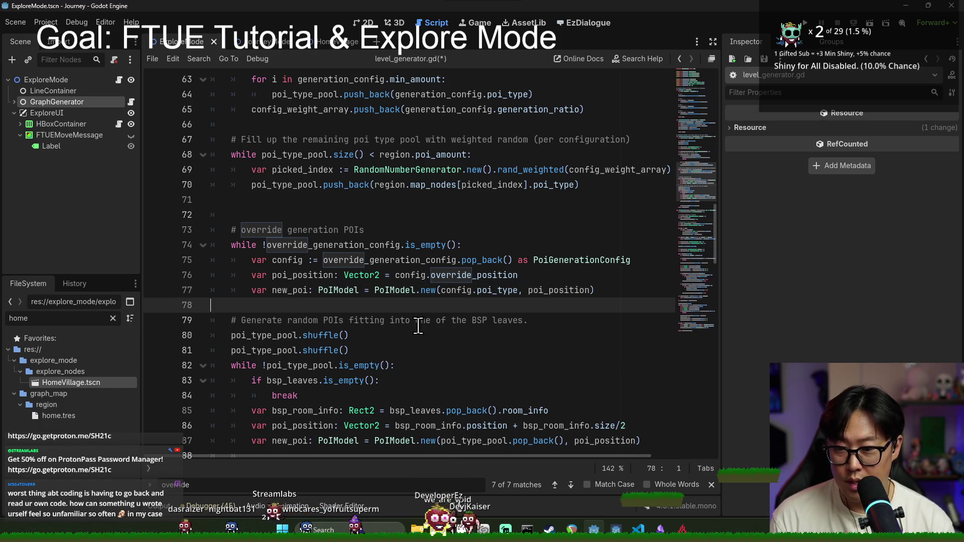
{"action": "scroll", "coordinate": [418, 325], "scroll_direction": "down", "scroll_amount": 2}
{"action": "double_click", "coordinate": [304, 349]}
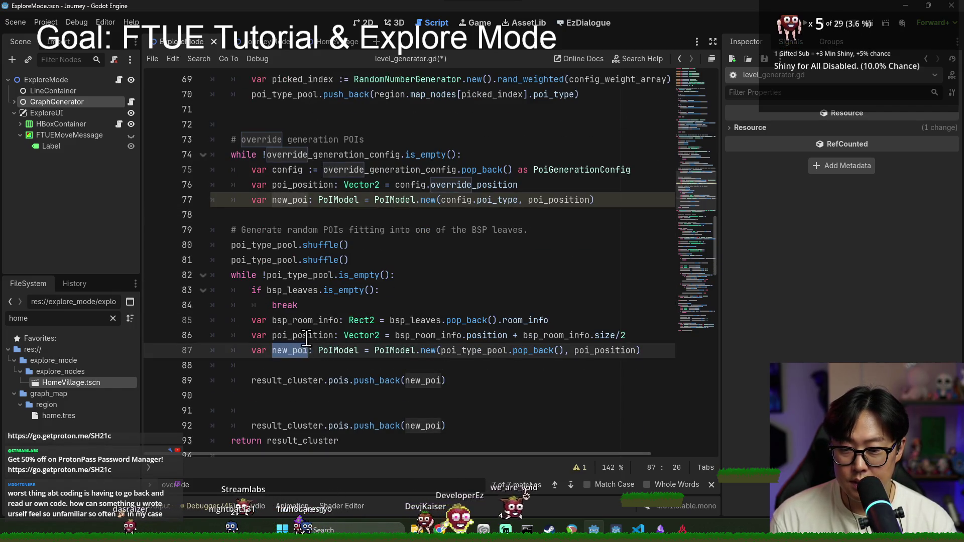
{"action": "left_click", "coordinate": [451, 342], "text": "ctrl"}
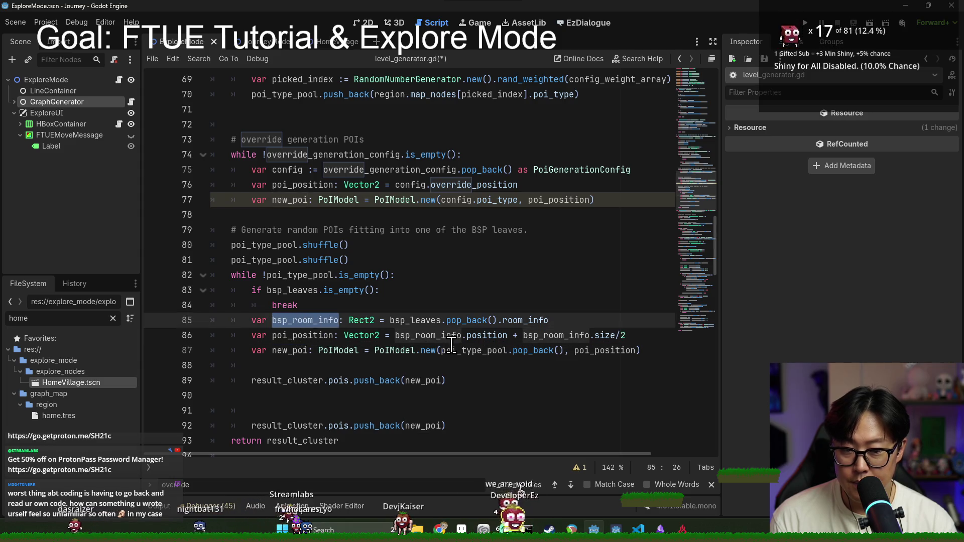
{"action": "left_click", "coordinate": [289, 350], "text": "ctrl"}
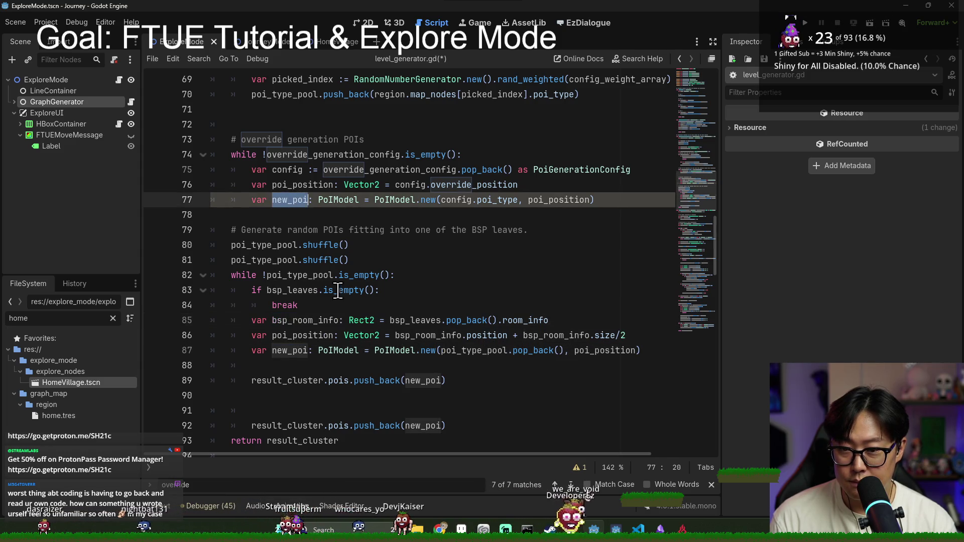
{"action": "key", "text": "Up"}
{"action": "key", "text": "Up"}
{"action": "key", "text": "Up"}
{"action": "key", "text": "Down"}
{"action": "key", "text": "Down"}
{"action": "key", "text": "Down"}
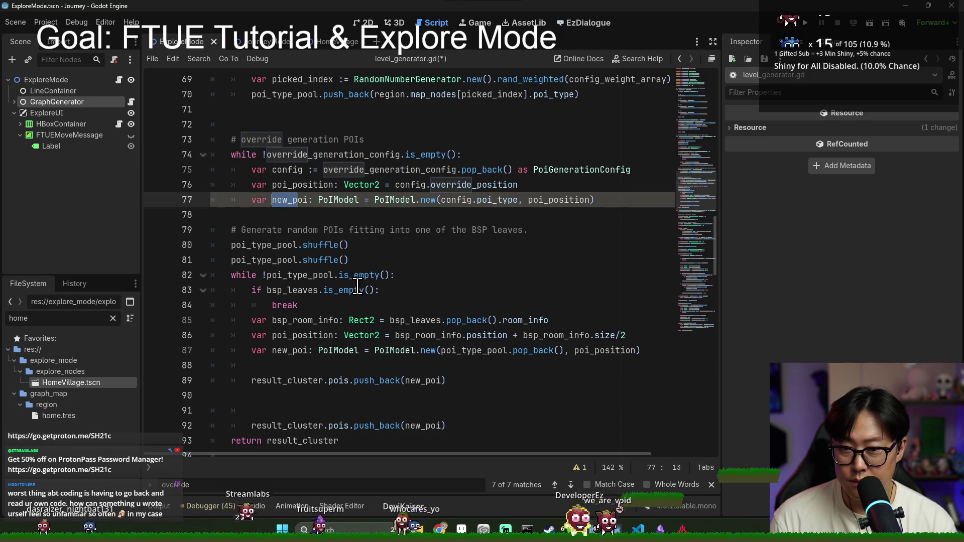
{"action": "double_click", "coordinate": [300, 199]}
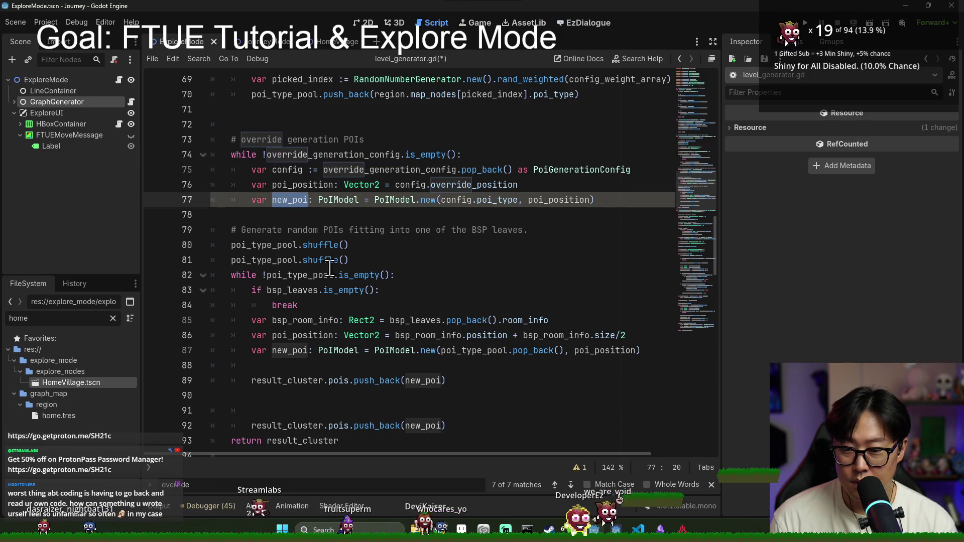
Move the duplicate result_cluster push_back line into the override loop after new_poi, and save.
{"action": "left_click", "coordinate": [363, 426]}
{"action": "key", "text": "ctrl+x"}
{"action": "left_click", "coordinate": [320, 200]}
{"action": "key", "text": "ctrl+v"}
{"action": "key", "text": "ctrl+z"}
{"action": "left_click", "coordinate": [321, 215]}
{"action": "key", "text": "ctrl+v"}
{"action": "key", "text": "ctrl+s"}
Close the search bar and review the new_poi and result_cluster push lines in the override loop.
{"action": "double_click", "coordinate": [289, 199]}
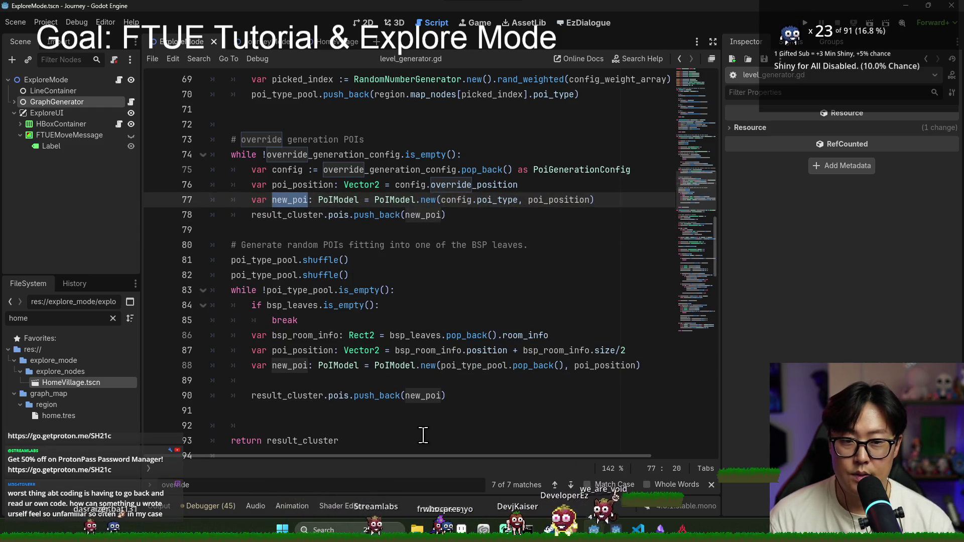
{"action": "left_click", "coordinate": [711, 485]}
{"action": "scroll", "coordinate": [308, 180], "scroll_direction": "down", "scroll_amount": 1}
{"action": "left_click", "coordinate": [333, 178]}
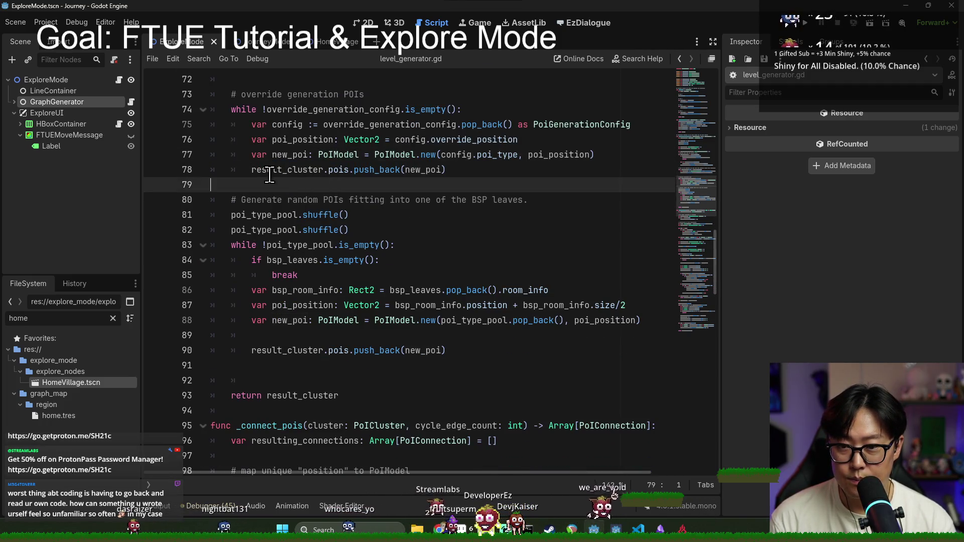
{"action": "left_click", "coordinate": [328, 165]}
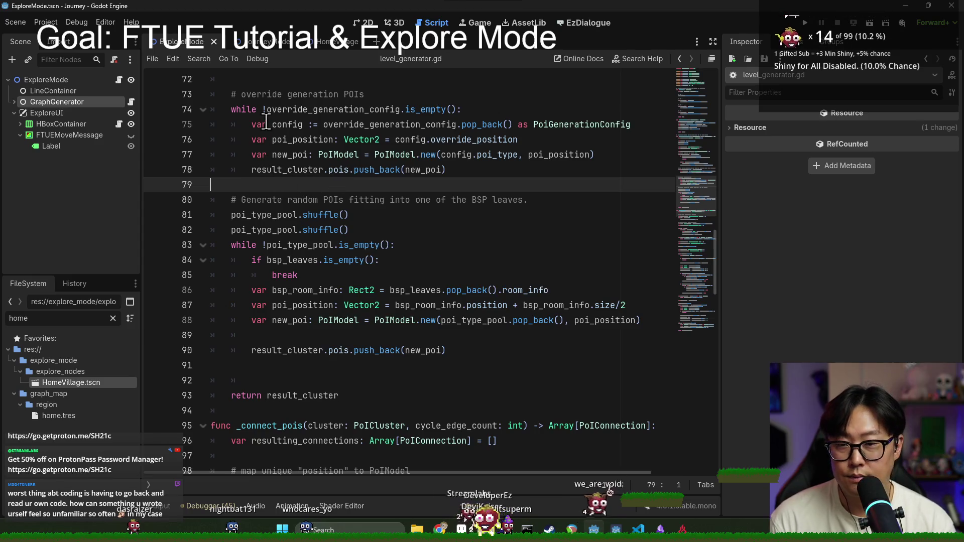
{"action": "left_click", "coordinate": [303, 170]}
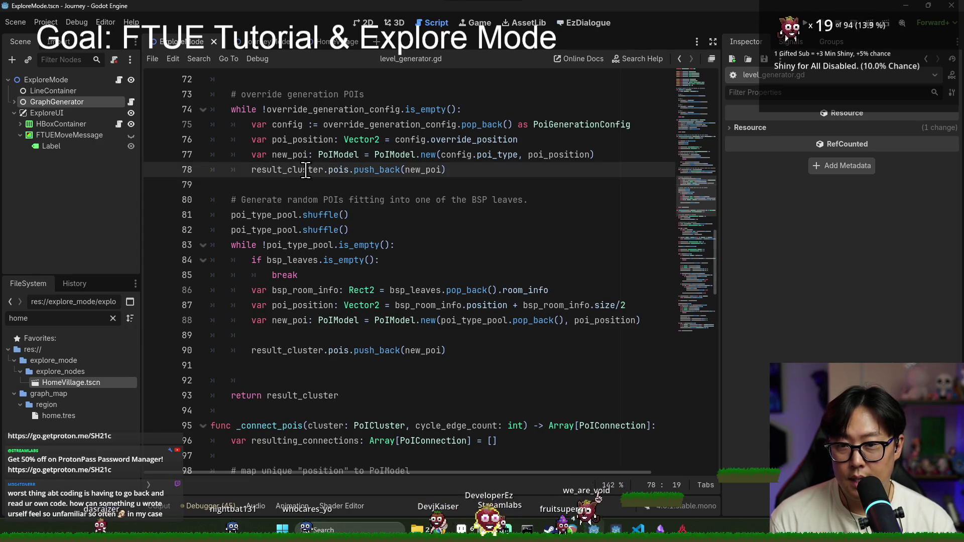
{"action": "key", "text": "ctrl+z"}
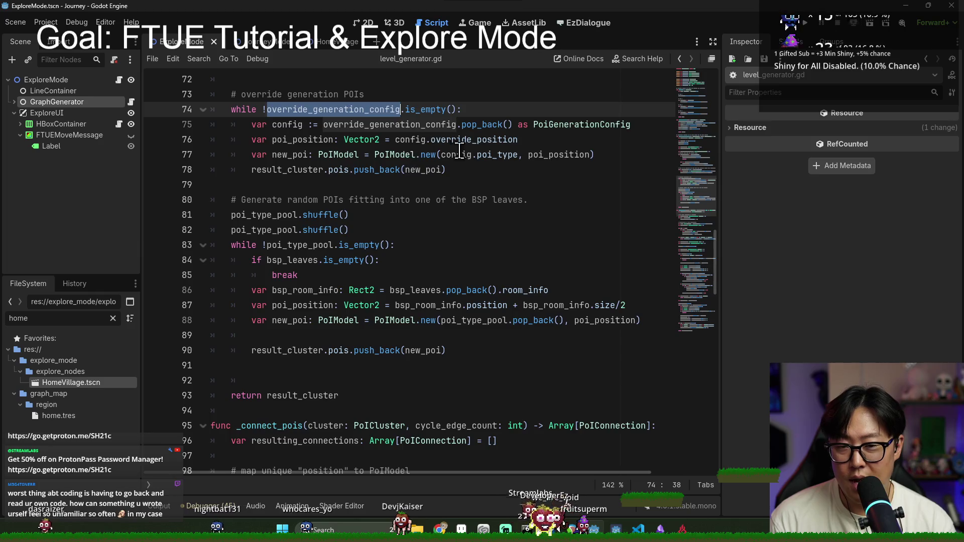
{"action": "scroll", "coordinate": [459, 150], "scroll_direction": "up", "scroll_amount": 2}
Declare 'var override_positions: Array[Vector2] = []' above the override loop.
{"action": "left_click", "coordinate": [383, 171]}
{"action": "key", "text": "Return"}
{"action": "type", "text": "var override"}
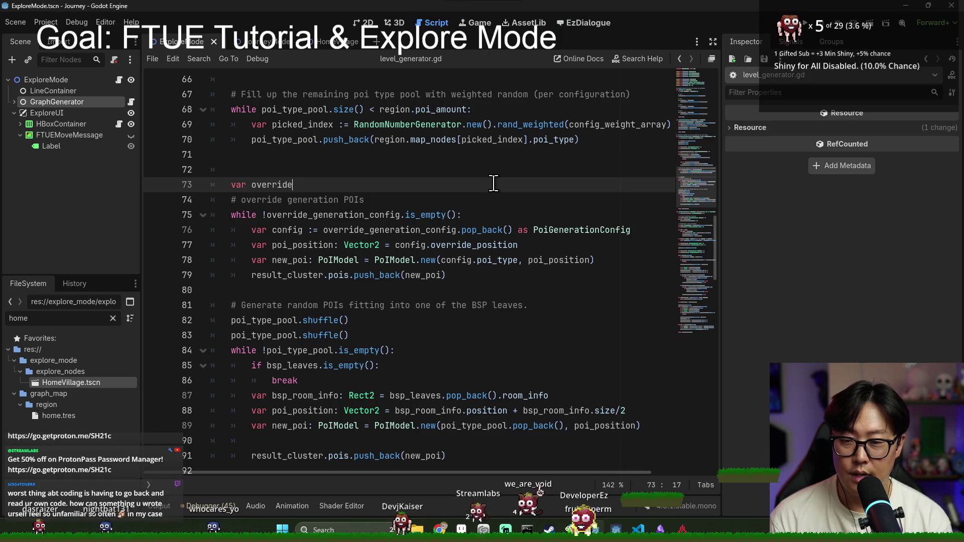
{"action": "type", "text": "_positions: "}
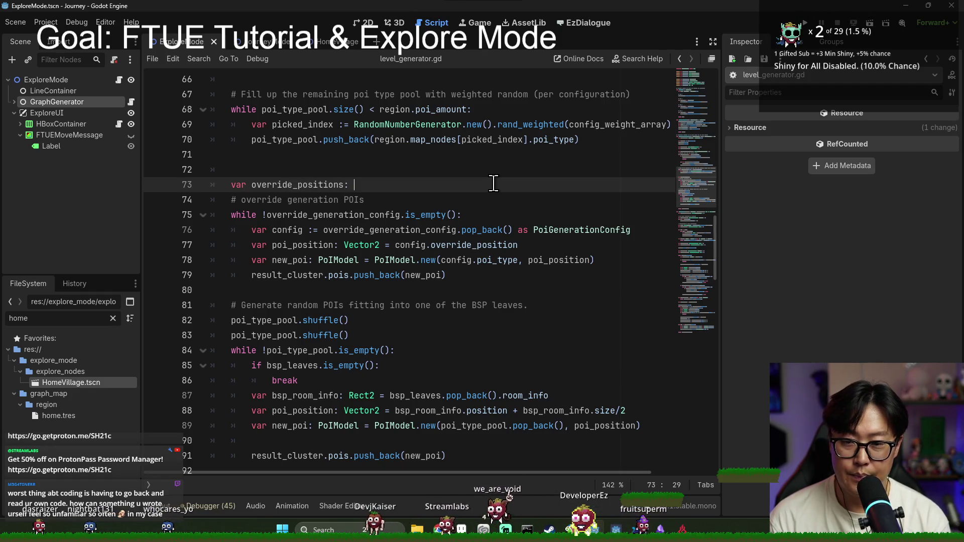
{"action": "type", "text": "Array[Vector2] =[]"}
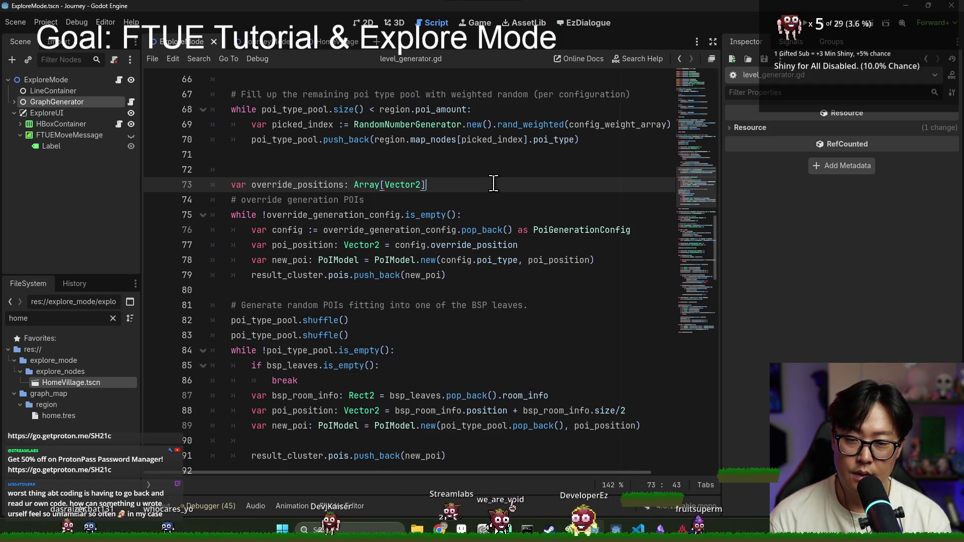
{"action": "key", "text": "Left"}
{"action": "key", "text": "Left"}
{"action": "left_click", "coordinate": [289, 184]}
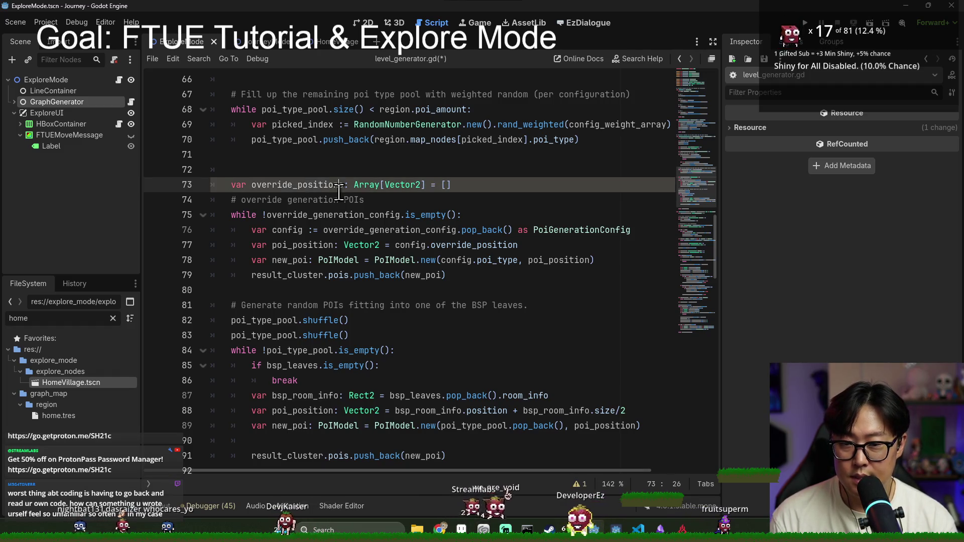
Push each poi_position into override_positions inside the override loop and save the script.
{"action": "left_click", "coordinate": [300, 244]}
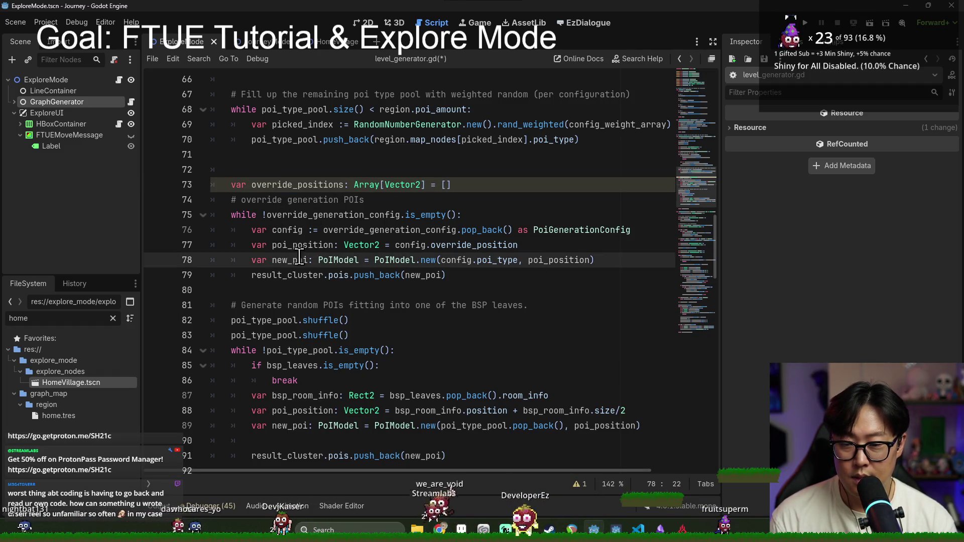
{"action": "left_click", "coordinate": [536, 244]}
{"action": "key", "text": "Return"}
{"action": "key", "text": "Return"}
{"action": "type", "text": "poi_position)"}
{"action": "key", "text": "shift+Home"}
{"action": "double_click", "coordinate": [307, 261]}
{"action": "scroll", "coordinate": [311, 266], "scroll_direction": "down", "scroll_amount": 2}
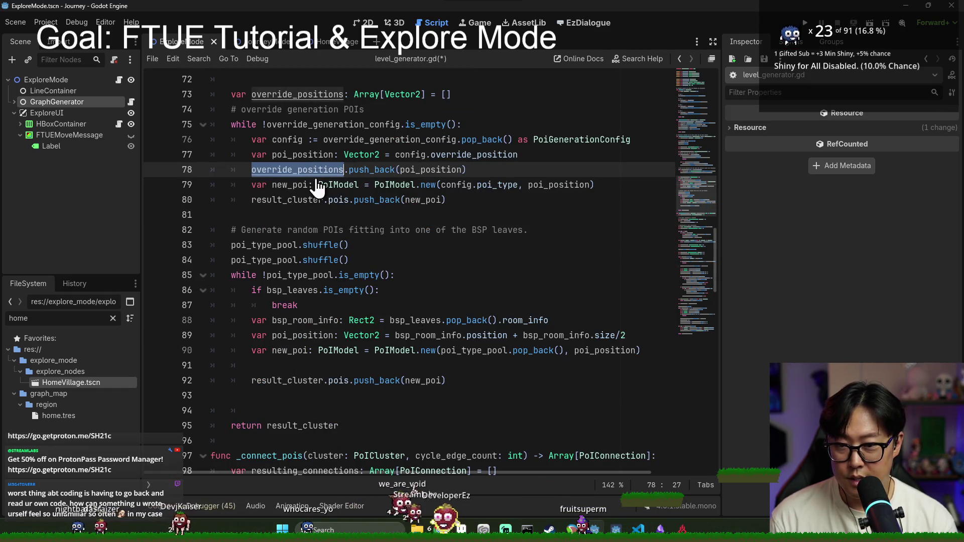
{"action": "scroll", "coordinate": [341, 211], "scroll_direction": "down", "scroll_amount": 2}
{"action": "key", "text": "ctrl+s"}
{"action": "double_click", "coordinate": [292, 199]}
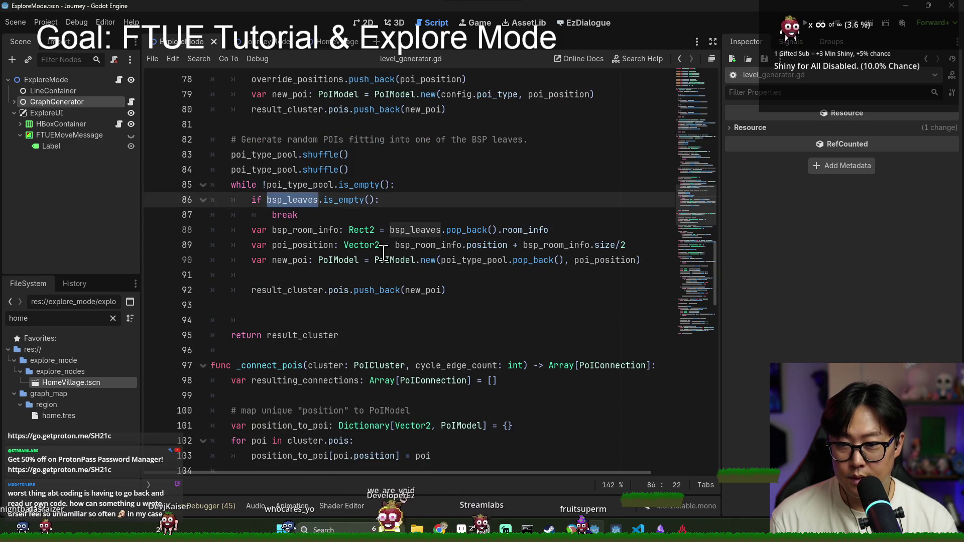
Insert blank lines after the break check to make room for a new loop.
{"action": "double_click", "coordinate": [332, 218]}
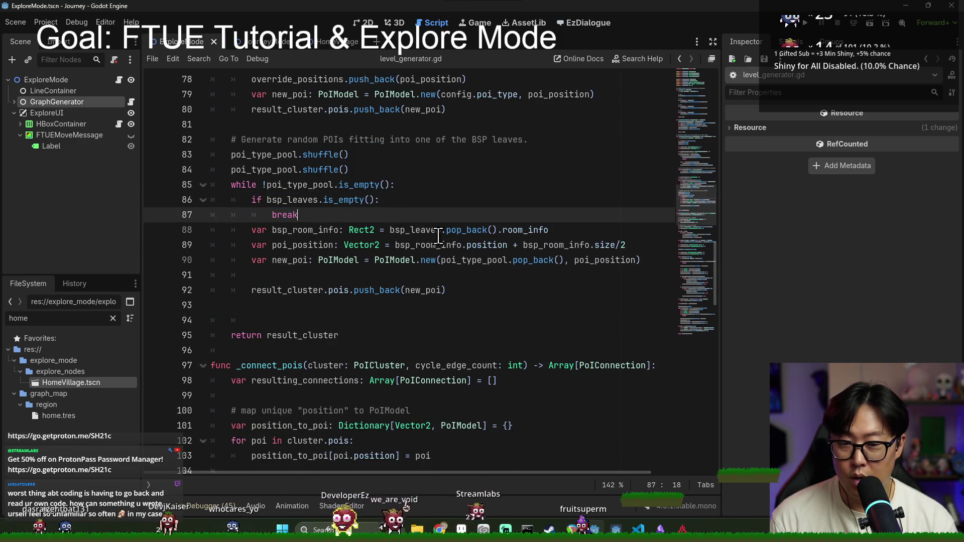
{"action": "key", "text": "Return"}
{"action": "type", "text": "override_positions."}
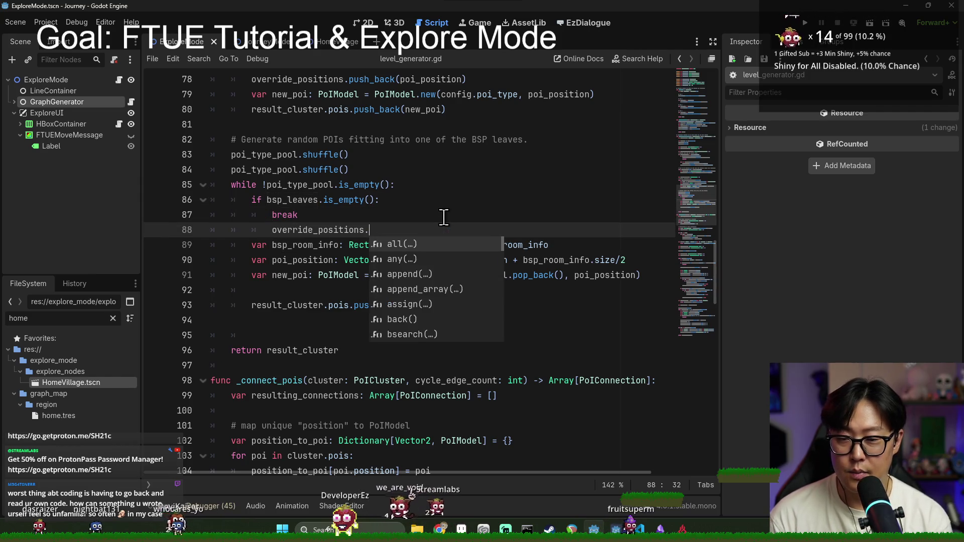
{"action": "key", "text": "ctrl+z"}
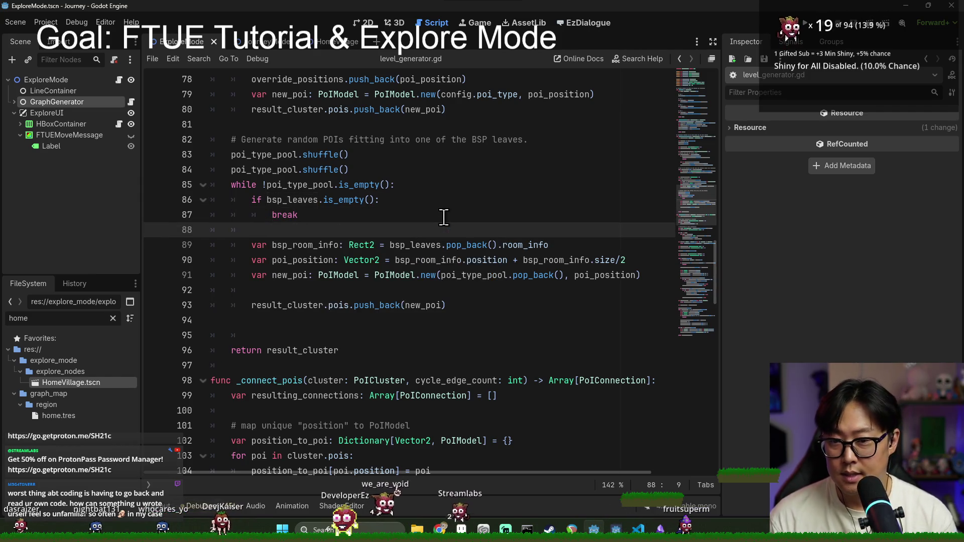
{"action": "scroll", "coordinate": [444, 217], "scroll_direction": "up", "scroll_amount": 1}
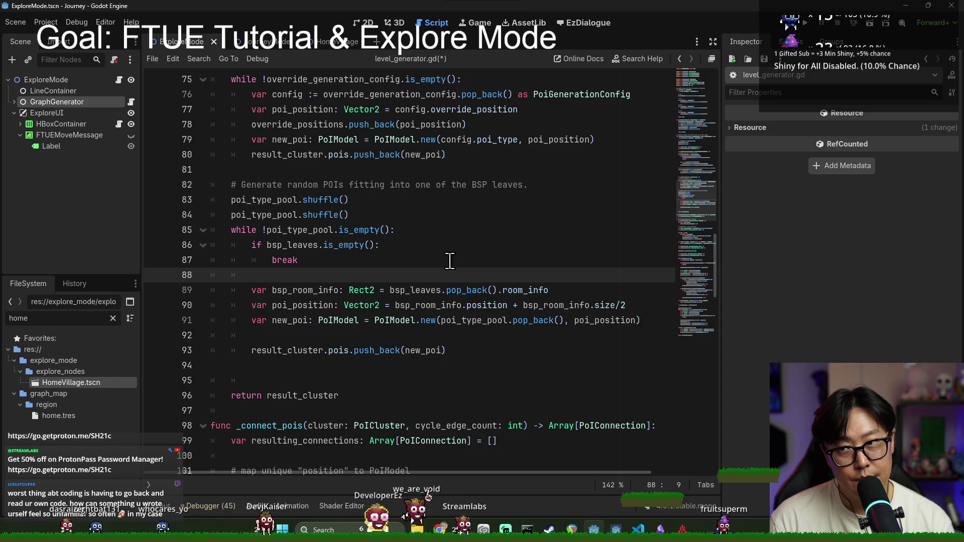
{"action": "key", "text": "Return"}
{"action": "key", "text": "Return"}
{"action": "key", "text": "Up"}
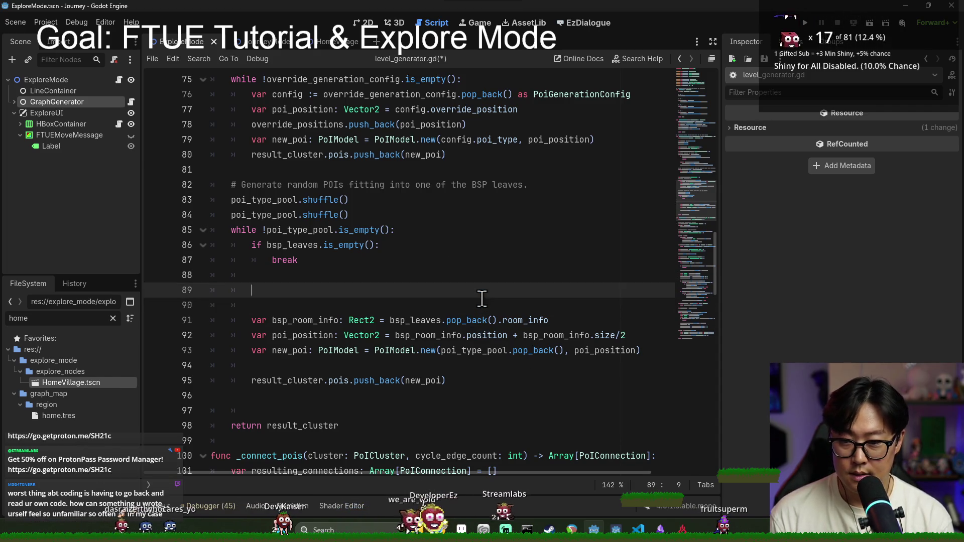
{"action": "key", "text": "Up"}
{"action": "key", "text": "Return"}
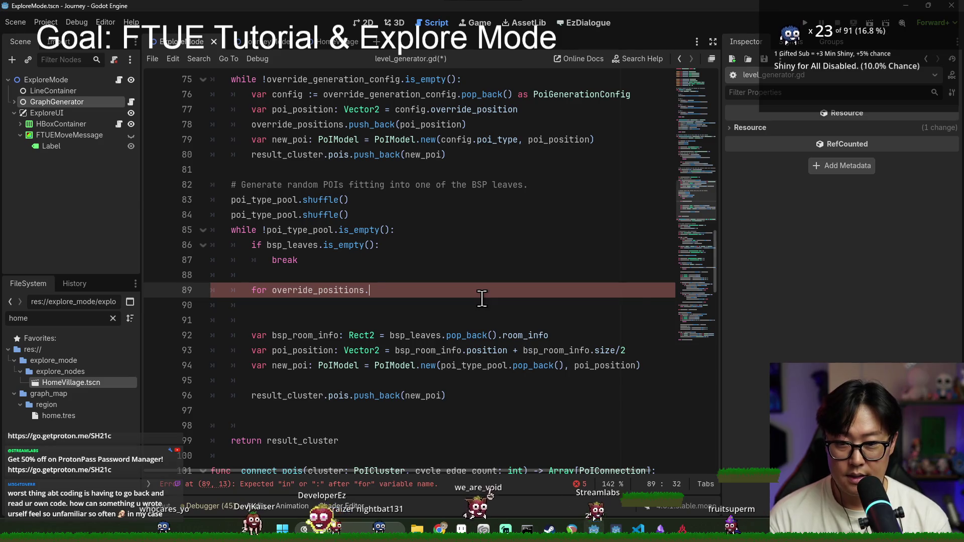
Write a 'for used_pos in override_positions:' loop and begin its body.
{"action": "type", "text": "."}
{"action": "key", "text": "BackSpace"}
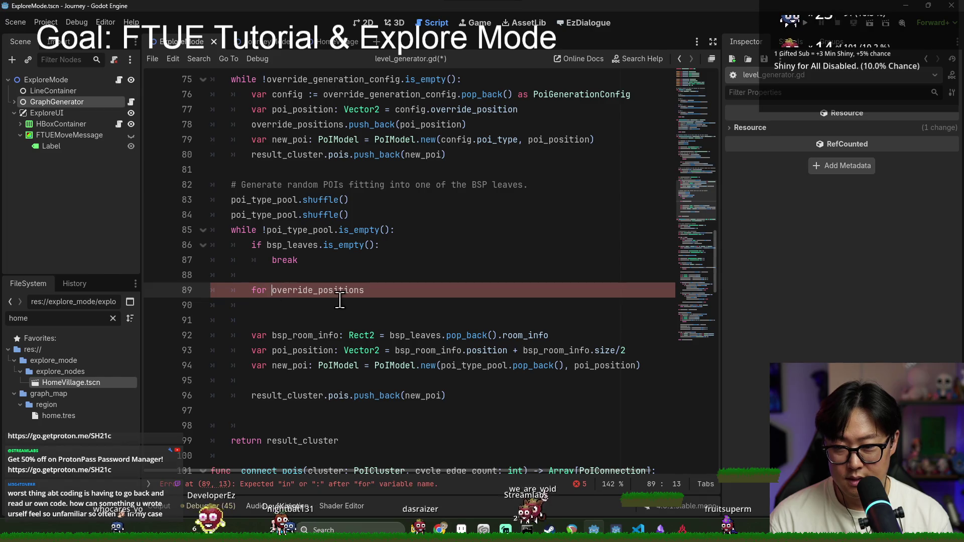
{"action": "key", "text": "ctrl+Left"}
{"action": "type", "text": "ovo"}
{"action": "key", "text": "BackSpace"}
{"action": "type", "text": "er"}
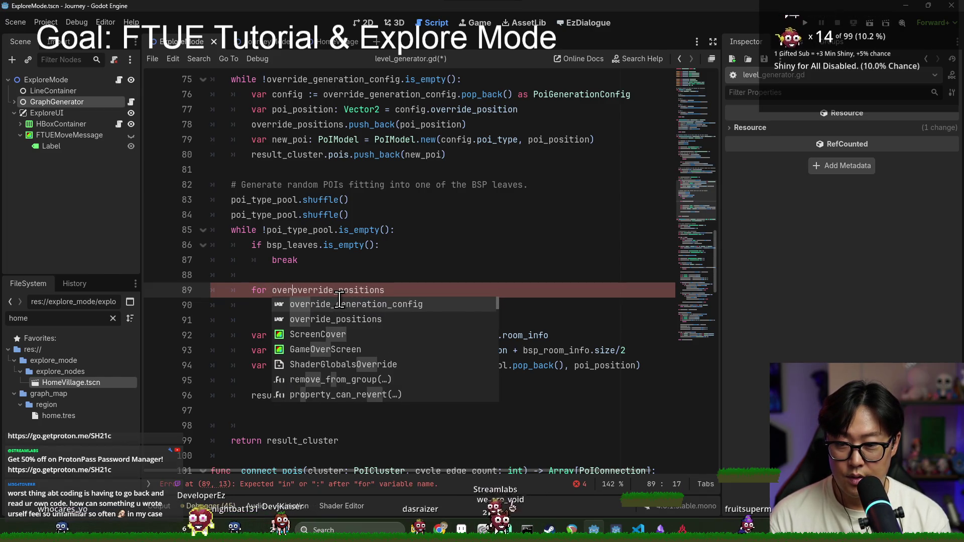
{"action": "key", "text": "BackSpace"}
{"action": "key", "text": "BackSpace"}
{"action": "key", "text": "BackSpace"}
{"action": "type", "text": "used_"}
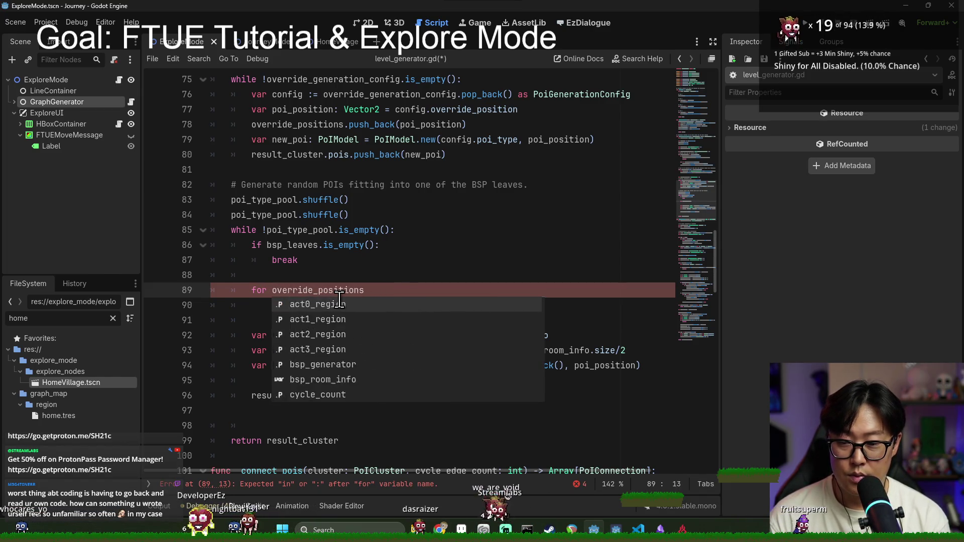
{"action": "type", "text": "pos in"}
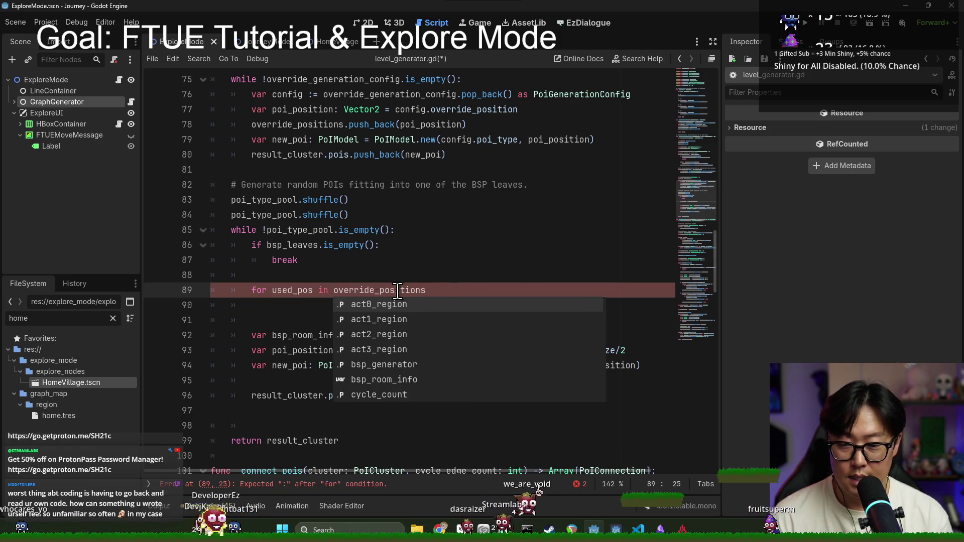
{"action": "left_click", "coordinate": [456, 279]}
{"action": "left_click", "coordinate": [456, 290]}
{"action": "type", "text": ":"}
{"action": "key", "text": "Return"}
{"action": "type", "text": "if"}
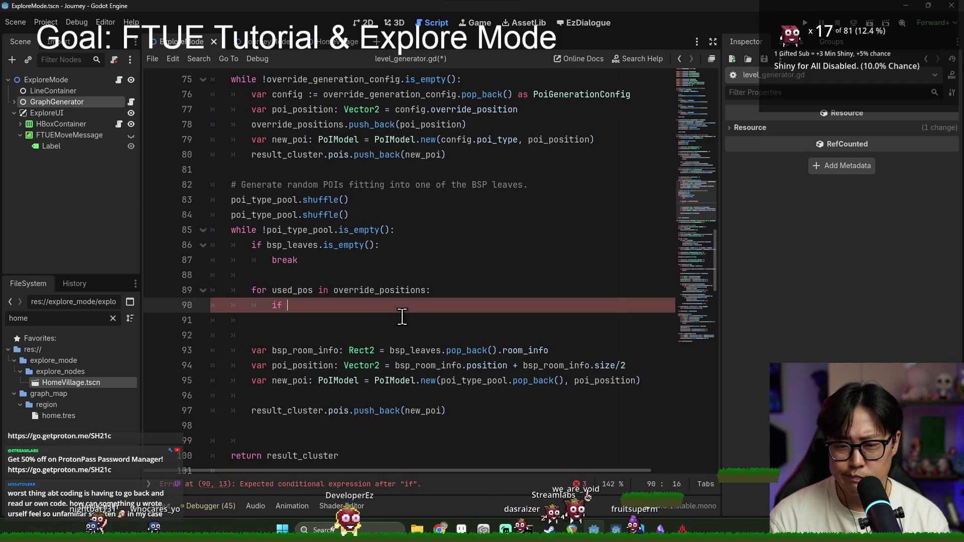
{"action": "type", "text": "bsp"}
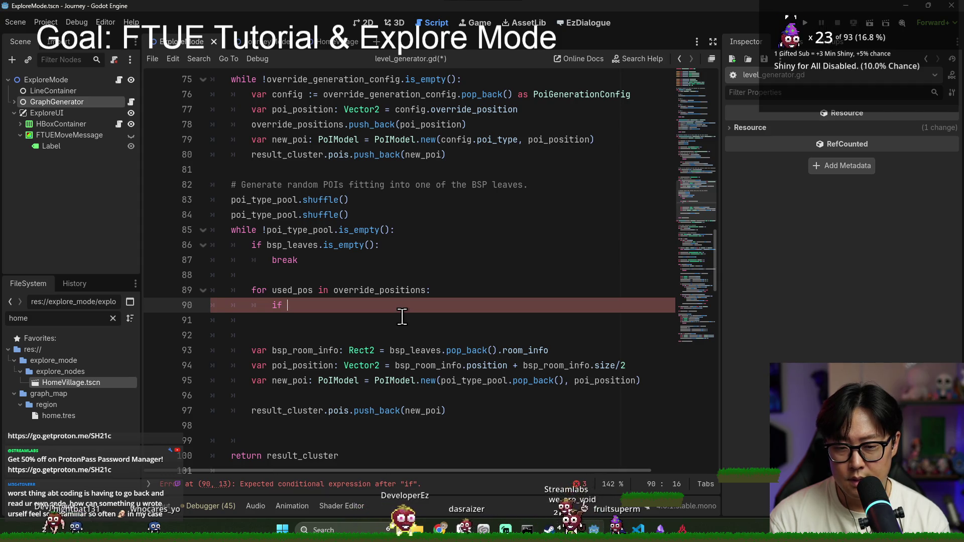
{"action": "type", "text": "_leaves"}
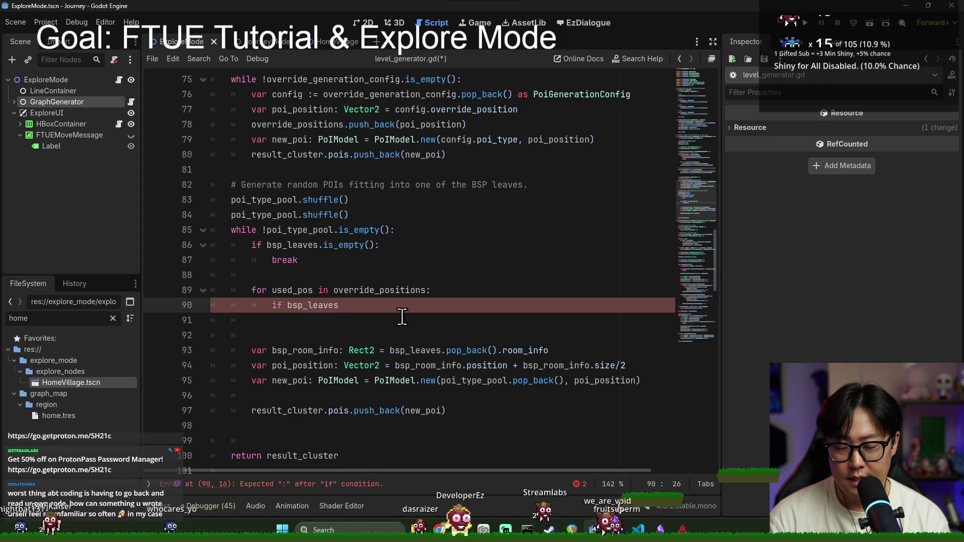
{"action": "type", "text": ".peek"}
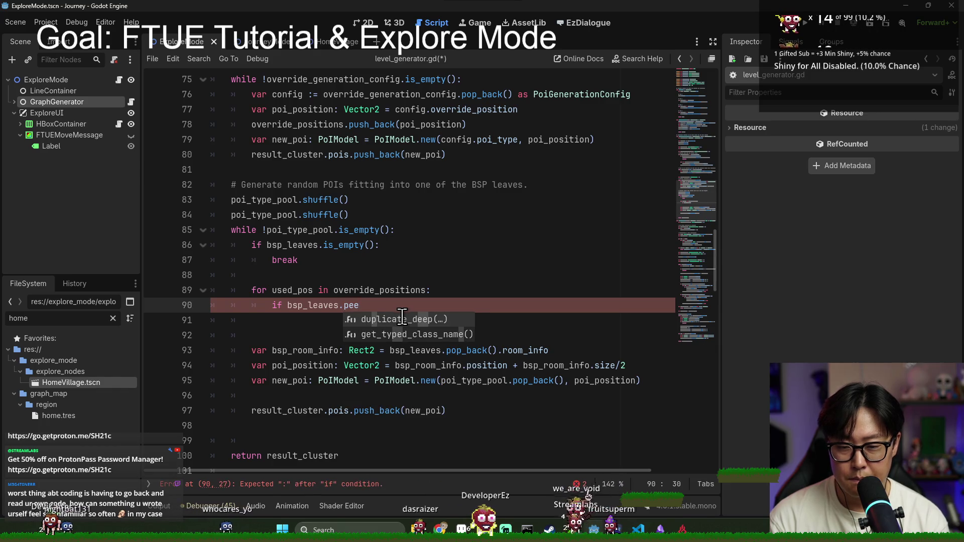
Move the bsp_room_info declaration above the new loop and outdent it to loop level.
{"action": "double_click", "coordinate": [415, 349]}
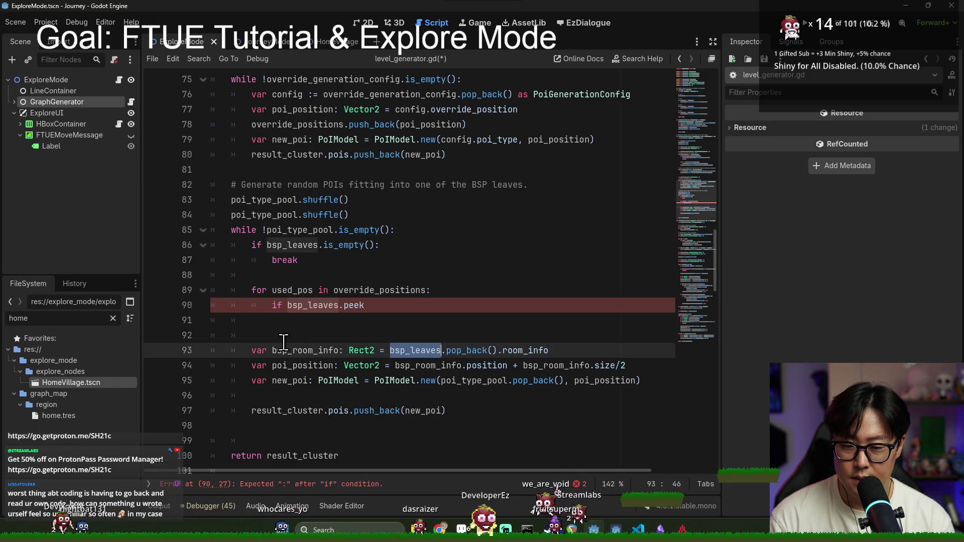
{"action": "triple_click", "coordinate": [282, 350]}
{"action": "key", "text": "ctrl+x"}
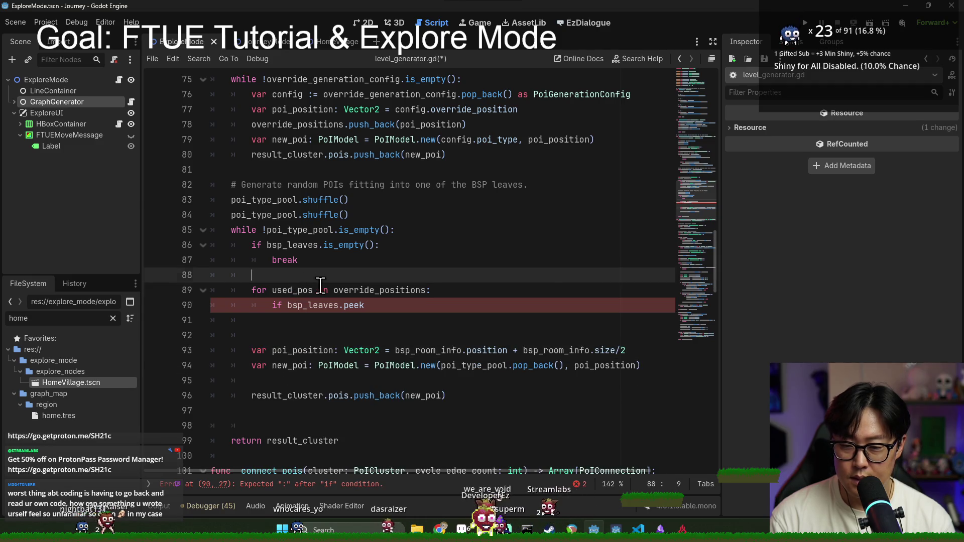
{"action": "left_click", "coordinate": [311, 275]}
{"action": "key", "text": "ctrl+v"}
{"action": "left_click", "coordinate": [333, 260]}
{"action": "left_click", "coordinate": [293, 275]}
{"action": "key", "text": "Return"}
{"action": "key", "text": "BackSpace"}
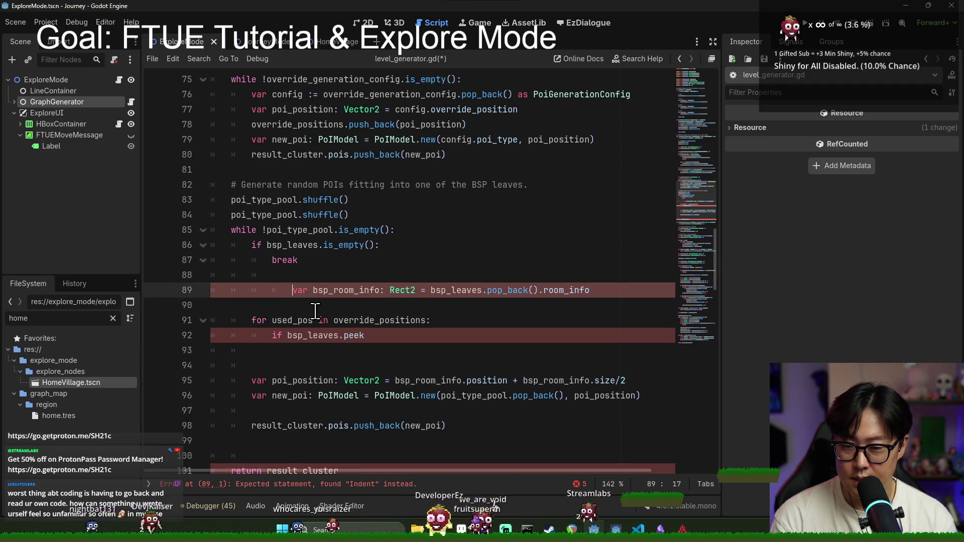
{"action": "key", "text": "BackSpace"}
{"action": "double_click", "coordinate": [301, 290]}
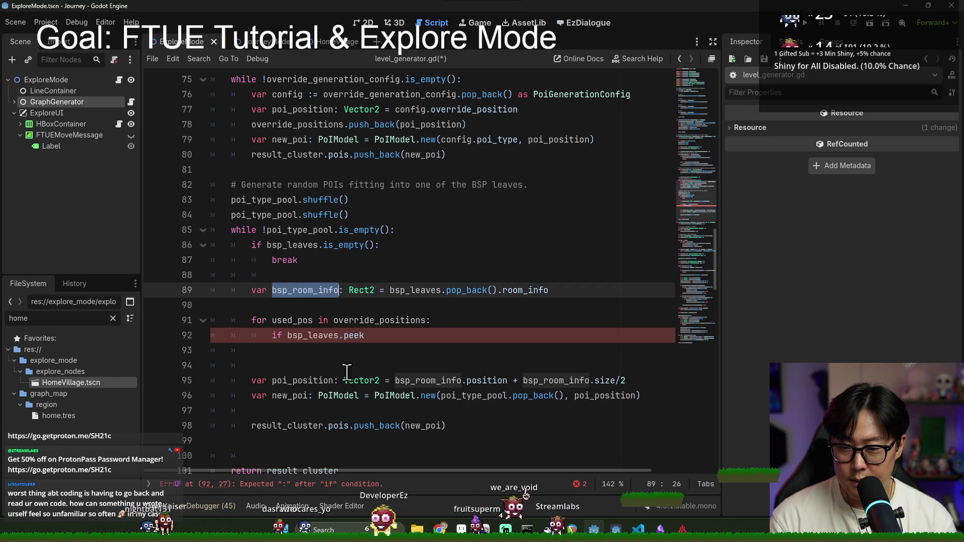
Write 'if bsp_room_info.position.distance_to(used_pos) <' as the condition on line 92.
{"action": "double_click", "coordinate": [306, 230]}
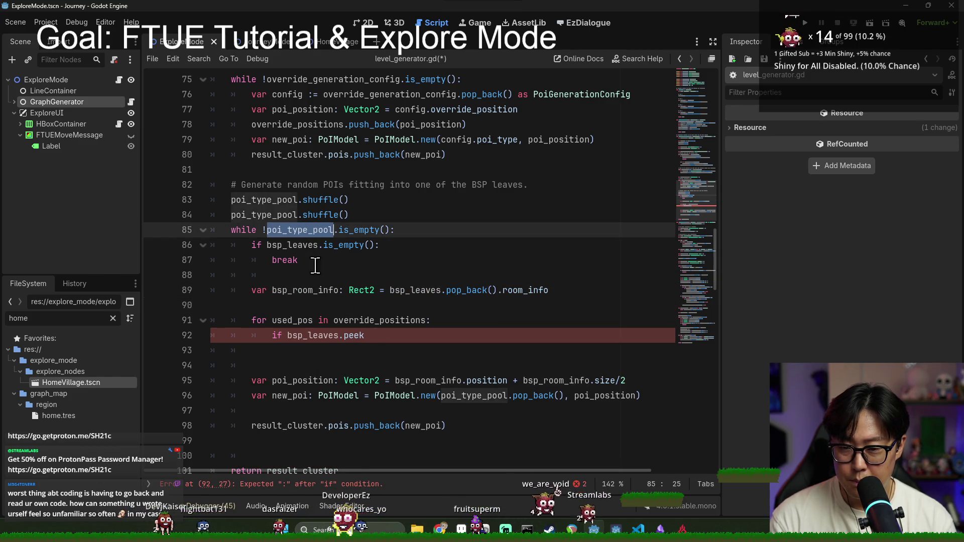
{"action": "scroll", "coordinate": [321, 259], "scroll_direction": "down", "scroll_amount": 1}
{"action": "double_click", "coordinate": [307, 245]}
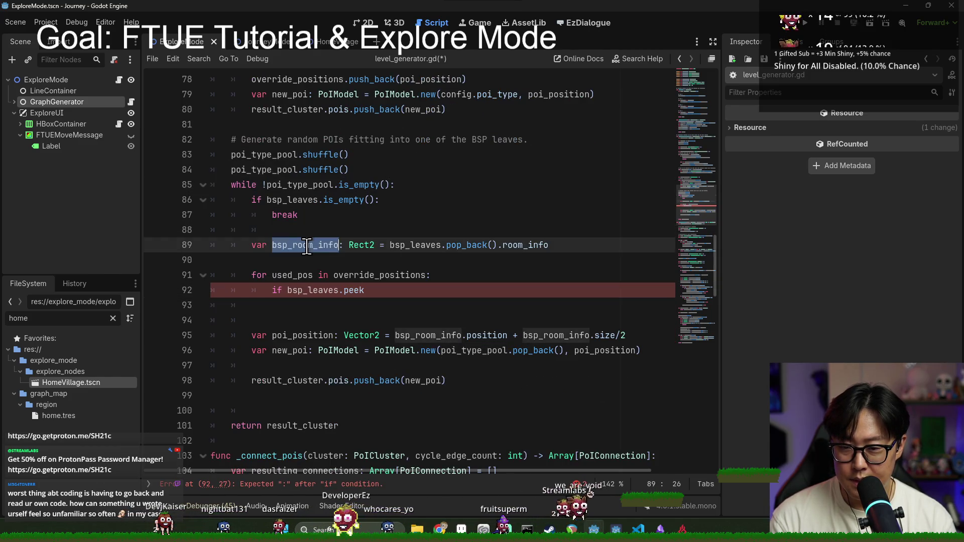
{"action": "double_click", "coordinate": [299, 184]}
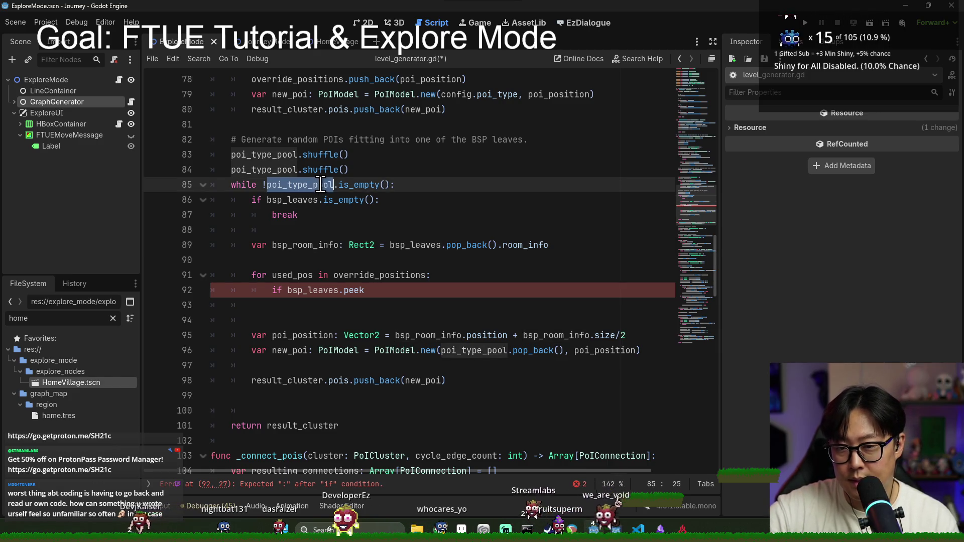
{"action": "double_click", "coordinate": [326, 246]}
{"action": "left_click", "coordinate": [370, 290]}
{"action": "key", "text": "BackSpace"}
{"action": "key", "text": "BackSpace"}
{"action": "key", "text": "BackSpace"}
{"action": "key", "text": "BackSpace"}
{"action": "key", "text": "BackSpace"}
{"action": "key", "text": "BackSpace"}
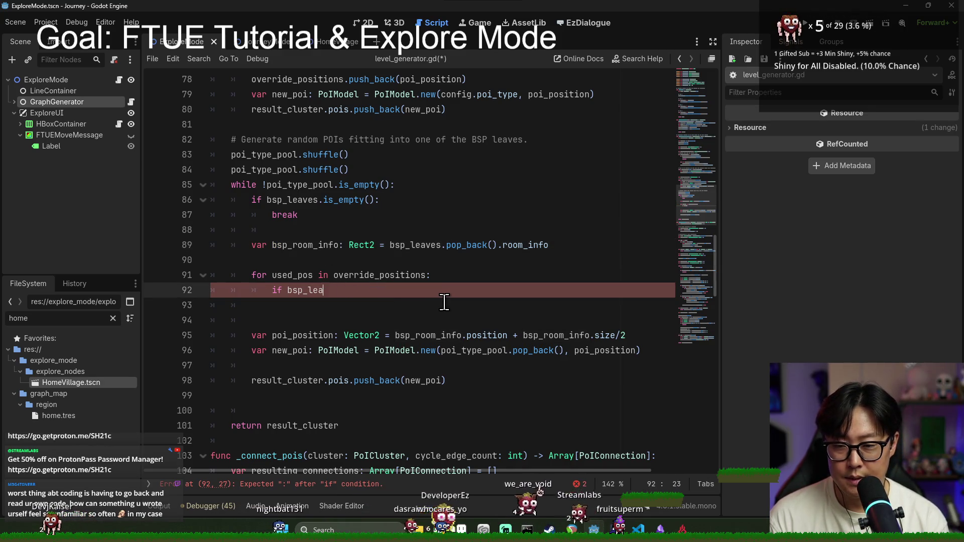
{"action": "type", "text": "bsp_room_info.position."}
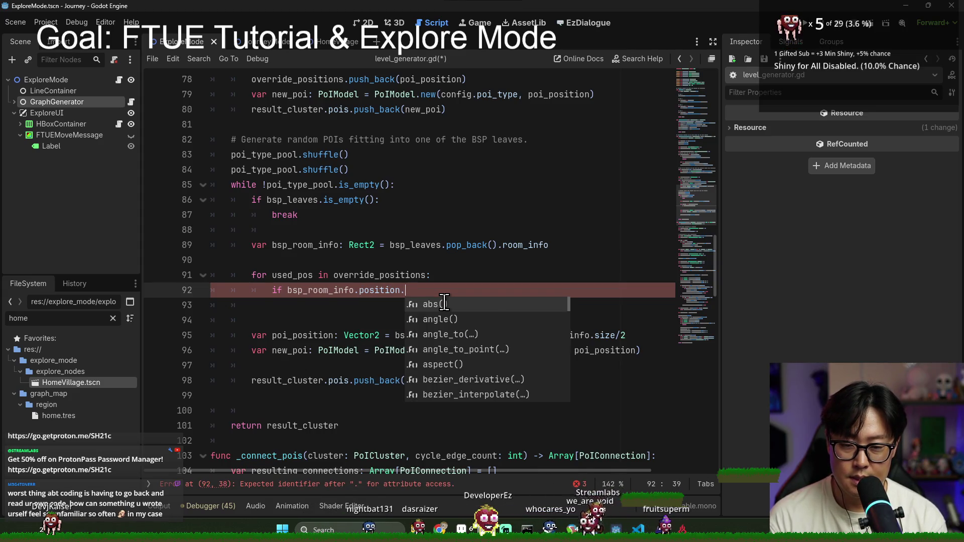
{"action": "type", "text": "dis"}
{"action": "key", "text": "Down"}
{"action": "key", "text": "Return"}
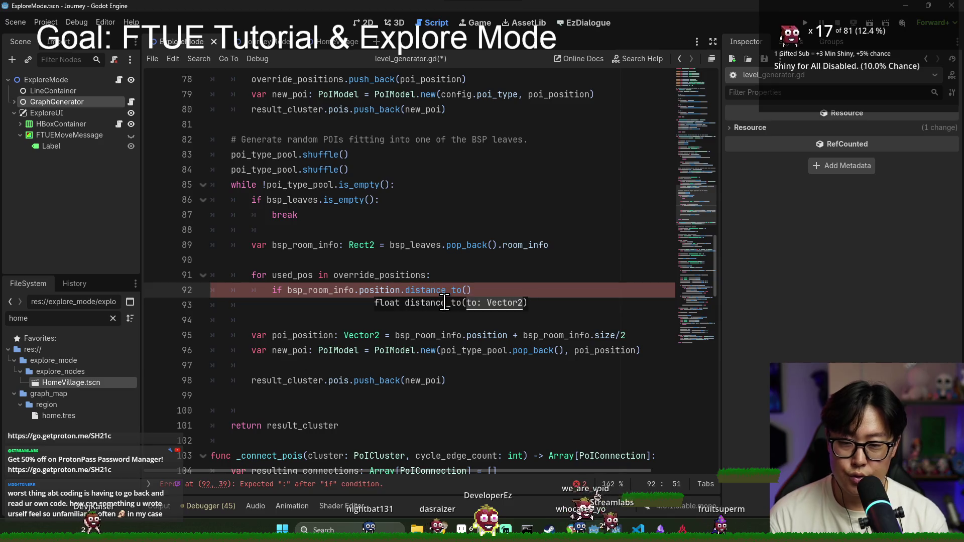
{"action": "double_click", "coordinate": [291, 275]}
{"action": "left_click", "coordinate": [466, 291]}
{"action": "key", "text": "ctrl+v"}
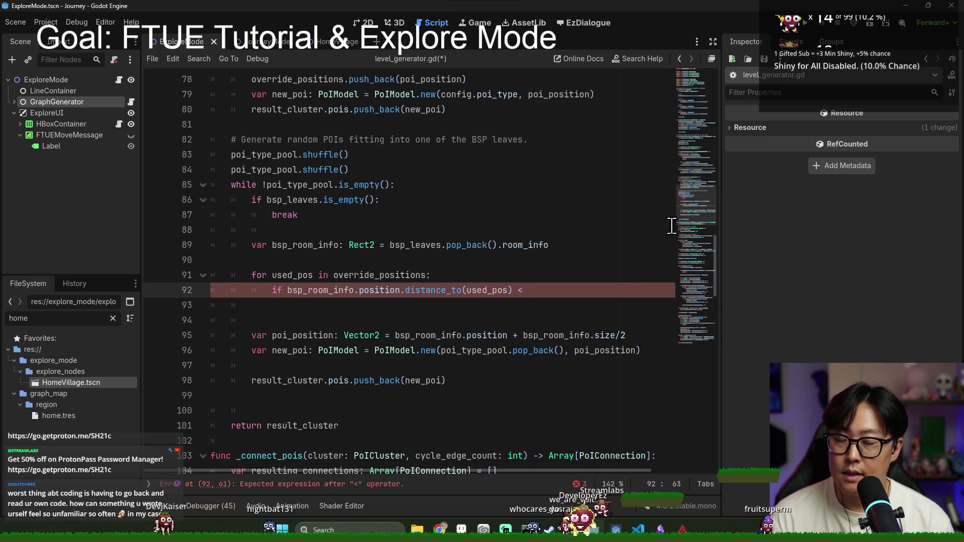
{"action": "scroll", "coordinate": [353, 275], "scroll_direction": "up", "scroll_amount": 1}
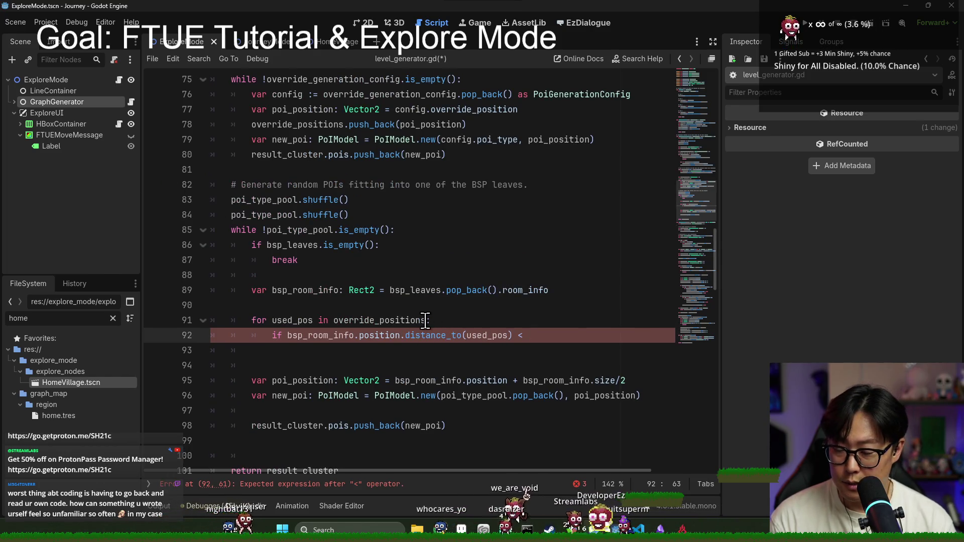
Review bsp_leaves and _distribute_map_nodes uses and show GraphGenerator's LevelGenerator properties.
{"action": "mouse_move", "coordinate": [425, 320]}
{"action": "scroll", "coordinate": [299, 222], "scroll_direction": "up", "scroll_amount": 8}
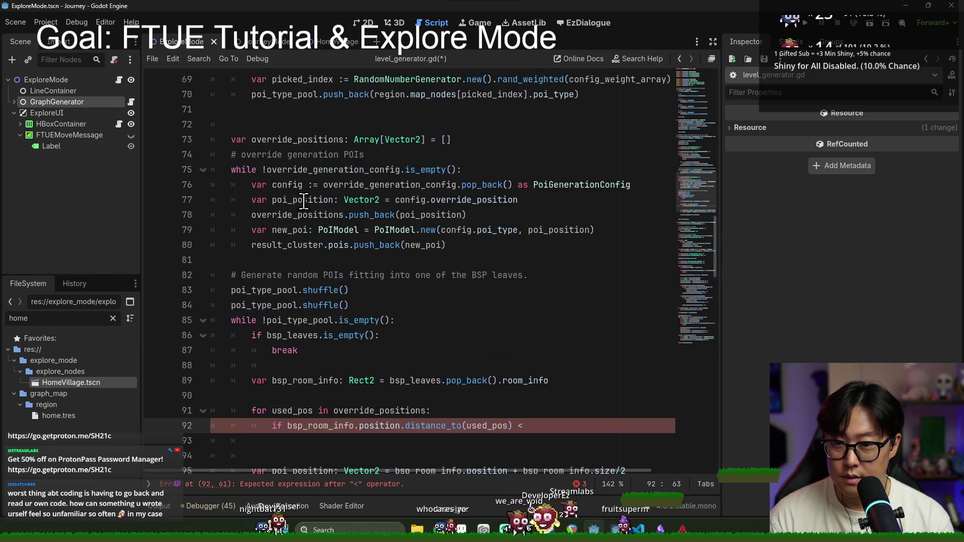
{"action": "scroll", "coordinate": [299, 222], "scroll_direction": "up", "scroll_amount": 2}
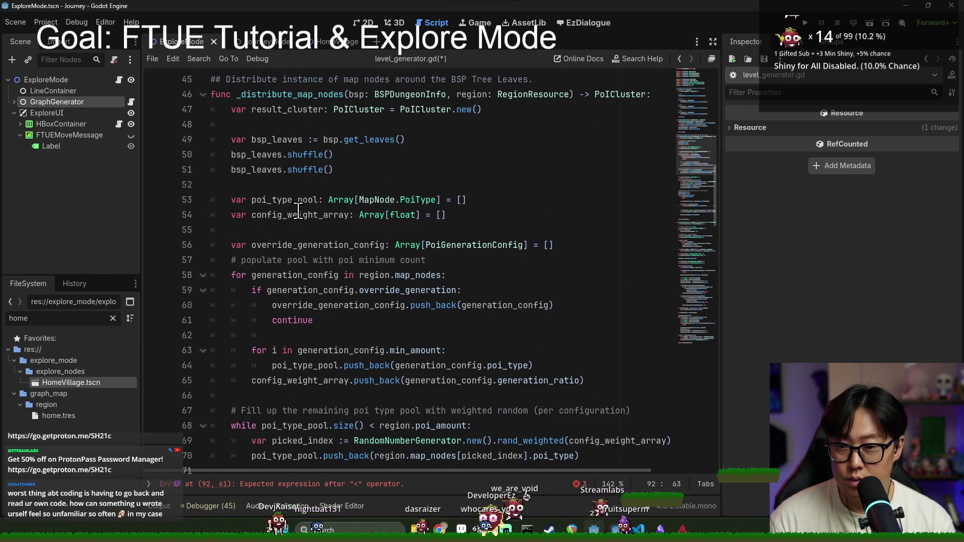
{"action": "scroll", "coordinate": [298, 210], "scroll_direction": "up", "scroll_amount": 2}
{"action": "double_click", "coordinate": [291, 290]}
{"action": "double_click", "coordinate": [283, 305]}
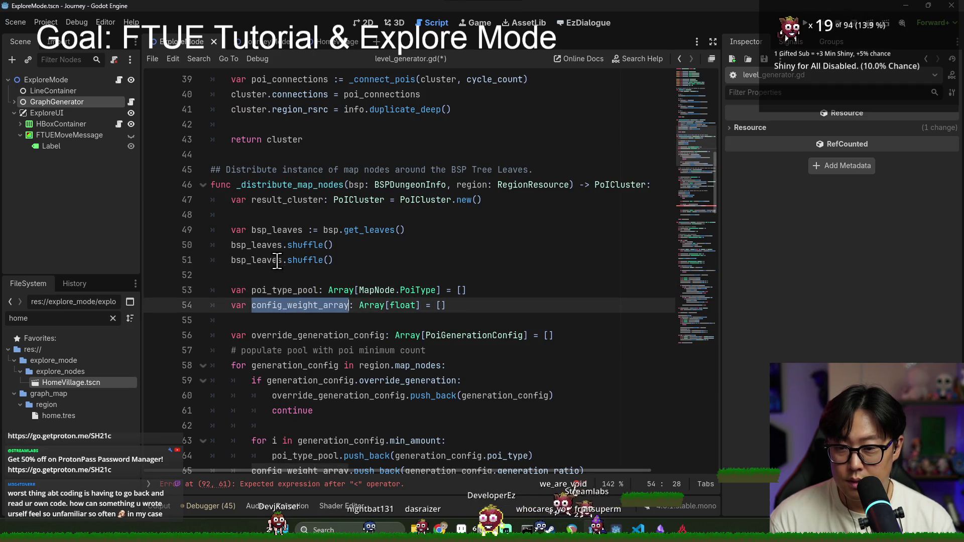
{"action": "double_click", "coordinate": [277, 230]}
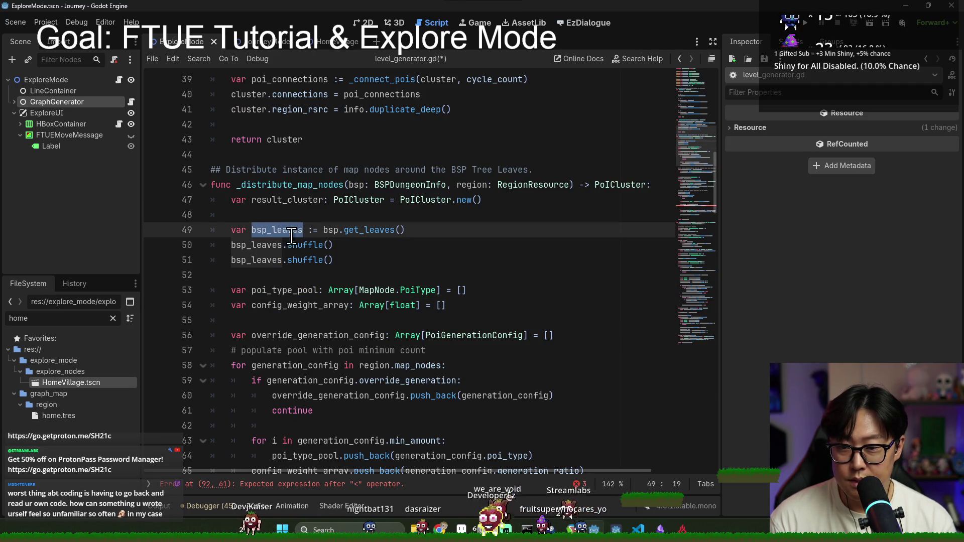
{"action": "double_click", "coordinate": [339, 184]}
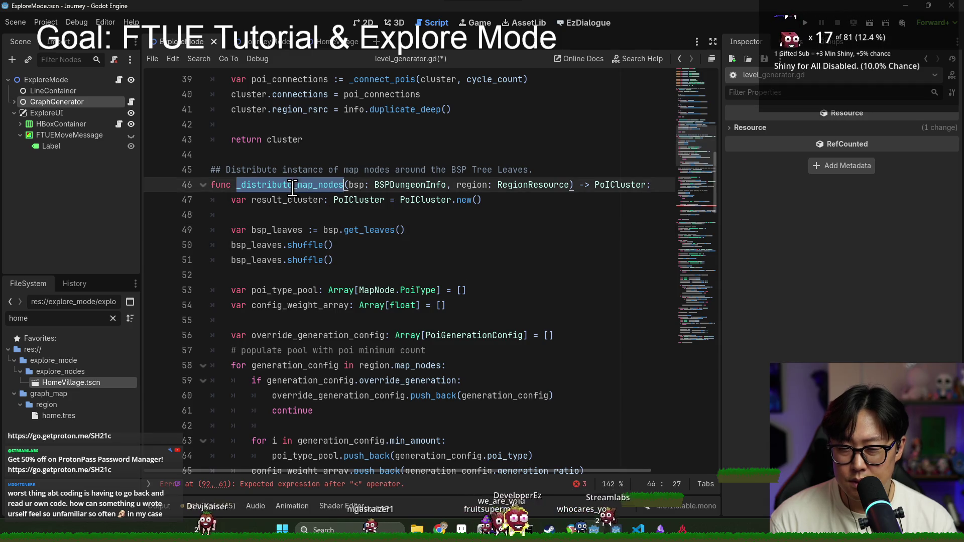
{"action": "double_click", "coordinate": [355, 185]}
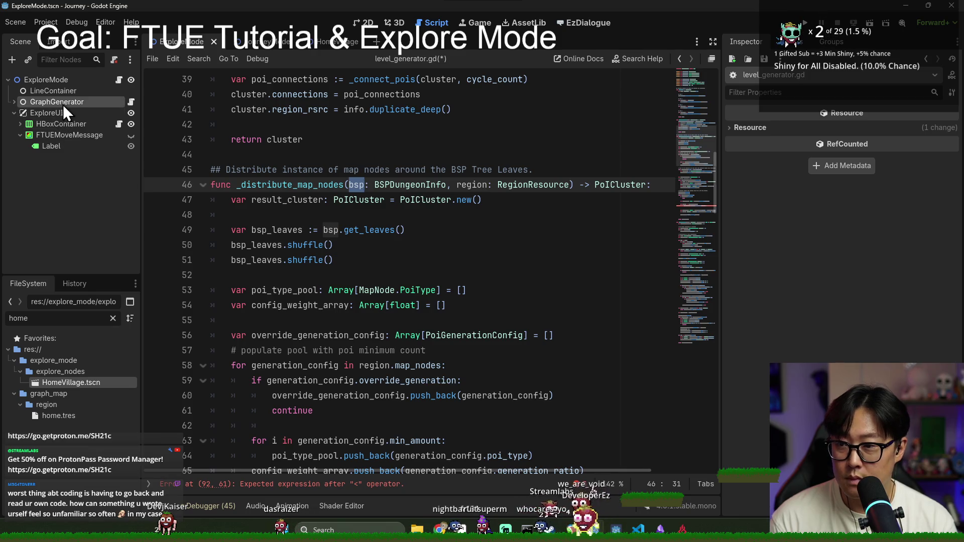
{"action": "left_click", "coordinate": [111, 103]}
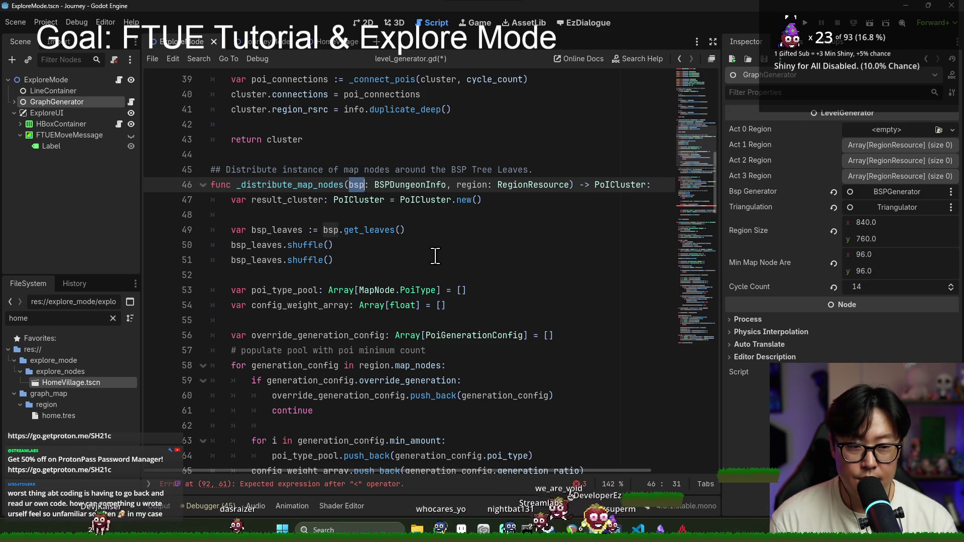
Extend line 92's distance check to '< graph' and switch to explore_mode.gd.
{"action": "scroll", "coordinate": [435, 255], "scroll_direction": "down", "scroll_amount": 12}
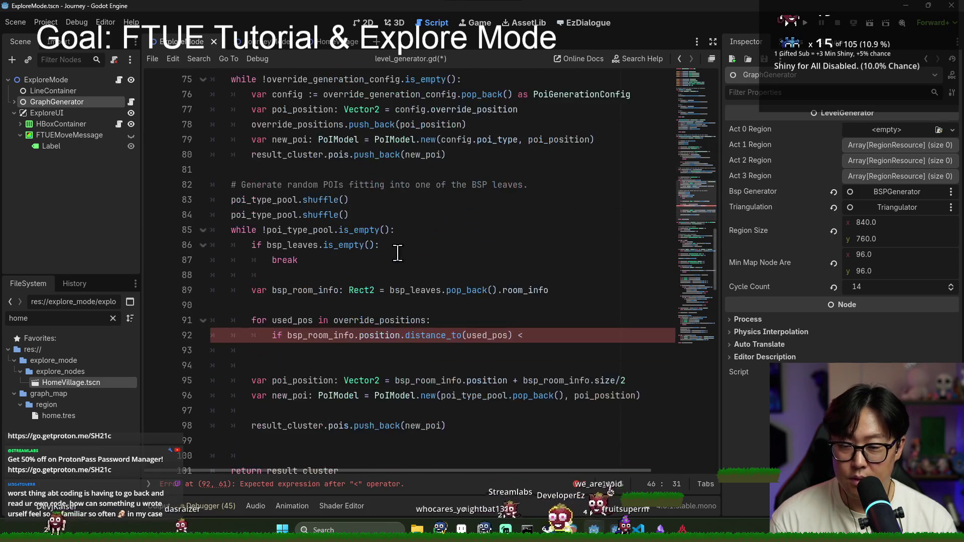
{"action": "scroll", "coordinate": [476, 231], "scroll_direction": "down", "scroll_amount": 3}
{"action": "left_click", "coordinate": [559, 204]}
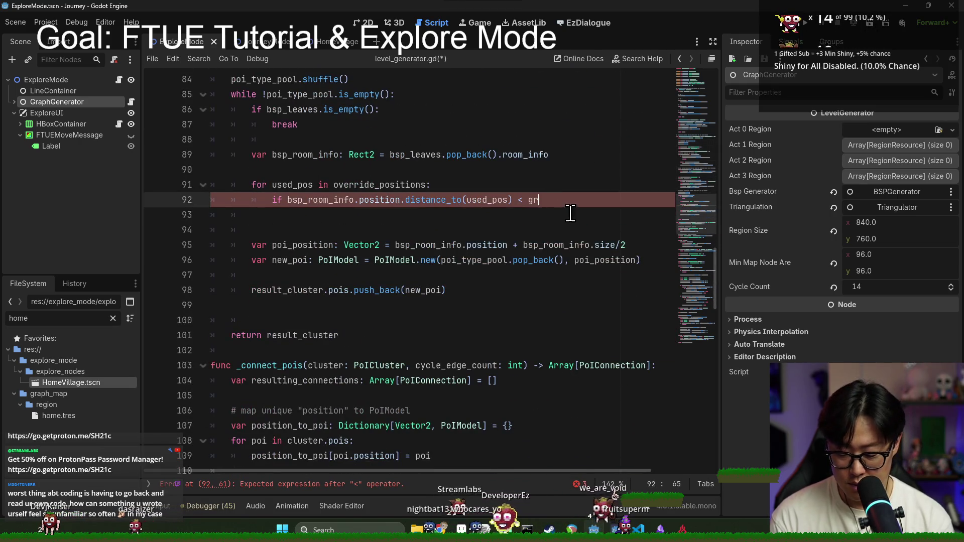
{"action": "type", "text": "raph"}
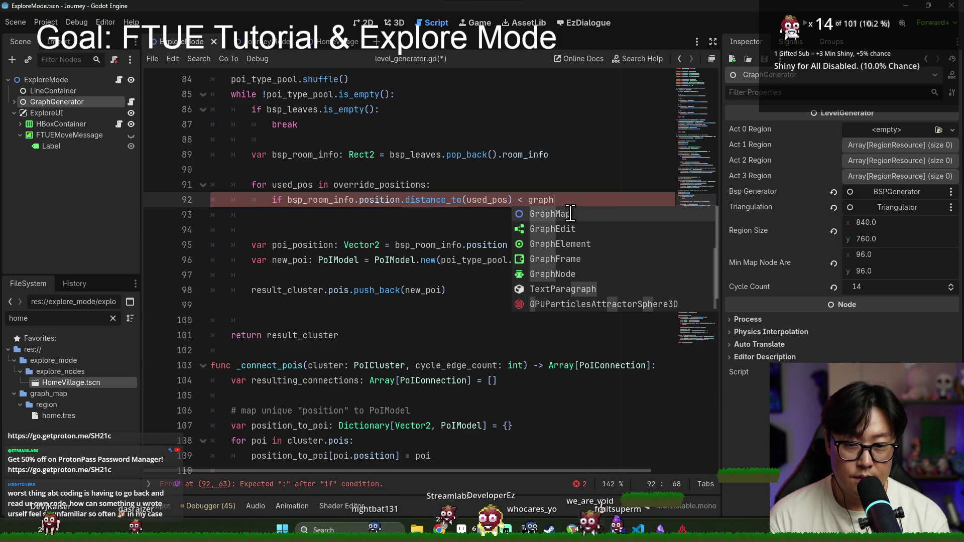
{"action": "left_click", "coordinate": [119, 79]}
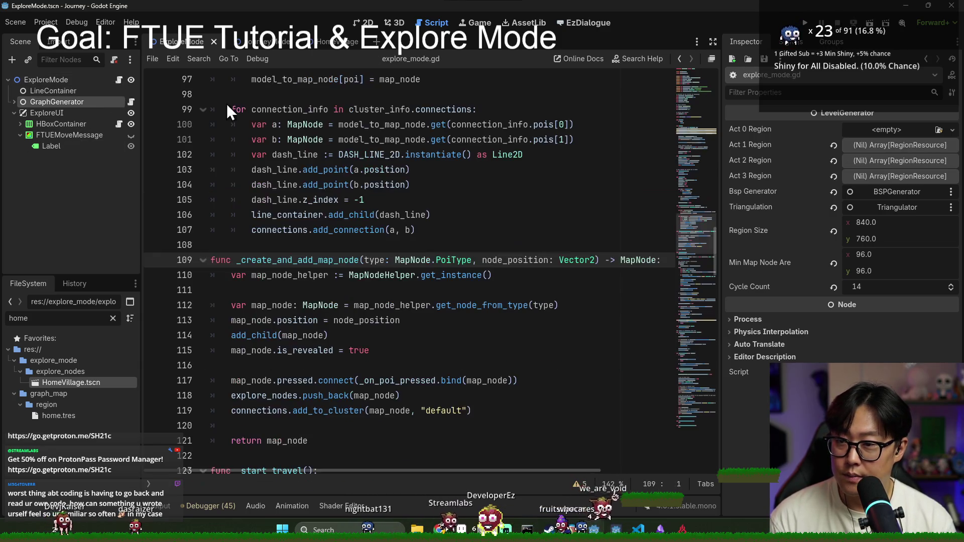
Replace 'graph' in line 92's condition with the min_map_node_are variable.
{"action": "key", "text": "ctrl+f"}
{"action": "type", "text": "graph_gen"}
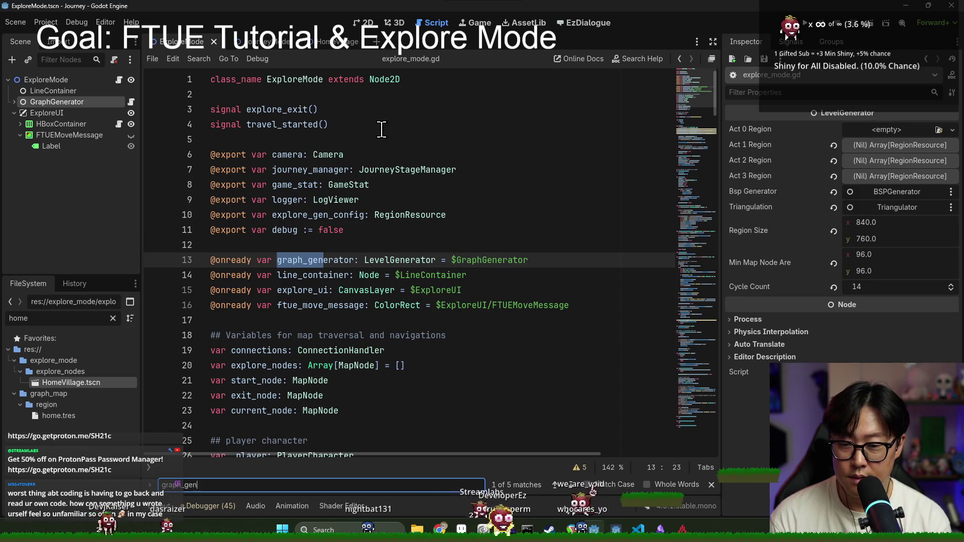
{"action": "left_click", "coordinate": [119, 101]}
{"action": "key", "text": "BackSpace"}
{"action": "key", "text": "BackSpace"}
{"action": "key", "text": "BackSpace"}
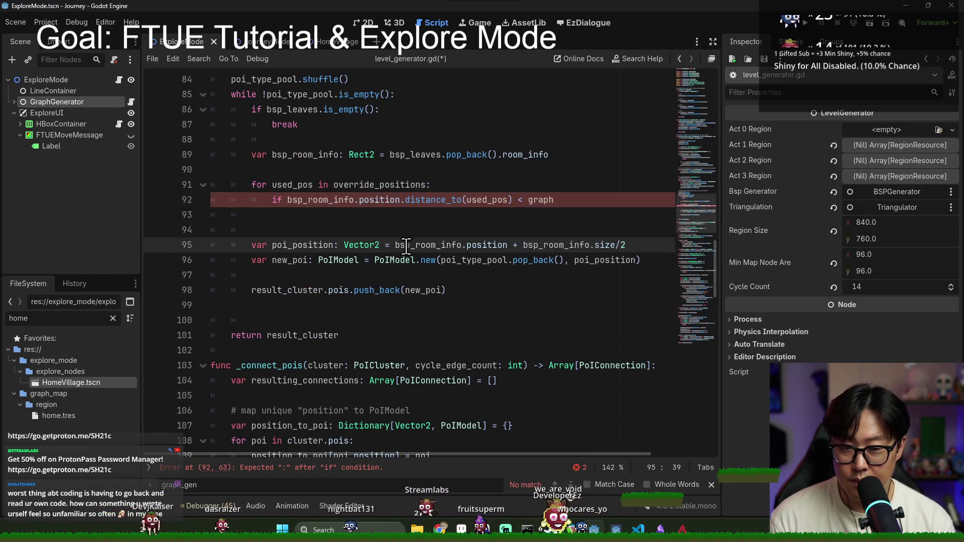
{"action": "type", "text": "min"}
{"action": "key", "text": "Return"}
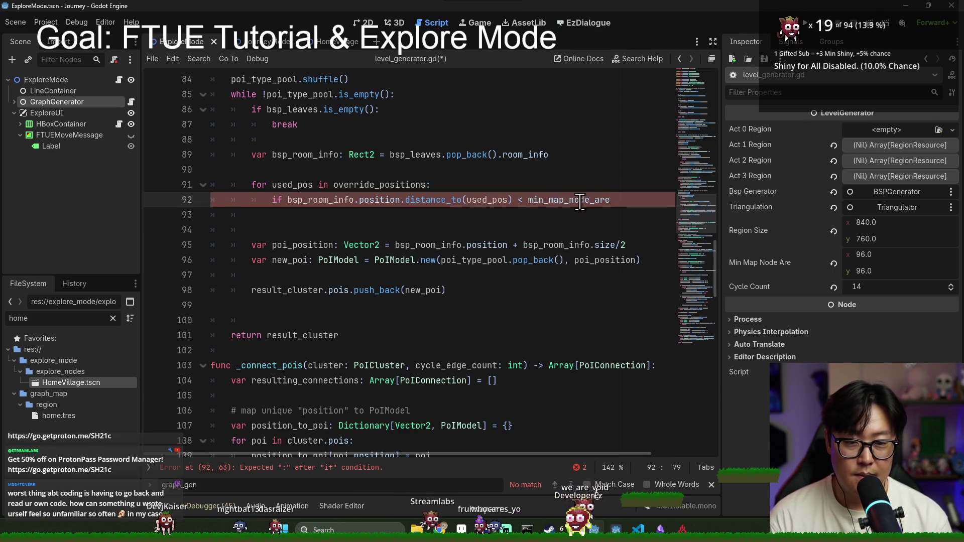
Correct the variable's declaration to min_map_node_area by appending an 'a'.
{"action": "left_click", "coordinate": [585, 203], "text": "ctrl"}
{"action": "left_click", "coordinate": [353, 230]}
{"action": "type", "text": "a"}
{"action": "double_click", "coordinate": [301, 229]}
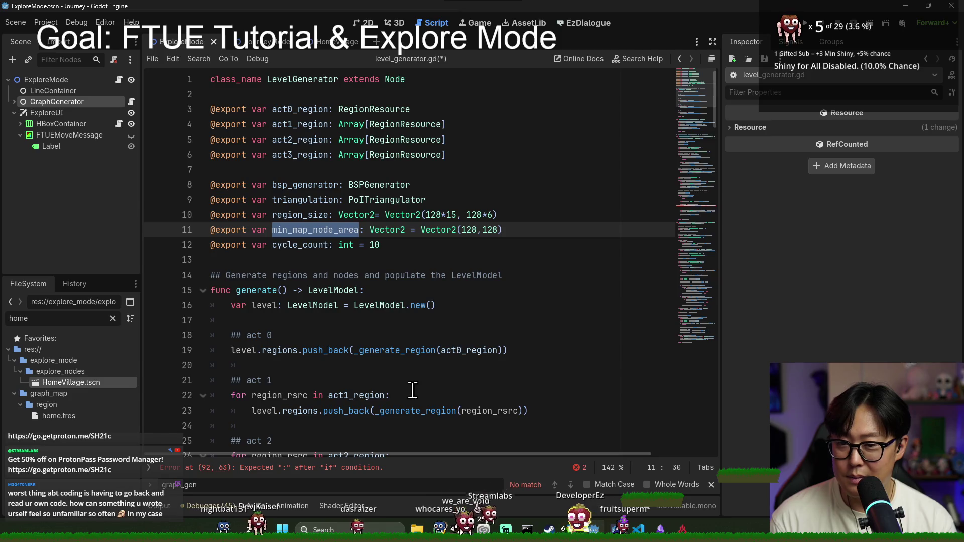
Search for min_map_node_are and fix the matches on lines 36 and 92 to min_map_node_area.
{"action": "key", "text": "ctrl+f"}
{"action": "key", "text": "BackSpace"}
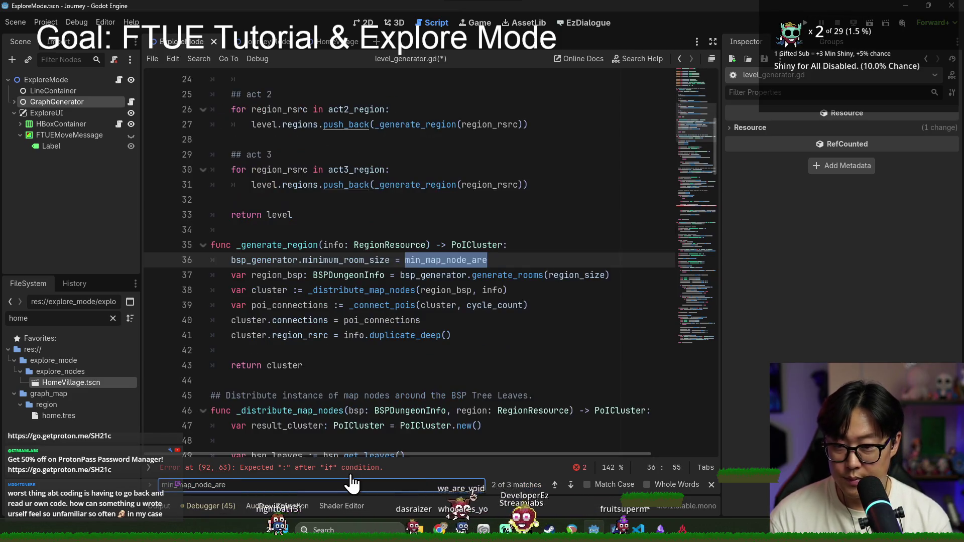
{"action": "left_click", "coordinate": [488, 259]}
{"action": "type", "text": "a"}
{"action": "key", "text": "Return"}
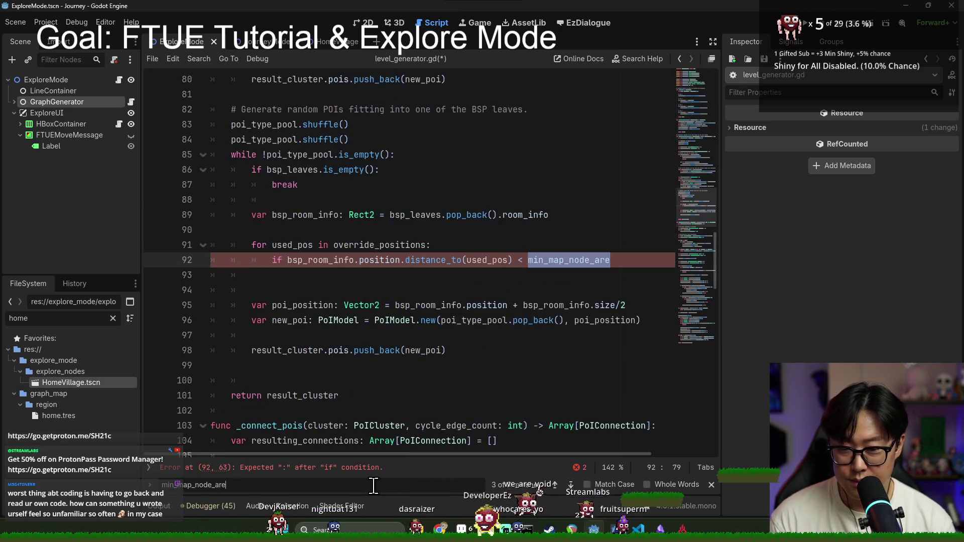
{"action": "left_click", "coordinate": [613, 260]}
{"action": "type", "text": "a"}
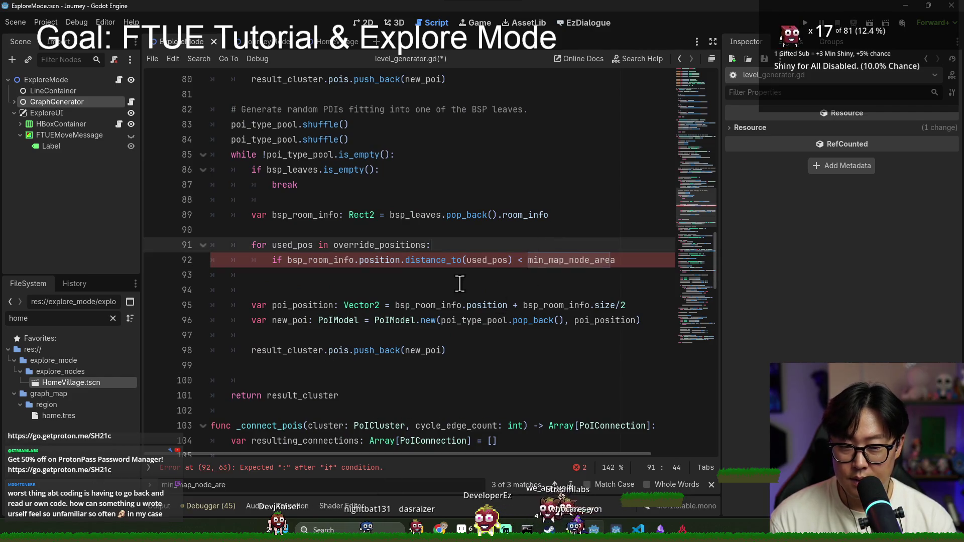
{"action": "left_click", "coordinate": [507, 260]}
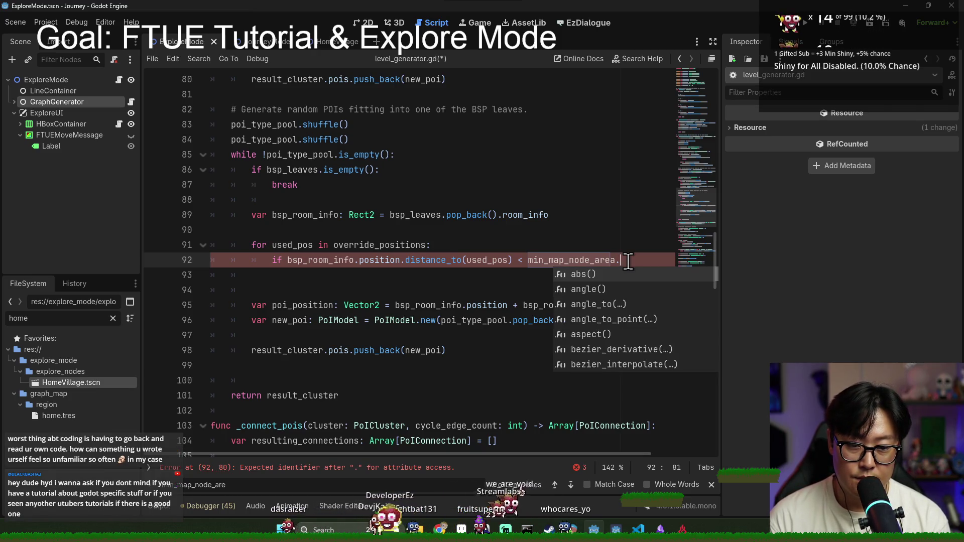
Complete line 92's check as min_map_node_area.length() with a closing colon, and save.
{"action": "type", "text": "di"}
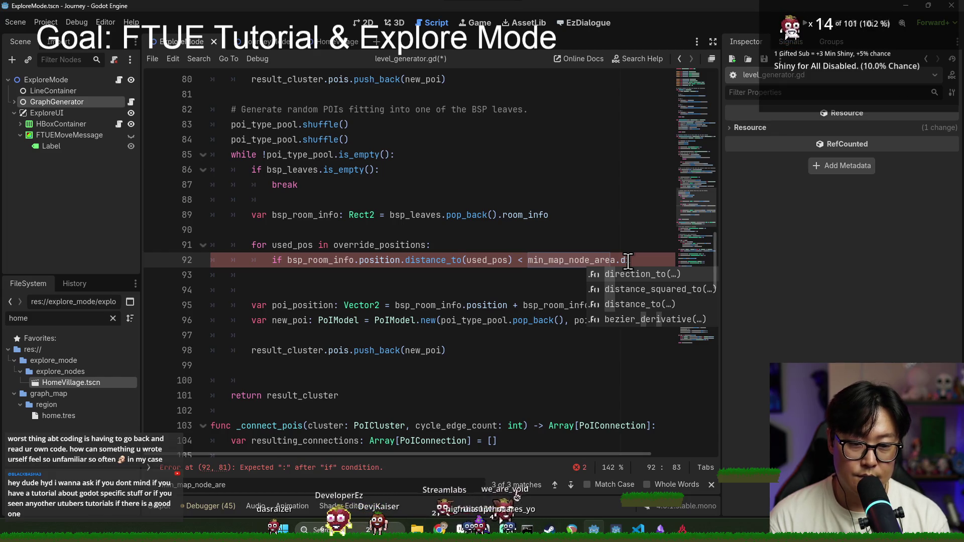
{"action": "key", "text": "BackSpace"}
{"action": "type", "text": "l"}
{"action": "key", "text": "Return"}
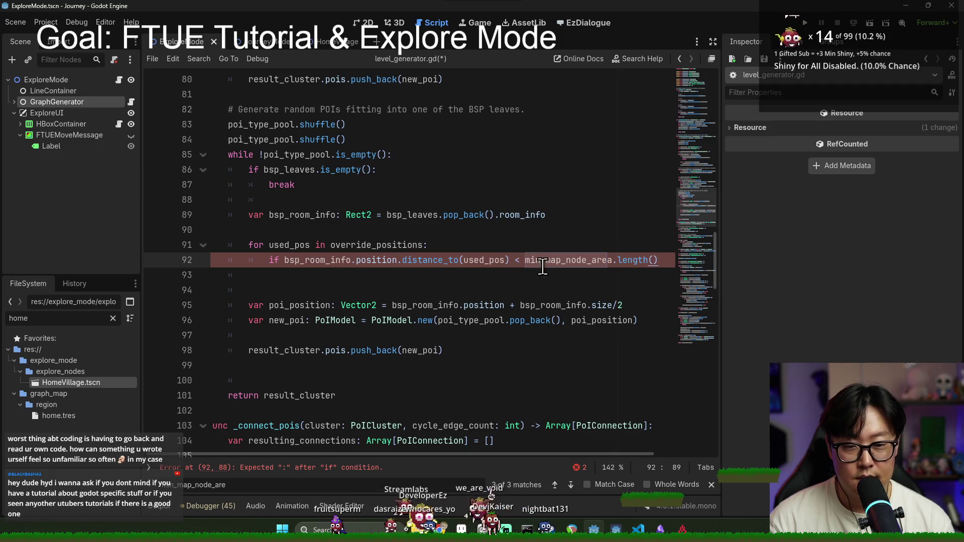
{"action": "type", "text": ":"}
{"action": "key", "text": "Return"}
{"action": "type", "text": "continue"}
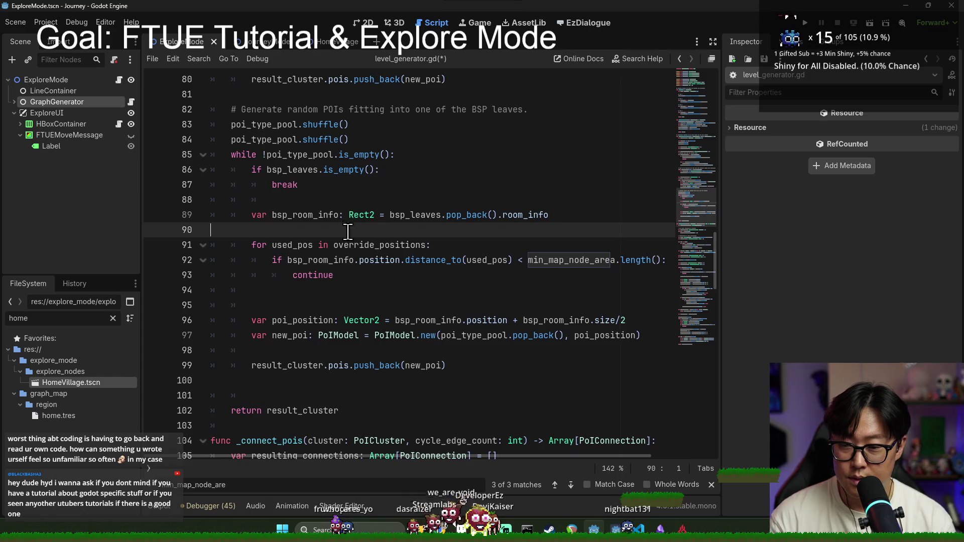
{"action": "key", "text": "ctrl+s"}
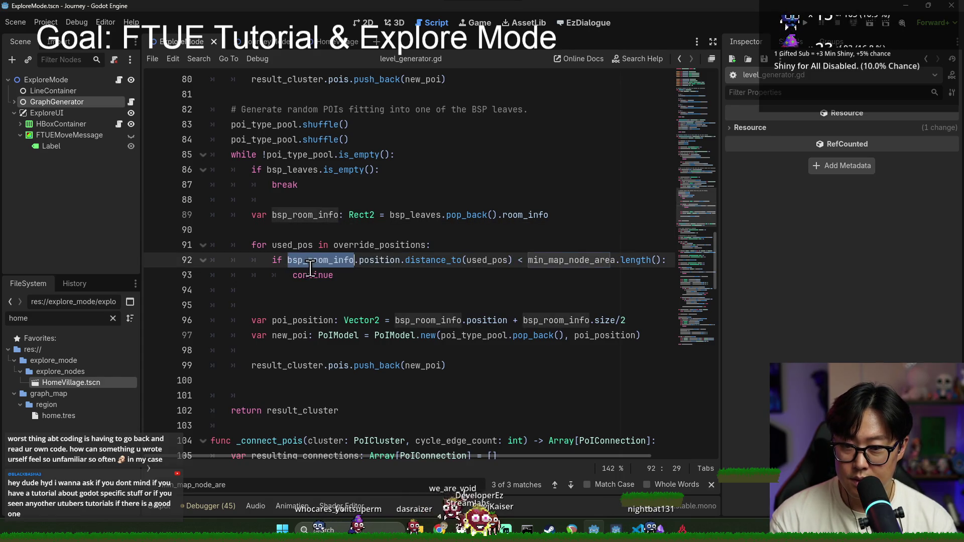
Declare a far_away_from_used flag above the POI loop on line 91 and save.
{"action": "left_click", "coordinate": [312, 275]}
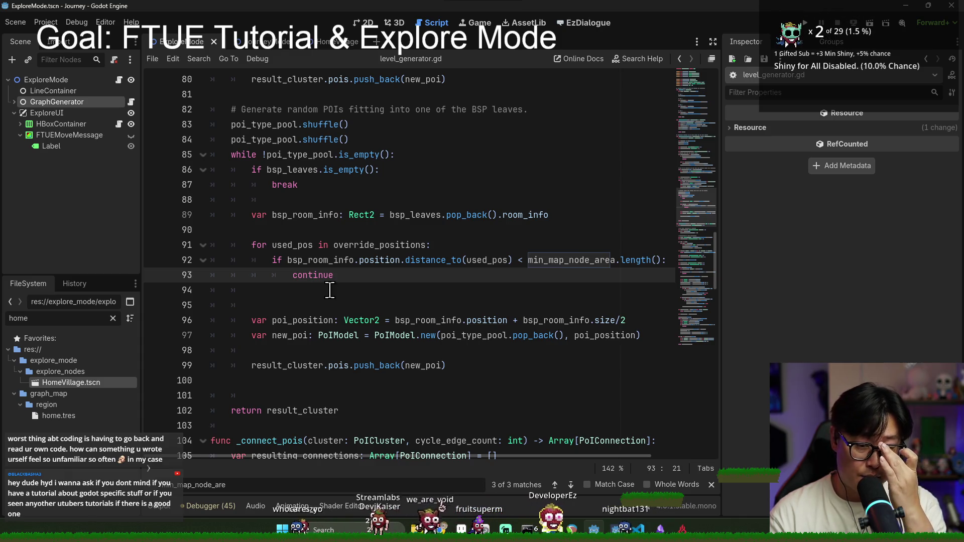
{"action": "left_click", "coordinate": [324, 234]}
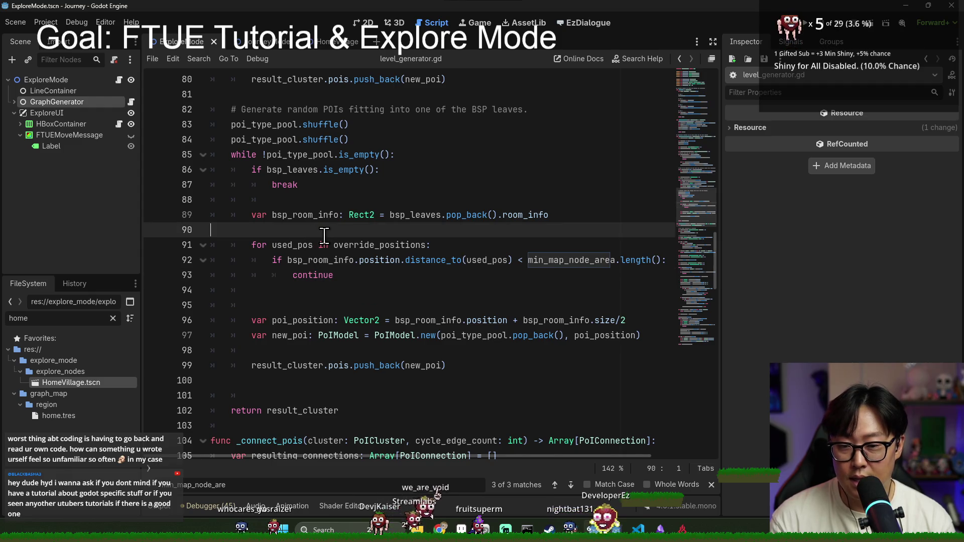
{"action": "key", "text": "Return"}
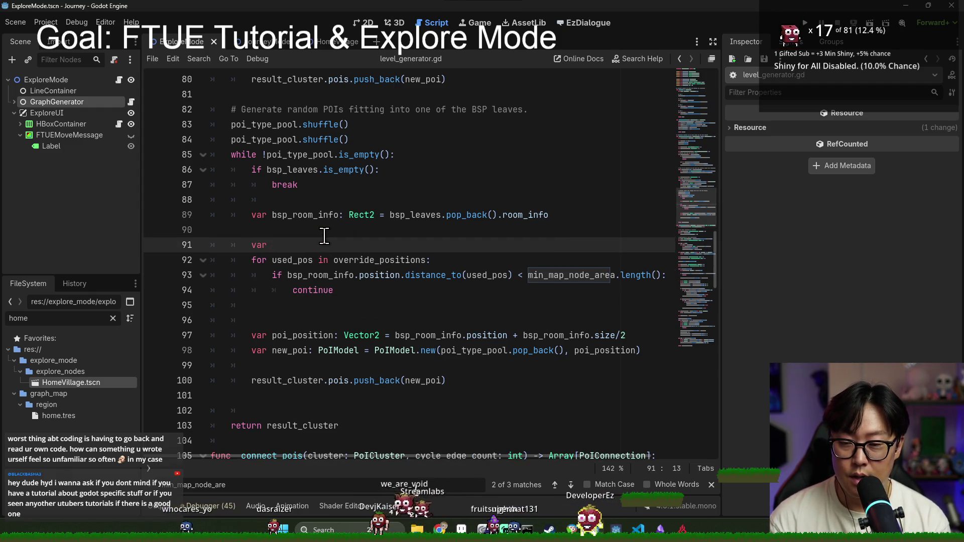
{"action": "type", "text": "var fa"}
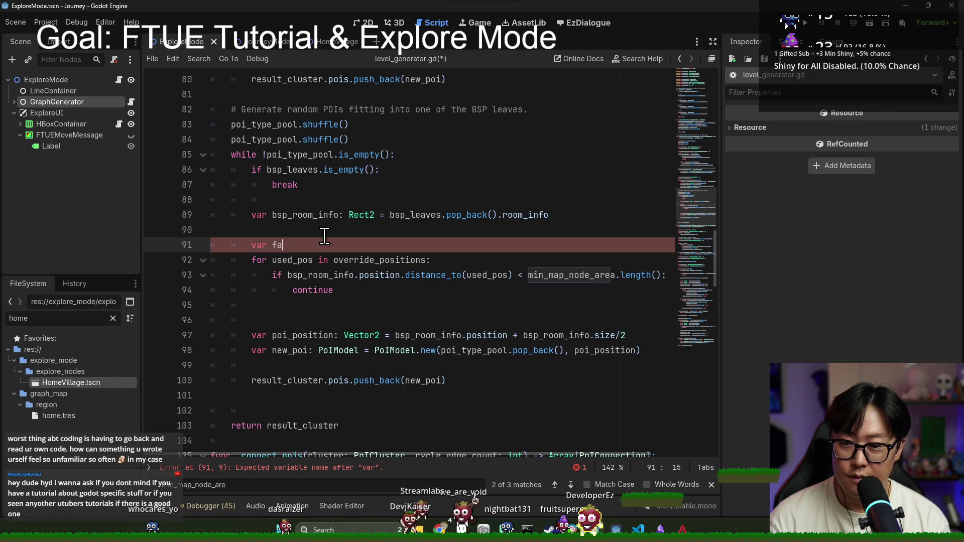
{"action": "type", "text": "r_away_from_used :="}
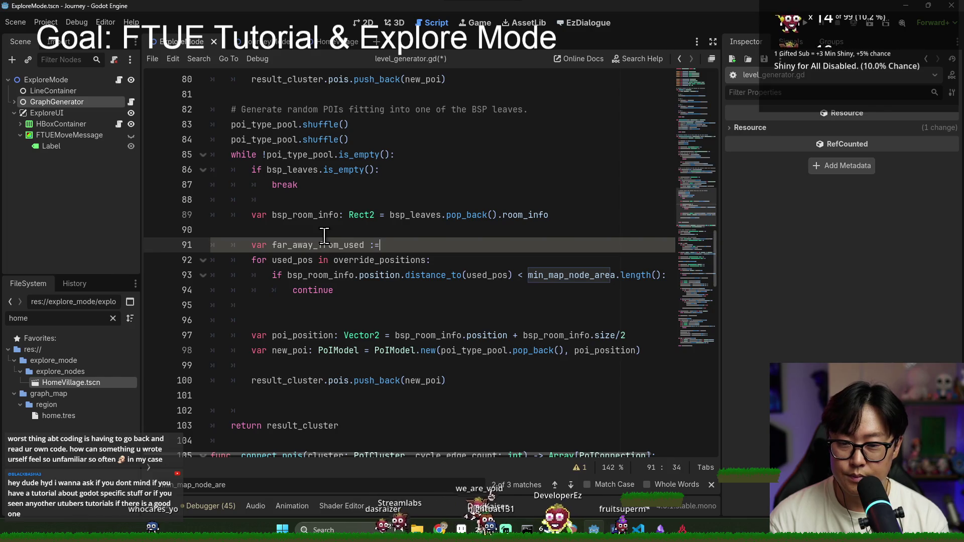
{"action": "type", "text": " false"}
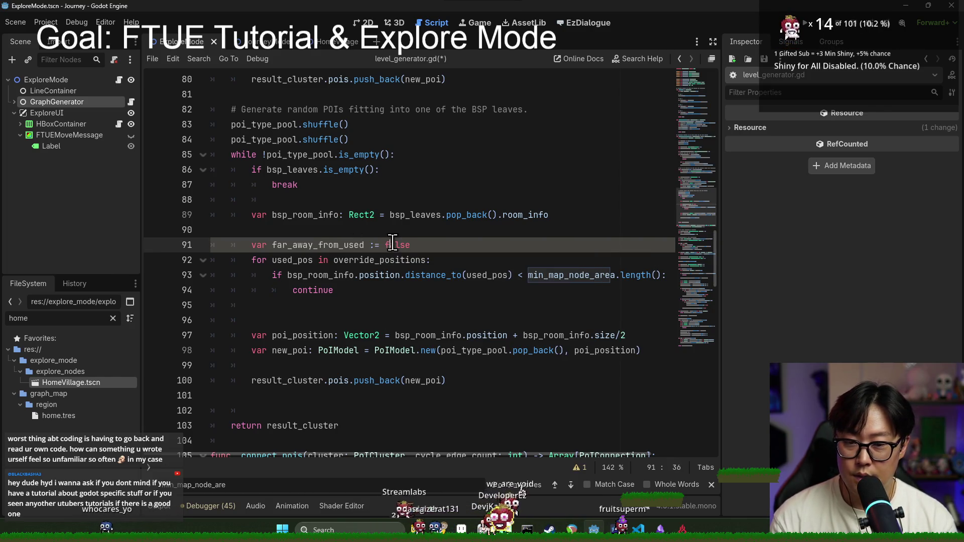
{"action": "type", "text": "tru"}
{"action": "key", "text": "ctrl+s"}
Replace continue inside the loop with far_away_from_used = false and save.
{"action": "double_click", "coordinate": [317, 245]}
{"action": "key", "text": "ctrl+c"}
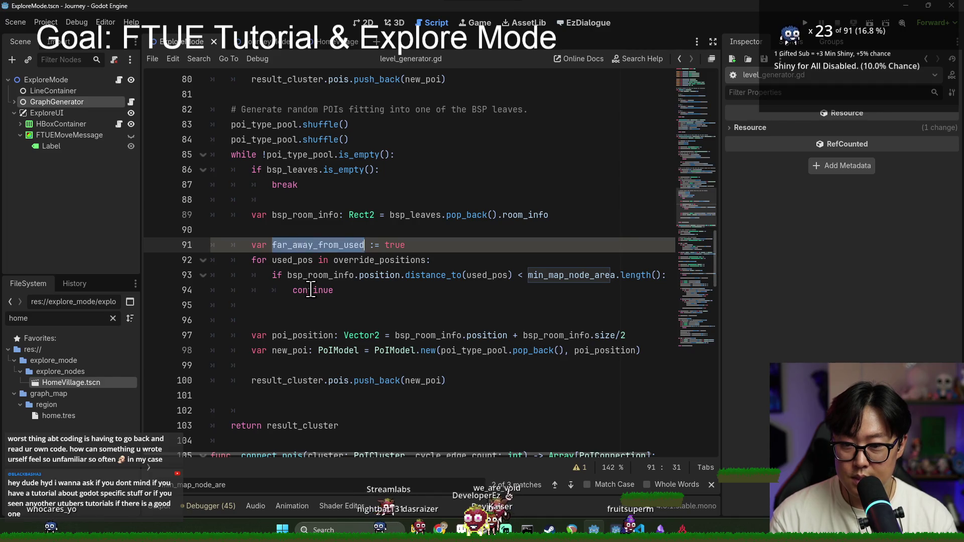
{"action": "double_click", "coordinate": [312, 289]}
{"action": "key", "text": "ctrl+v"}
{"action": "type", "text": "= false"}
{"action": "key", "text": "Return"}
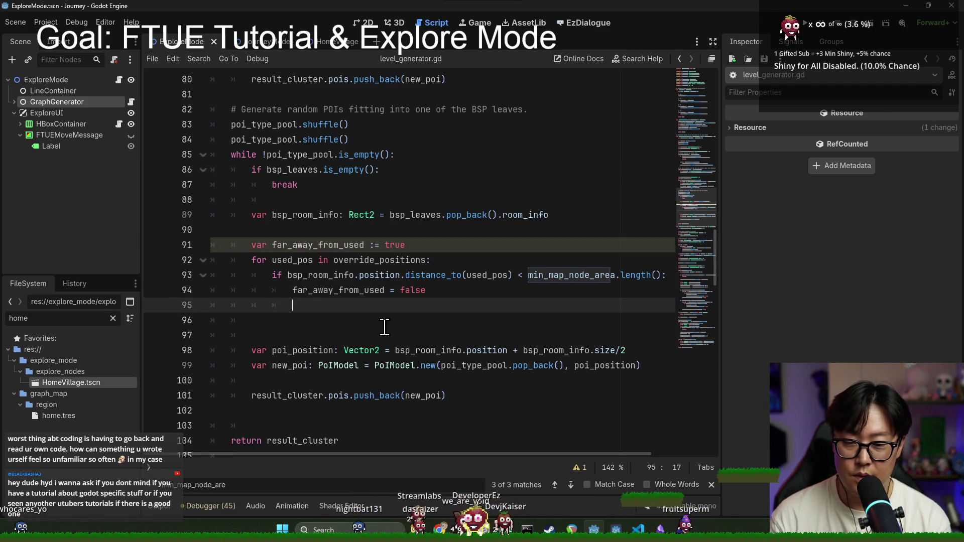
{"action": "key", "text": "ctrl+s"}
Add 'if !far_away_from_used: continue' below the loop on line 97.
{"action": "left_click", "coordinate": [331, 334]}
{"action": "type", "text": "if far_away_from_used:"}
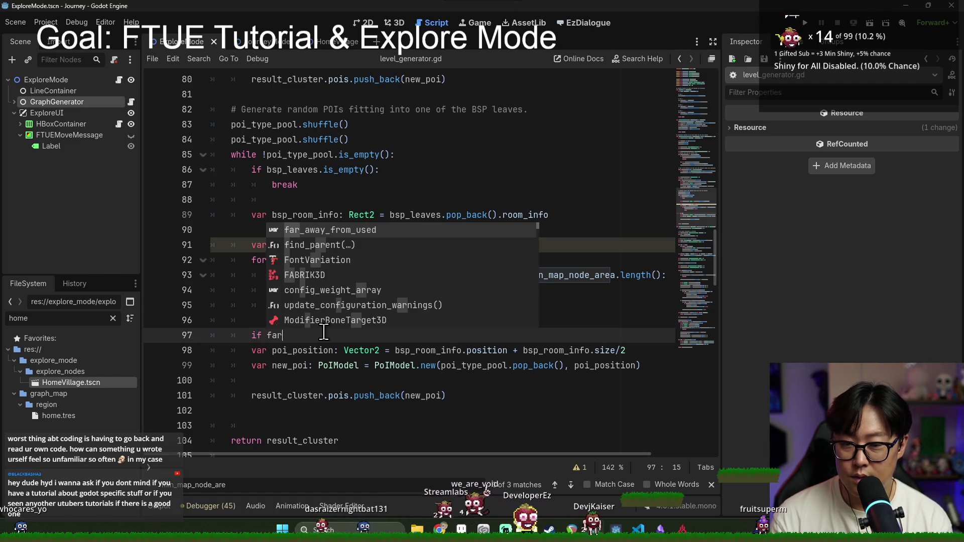
{"action": "key", "text": "Return"}
{"action": "type", "text": ":"}
{"action": "key", "text": "Return"}
{"action": "type", "text": "continu"}
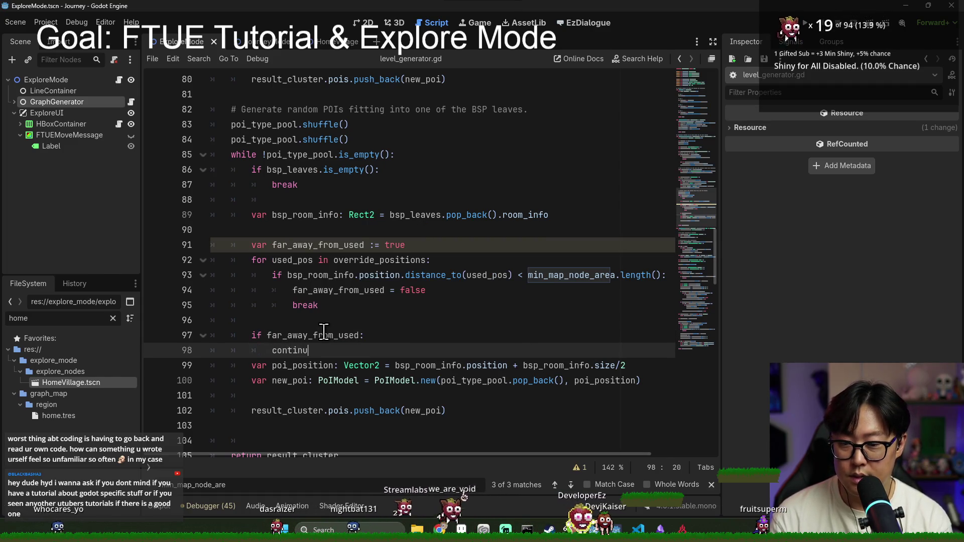
{"action": "type", "text": "e"}
{"action": "key", "text": "Return"}
{"action": "left_click", "coordinate": [267, 335]}
{"action": "type", "text": "!"}
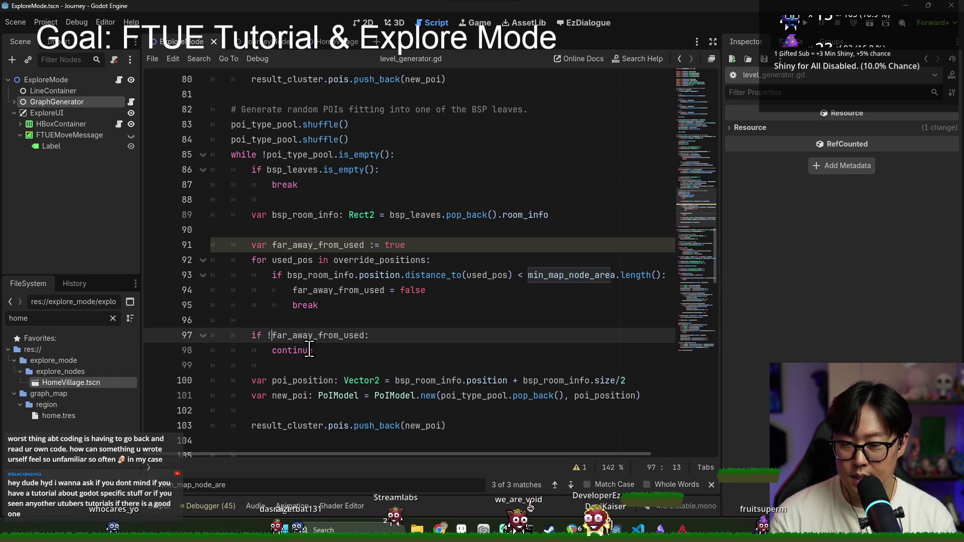
Save the script, check the far_away_from_used declaration, and run the project with F5.
{"action": "key", "text": "Up"}
{"action": "key", "text": "Up"}
{"action": "key", "text": "ctrl+s"}
{"action": "key", "text": "Up"}
{"action": "key", "text": "Up"}
{"action": "key", "text": "Up"}
{"action": "key", "text": "ctrl+shift+Right"}
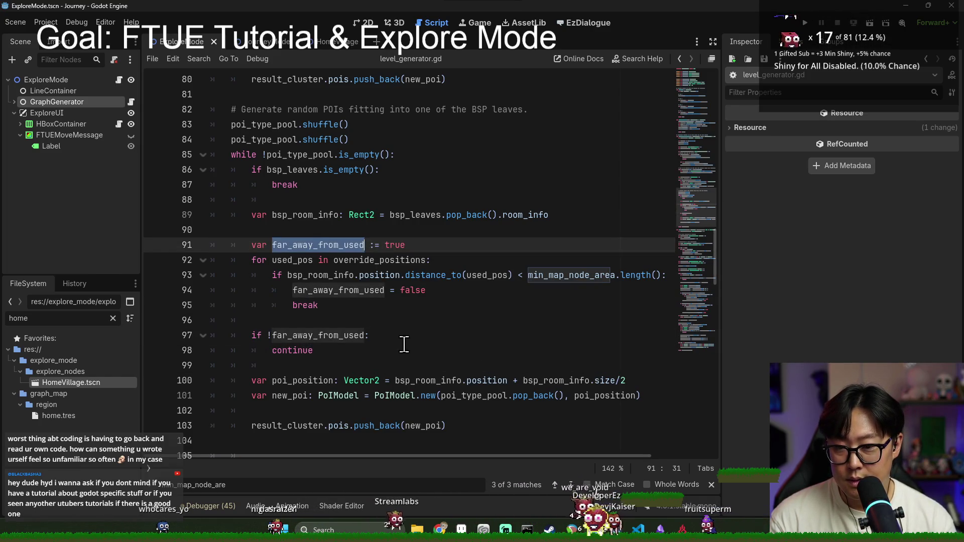
{"action": "left_click", "coordinate": [403, 320]}
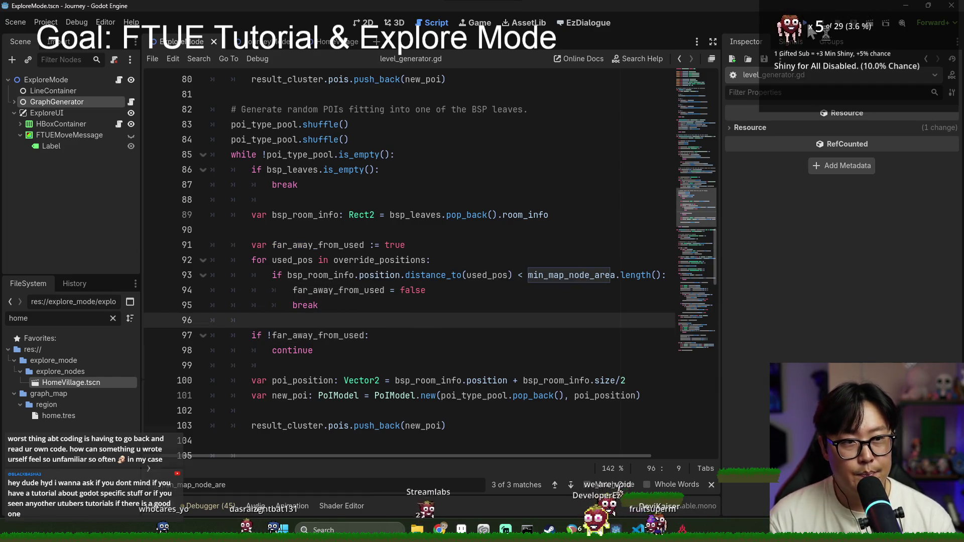
{"action": "key", "text": "F5"}
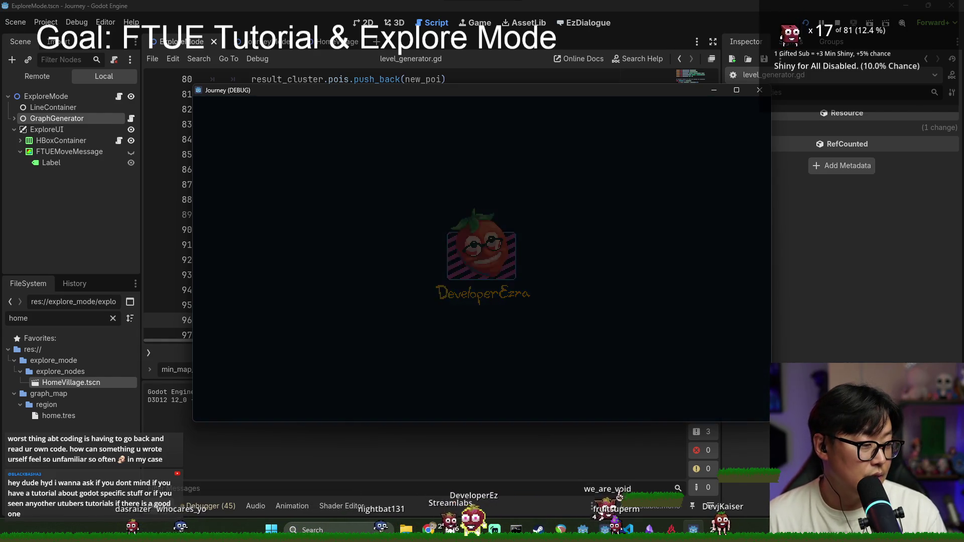
Start a New Game, move to a connected node, collapse the hint box, then switch to Chrome.
{"action": "left_click", "coordinate": [507, 261]}
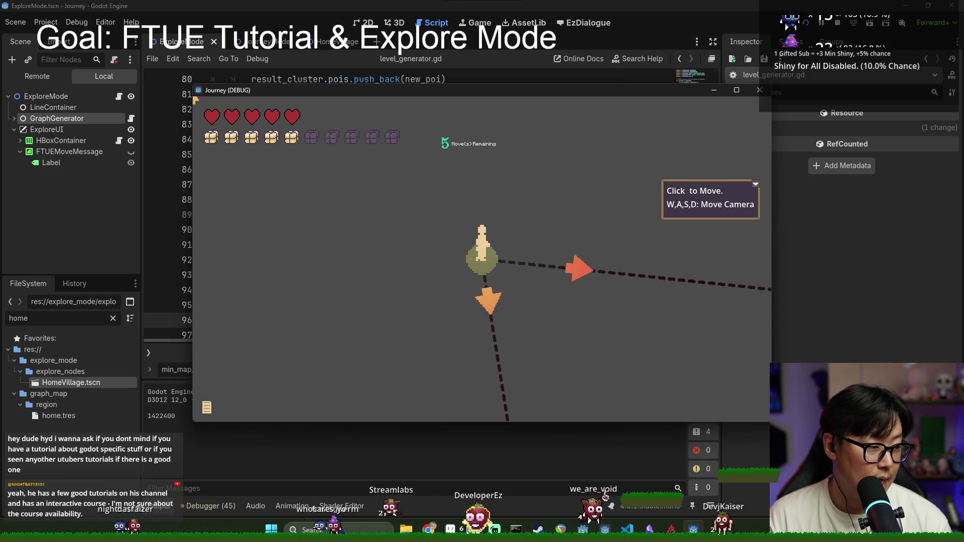
{"action": "key", "text": "d"}
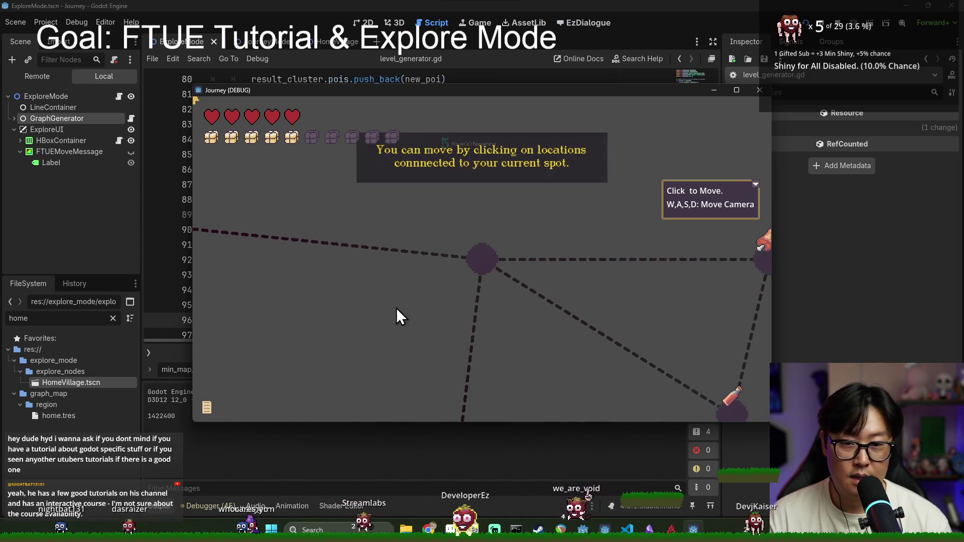
{"action": "left_click", "coordinate": [480, 258]}
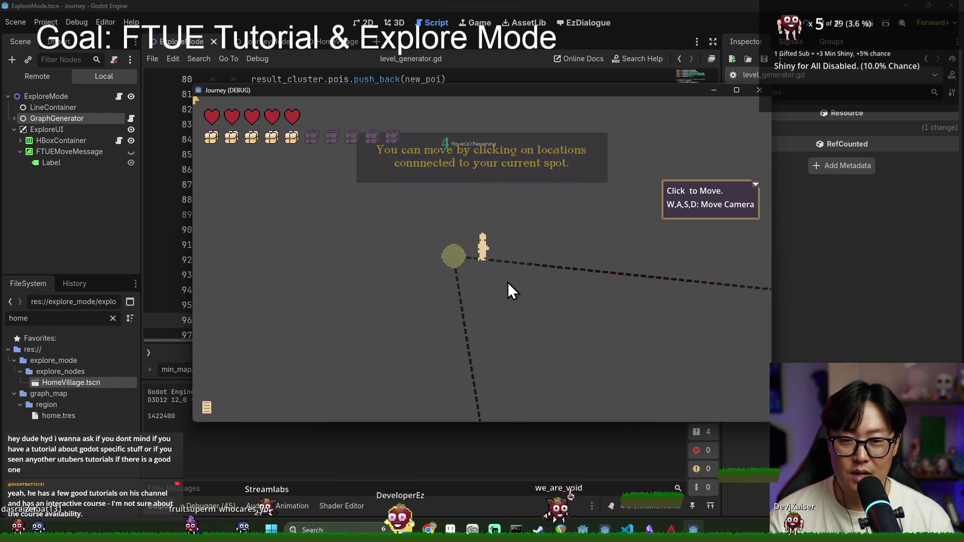
{"action": "left_click", "coordinate": [754, 184]}
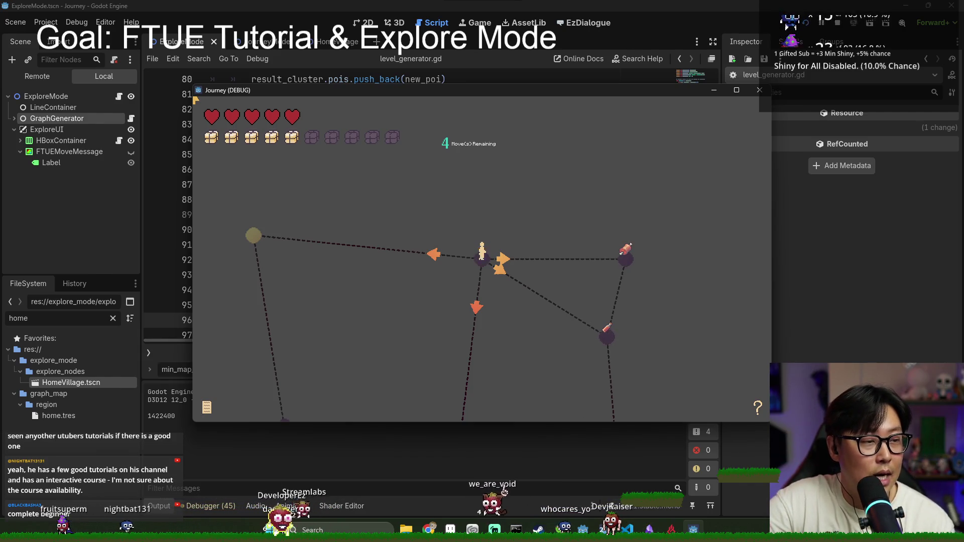
{"action": "key", "text": "alt+Tab"}
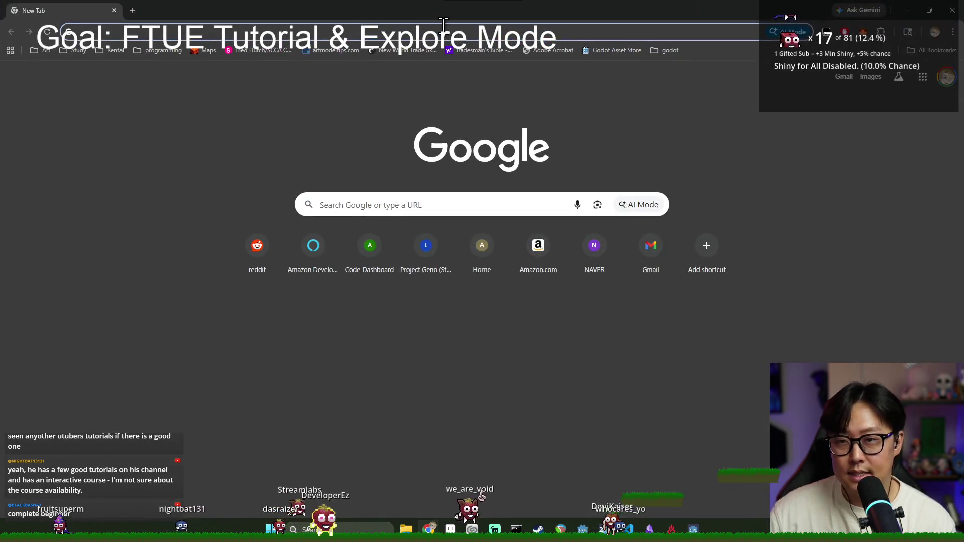
Search Google for 'godot engine', visit godotengine.org, then search 'godot engine documentation'.
{"action": "type", "text": "godot engine"}
{"action": "key", "text": "Return"}
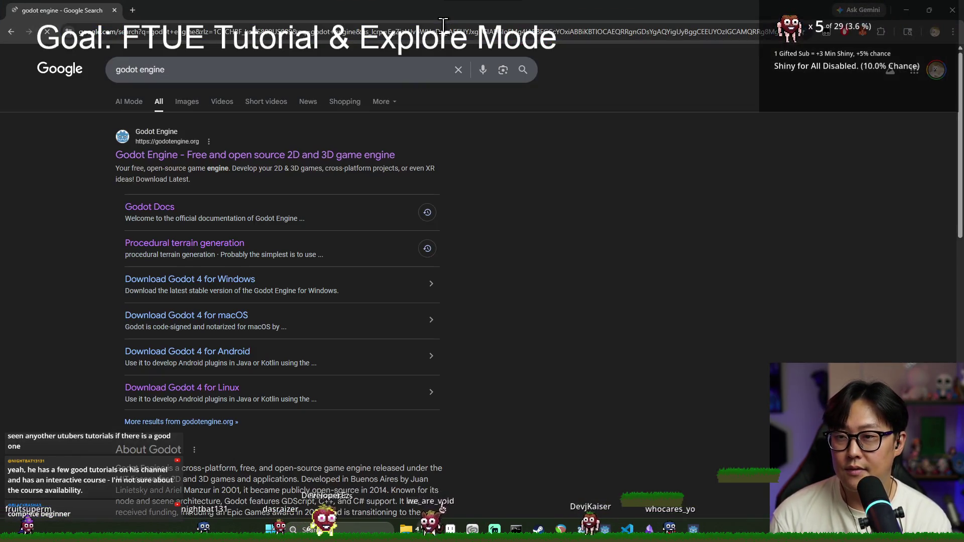
{"action": "left_click", "coordinate": [234, 156]}
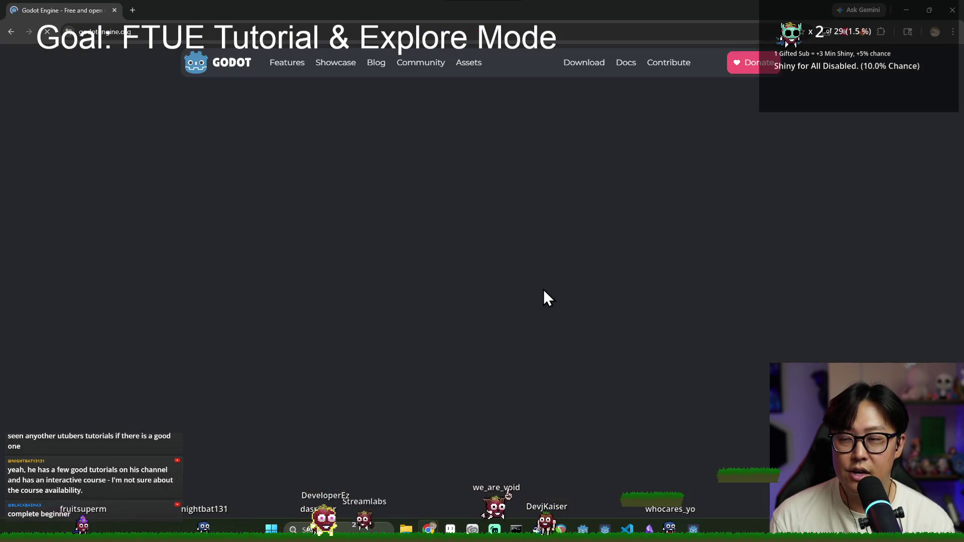
{"action": "left_click", "coordinate": [459, 34]}
{"action": "type", "text": "godot engine documen"}
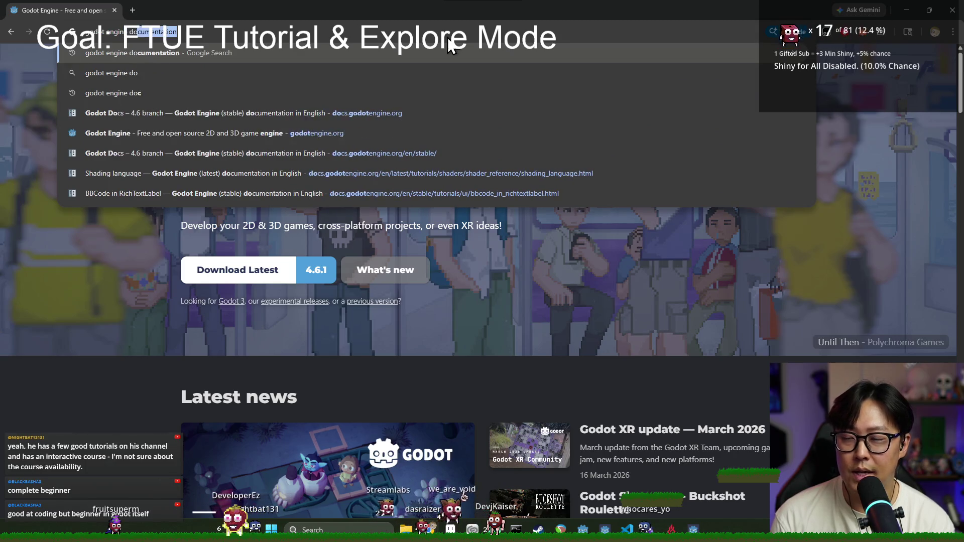
{"action": "type", "text": "tation"}
{"action": "key", "text": "Return"}
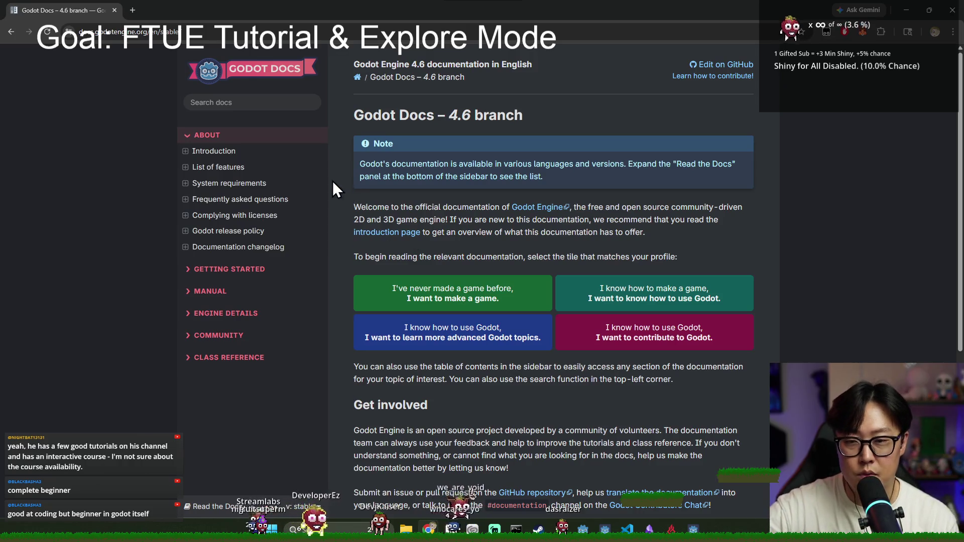
Browse the Getting Started pages ('Your first 2D game', Introduction), then minimize the browser.
{"action": "left_click", "coordinate": [216, 270]}
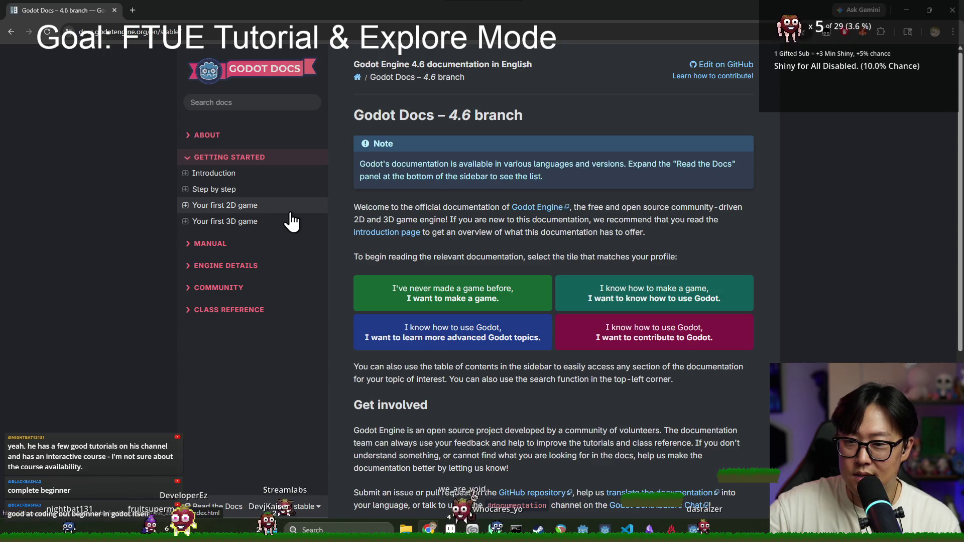
{"action": "left_click", "coordinate": [273, 206]}
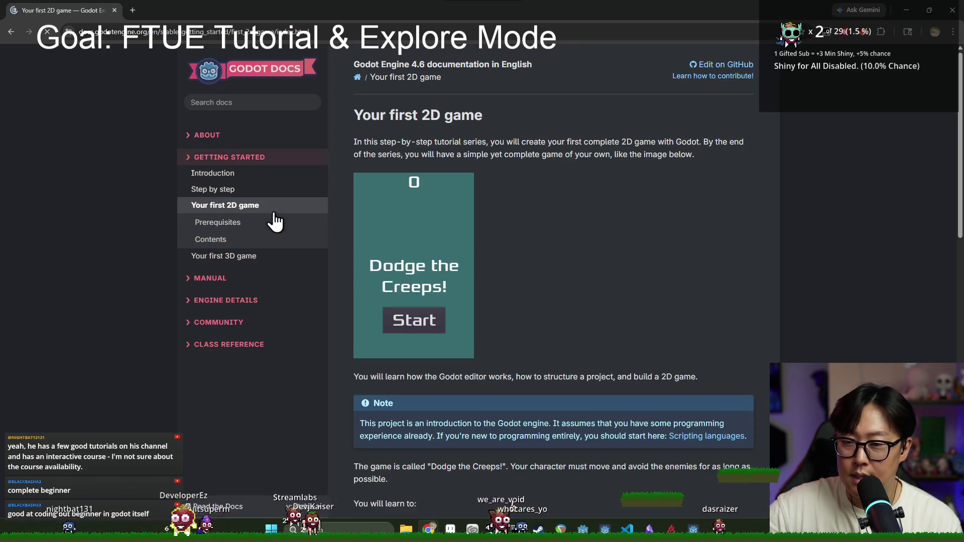
{"action": "key", "text": "alt+Left"}
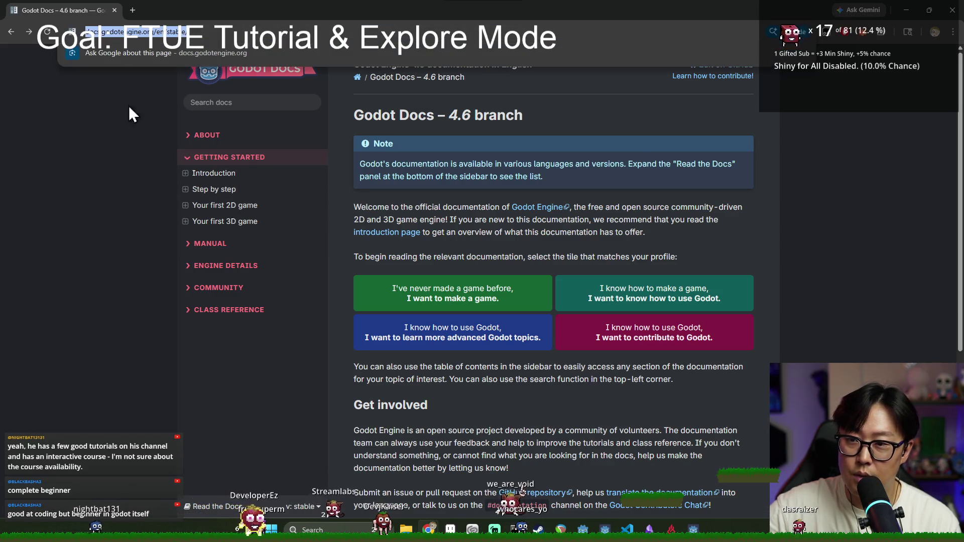
{"action": "left_click", "coordinate": [221, 206]}
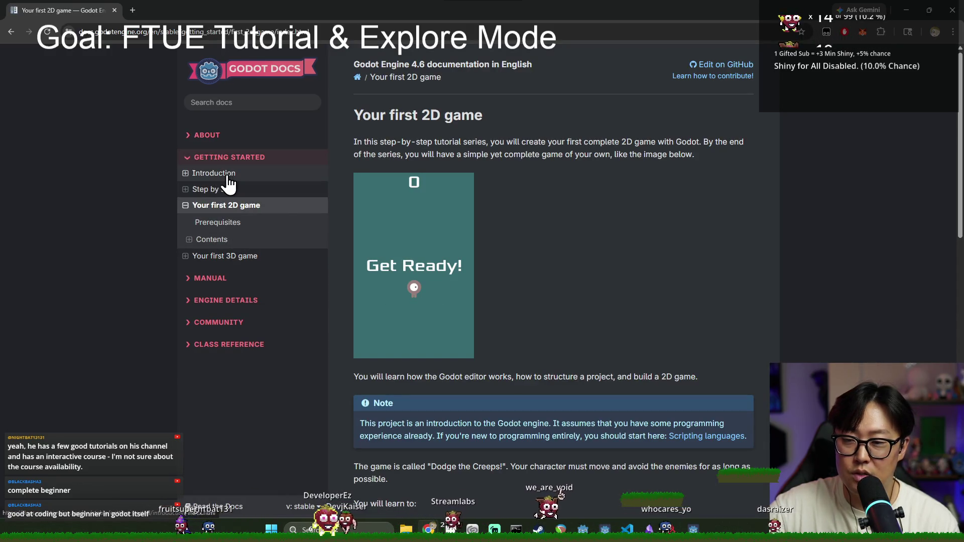
{"action": "left_click", "coordinate": [223, 175]}
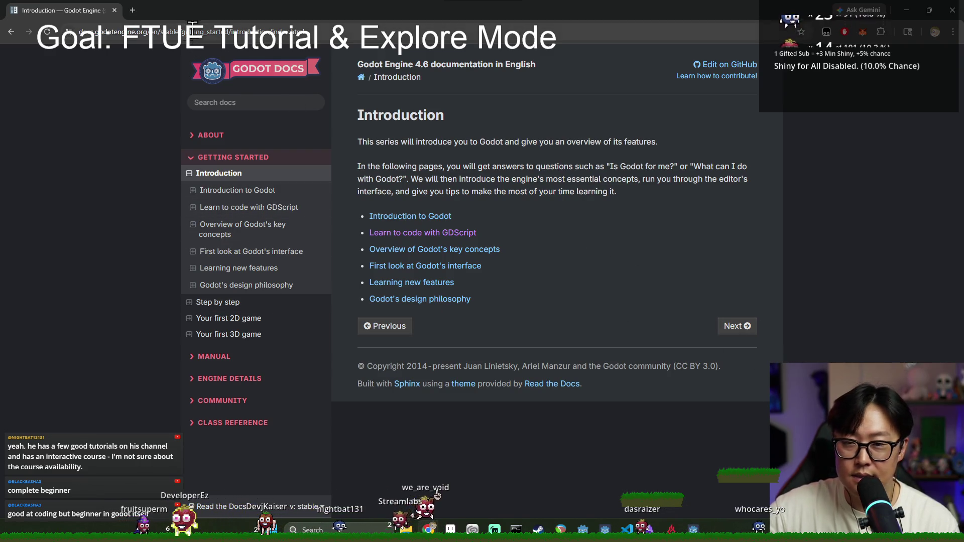
{"action": "left_click", "coordinate": [512, 32]}
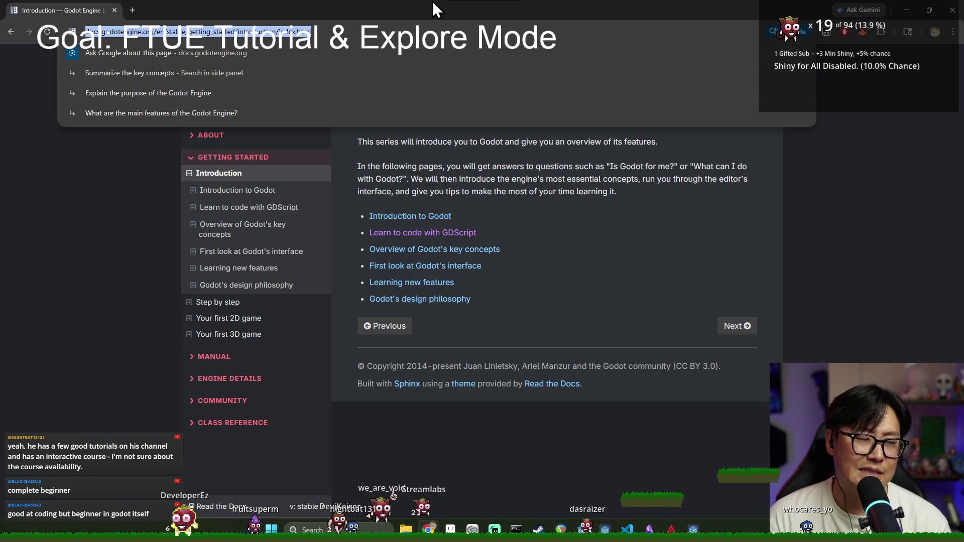
{"action": "left_click", "coordinate": [952, 10]}
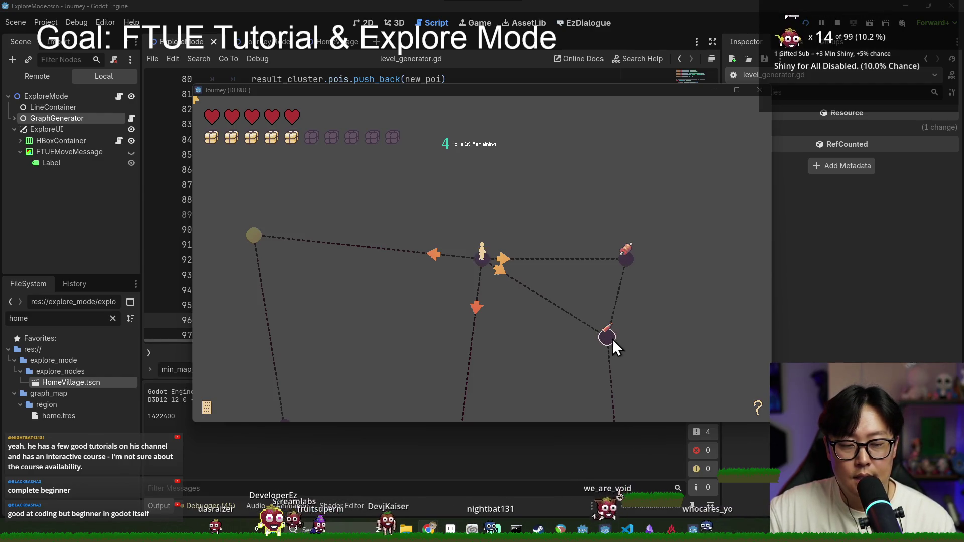
Move the player to the upper-right, left, then lower-right potion nodes, spending moves down to 1.
{"action": "left_click", "coordinate": [626, 269]}
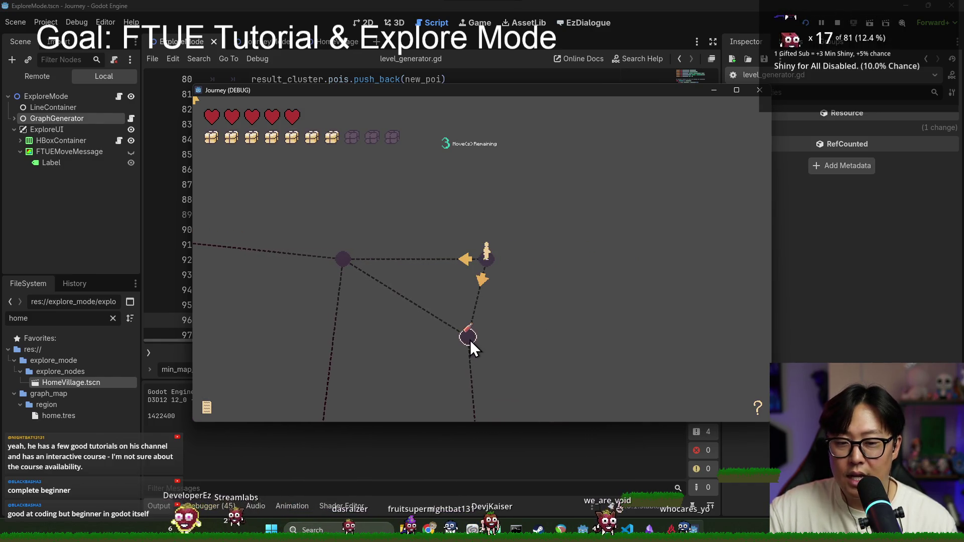
{"action": "left_click", "coordinate": [335, 257]}
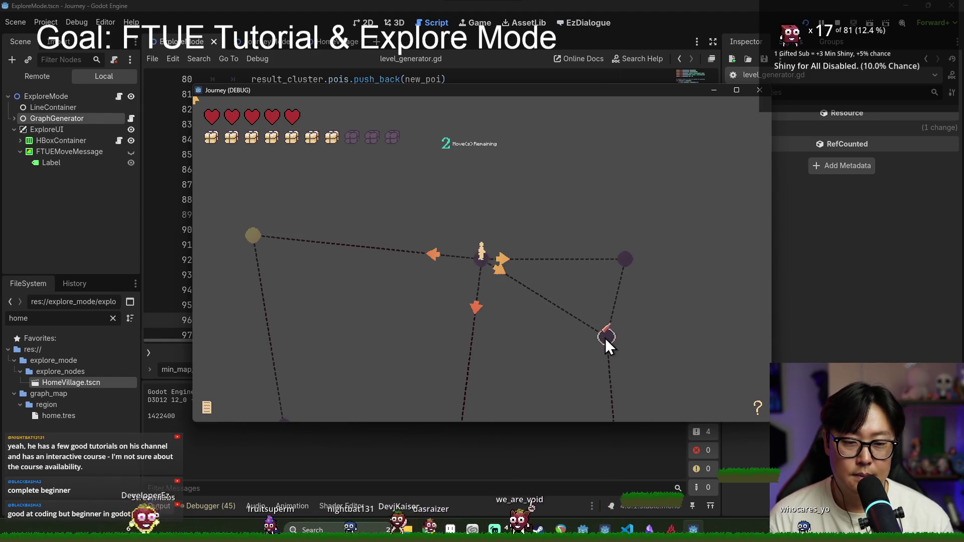
{"action": "left_click", "coordinate": [605, 337]}
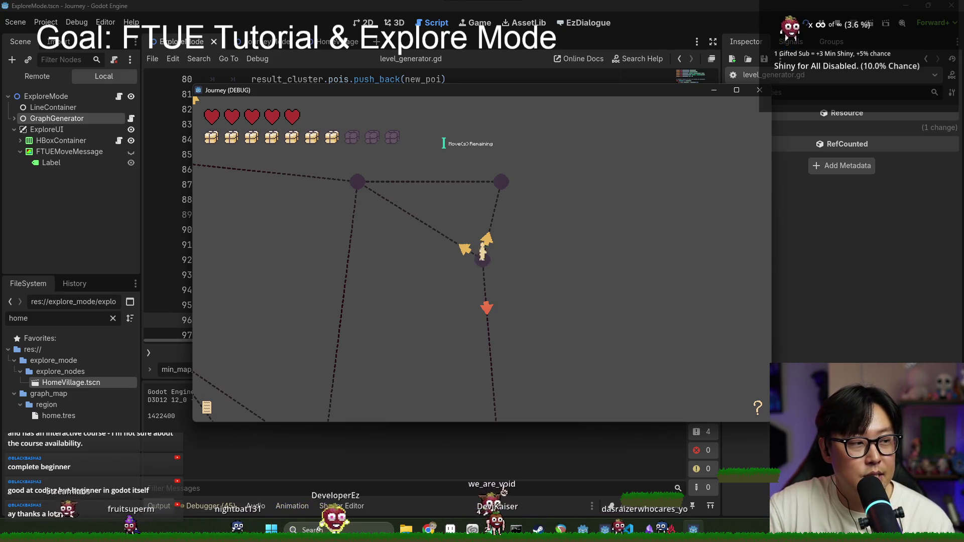
{"action": "left_click", "coordinate": [898, 313]}
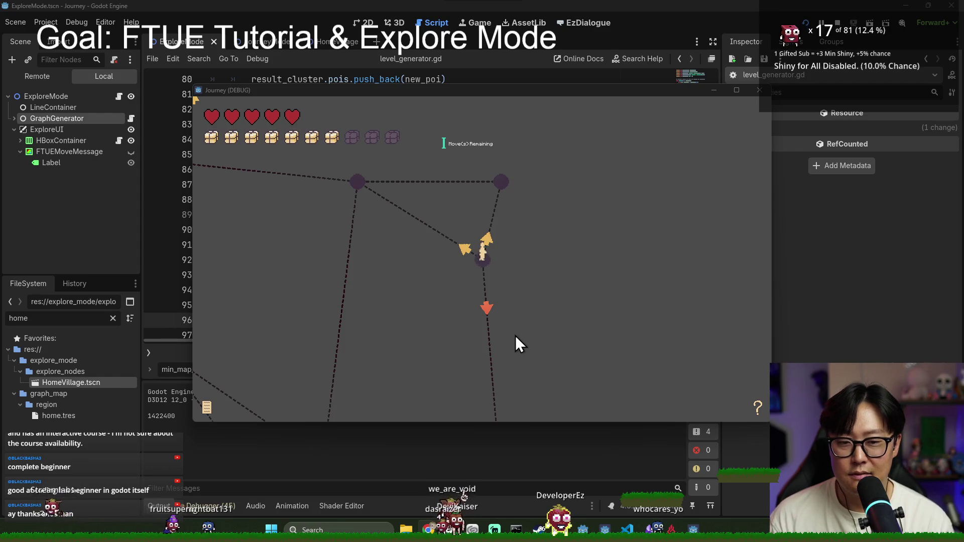
Stop the running Journey game and relaunch the project with F5.
{"action": "left_click", "coordinate": [839, 23]}
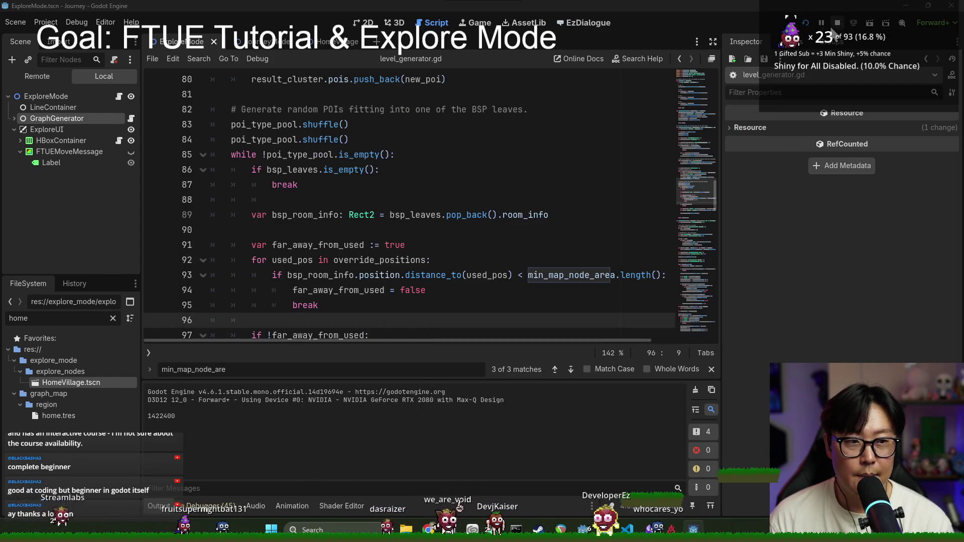
{"action": "key", "text": "F5"}
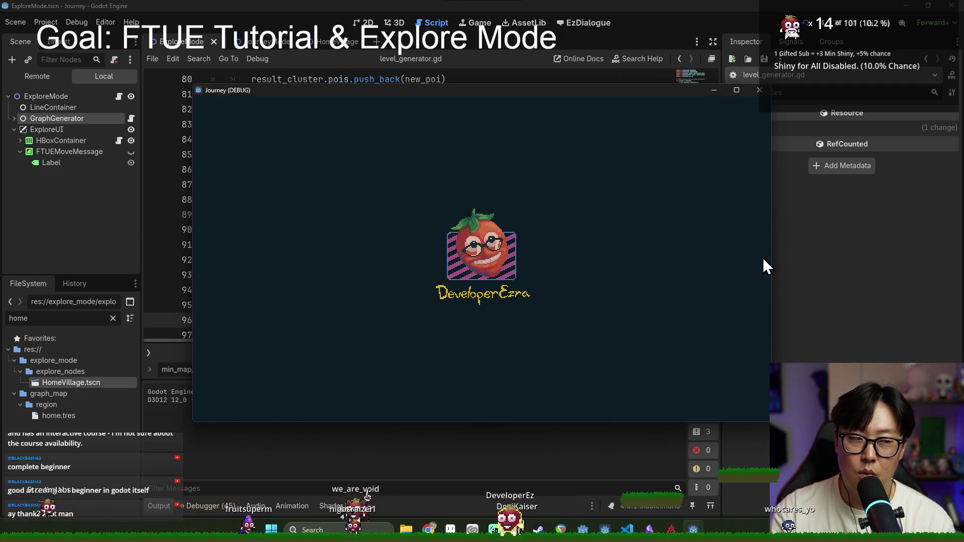
{"action": "left_click", "coordinate": [837, 251]}
{"action": "left_click", "coordinate": [836, 23]}
{"action": "left_click", "coordinate": [537, 153]}
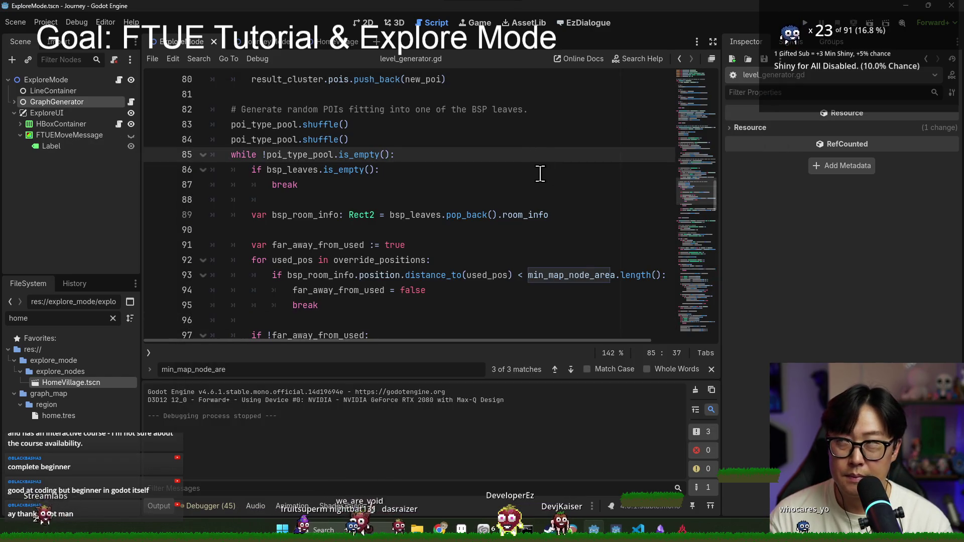
{"action": "mouse_move", "coordinate": [326, 165]}
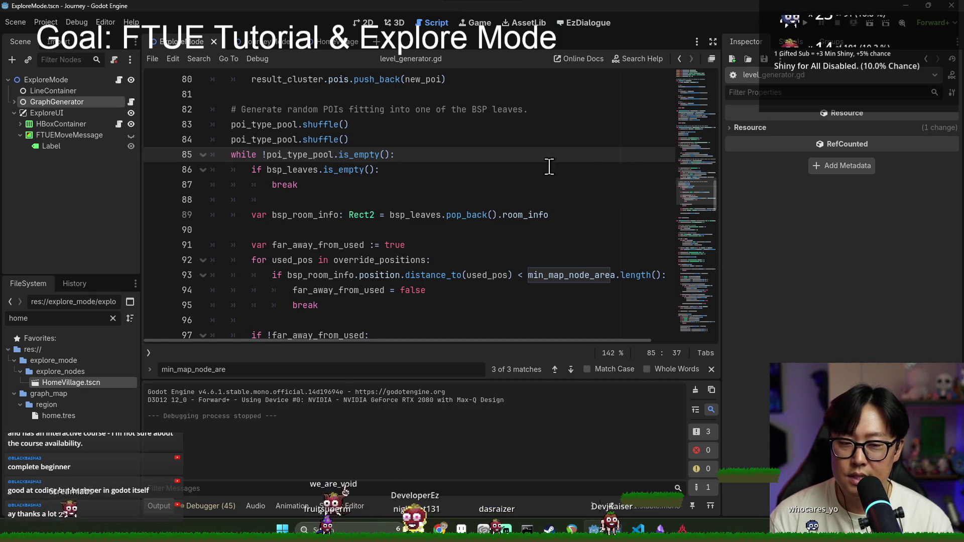
{"action": "key", "text": "F5"}
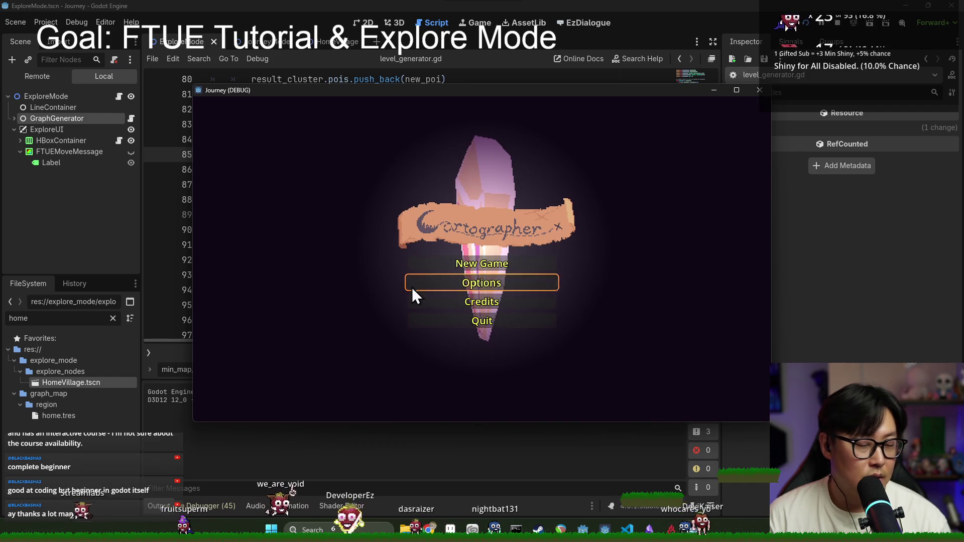
Start a New Game, shatter the crystal, move to the node below, then stop the game.
{"action": "left_click", "coordinate": [500, 264]}
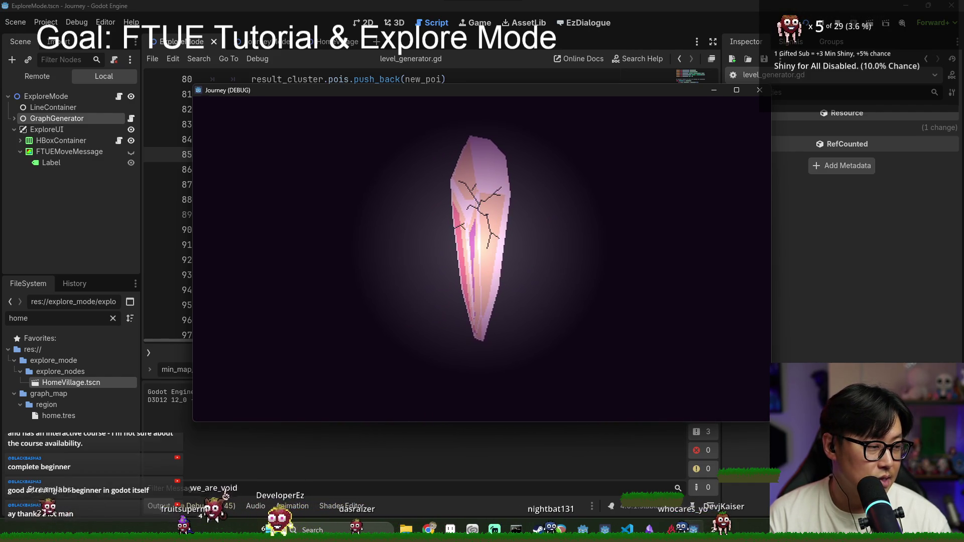
{"action": "left_click", "coordinate": [498, 221]}
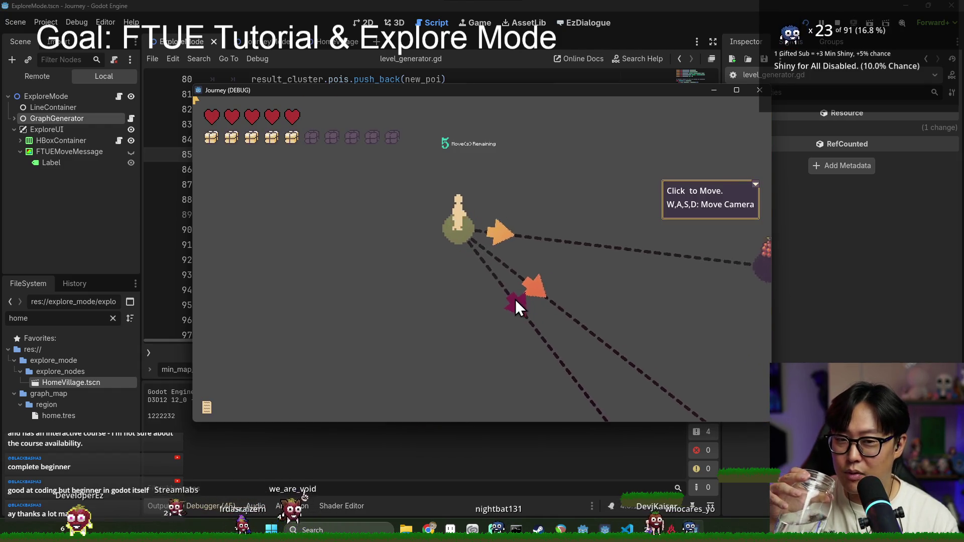
{"action": "left_click", "coordinate": [490, 266]}
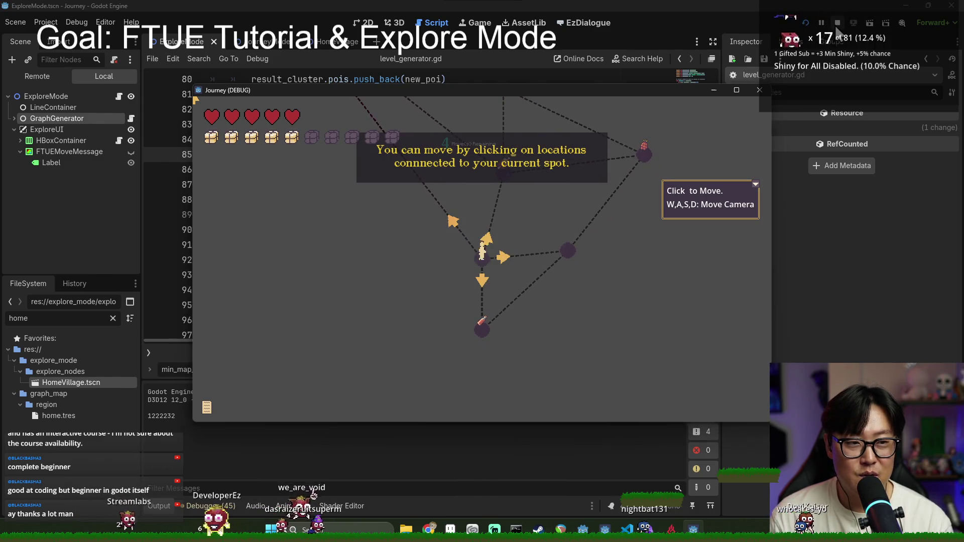
{"action": "left_click", "coordinate": [836, 24]}
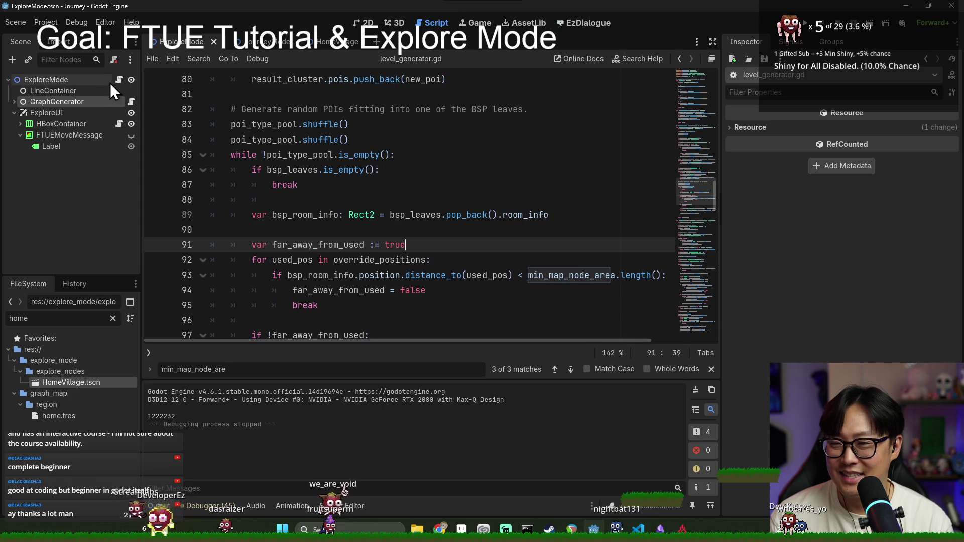
Open explore_mode.gd, search for 'ftue', and insert a new line after line 205.
{"action": "left_click", "coordinate": [117, 80]}
{"action": "scroll", "coordinate": [435, 239], "scroll_direction": "down", "scroll_amount": 8}
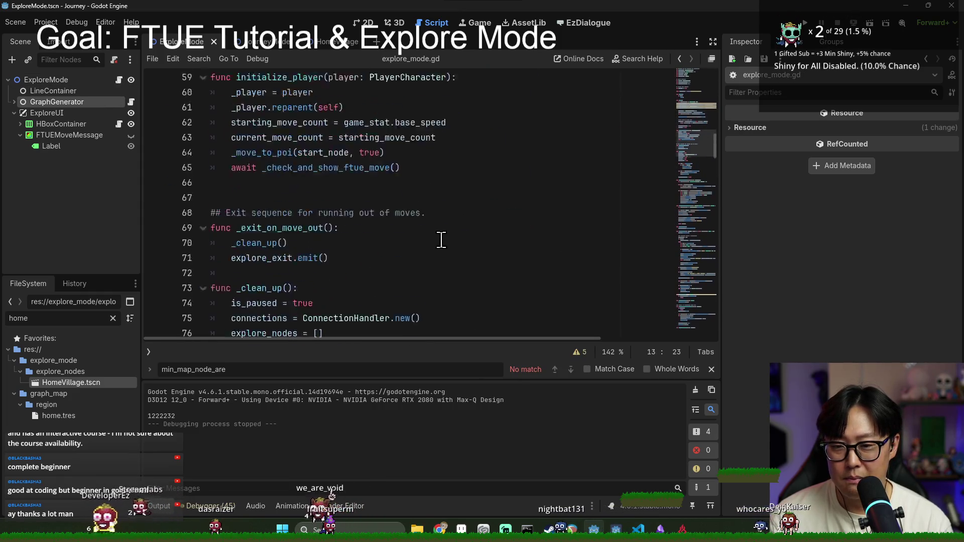
{"action": "left_click", "coordinate": [468, 231]}
{"action": "key", "text": "ctrl+f"}
{"action": "type", "text": "ftue"}
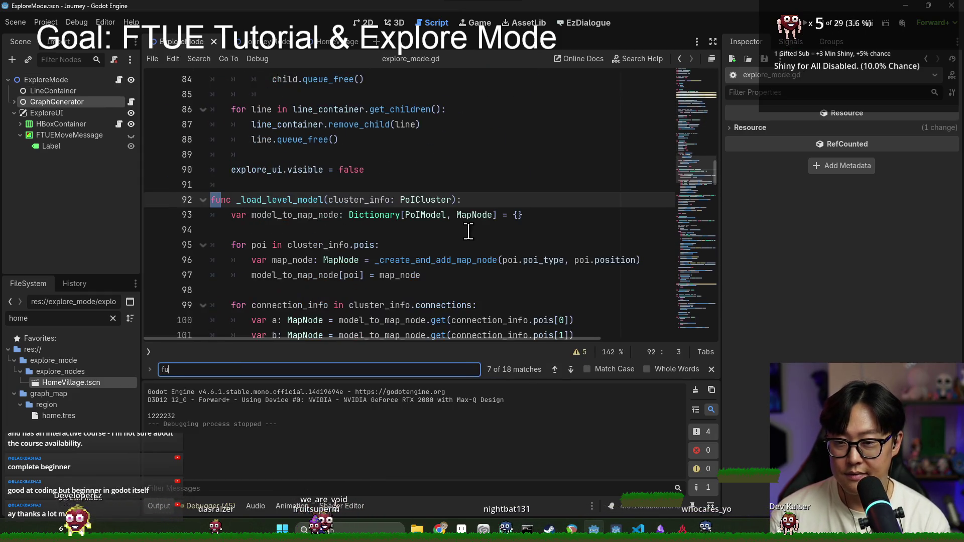
{"action": "scroll", "coordinate": [334, 175], "scroll_direction": "down", "scroll_amount": 2}
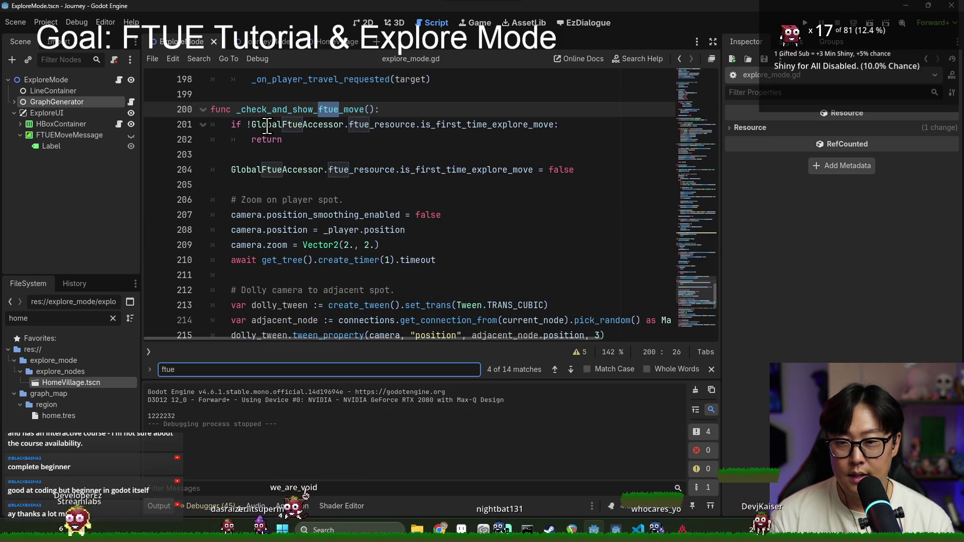
{"action": "left_click", "coordinate": [271, 195]}
{"action": "key", "text": "Up"}
{"action": "key", "text": "Up"}
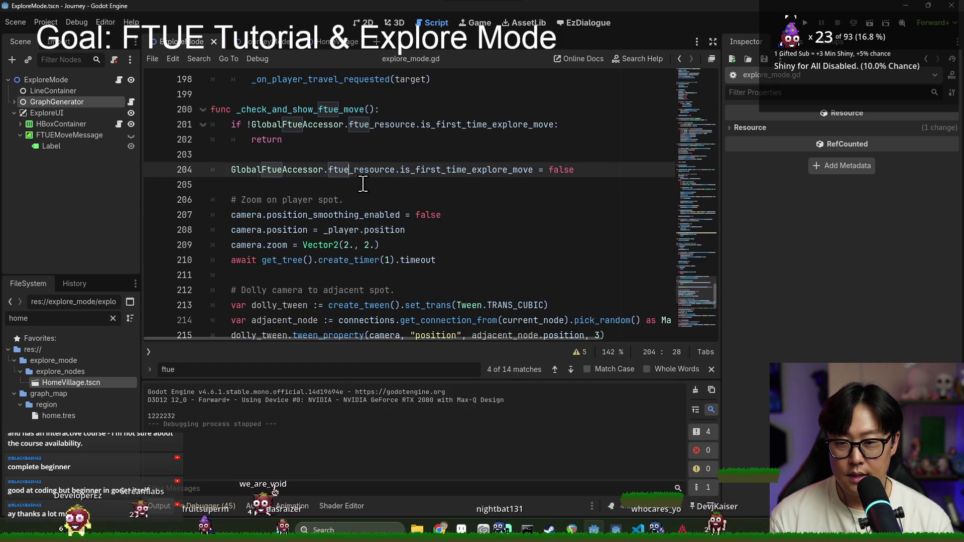
{"action": "key", "text": "Down"}
{"action": "key", "text": "Return"}
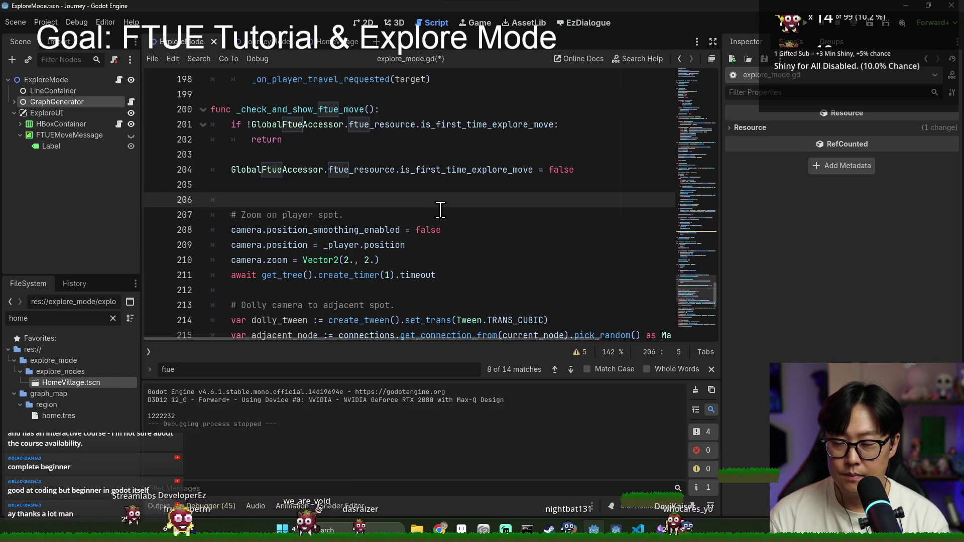
{"action": "scroll", "coordinate": [383, 236], "scroll_direction": "up", "scroll_amount": 1}
{"action": "key", "text": "Escape"}
Scroll through the script to inspect the explore_ui and is_paused assignments near line 57.
{"action": "scroll", "coordinate": [390, 258], "scroll_direction": "down", "scroll_amount": 10}
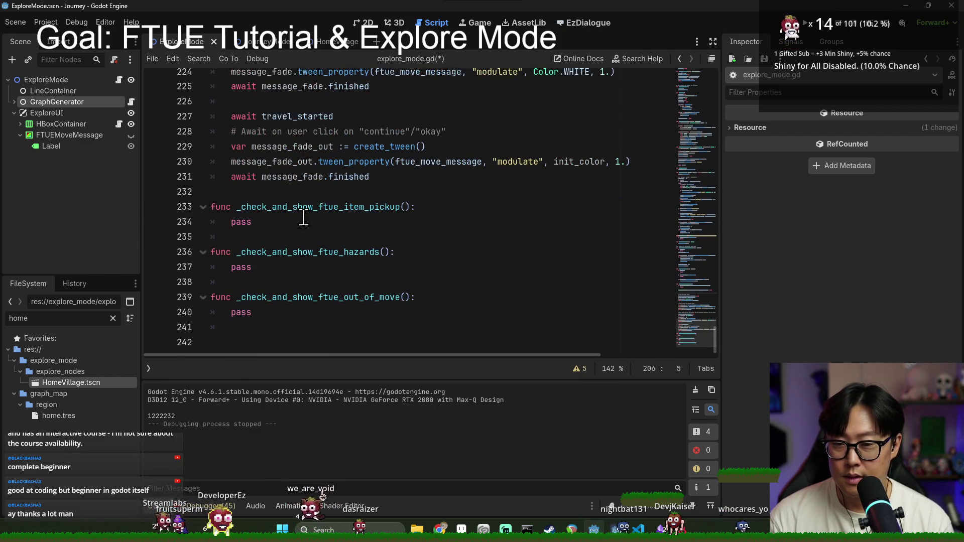
{"action": "scroll", "coordinate": [304, 218], "scroll_direction": "up", "scroll_amount": 15}
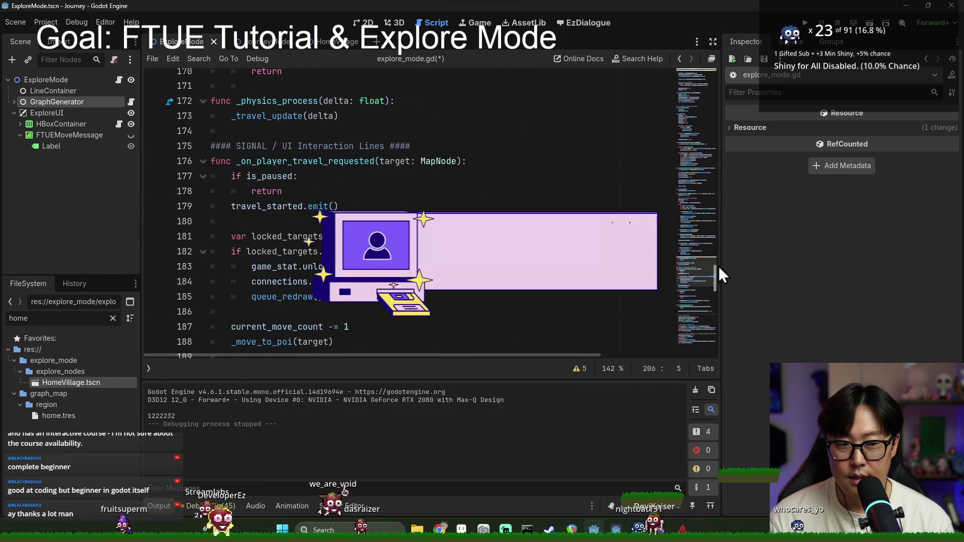
{"action": "left_click_drag", "start_coordinate": [715, 276], "coordinate": [721, 89]}
{"action": "scroll", "coordinate": [381, 186], "scroll_direction": "down", "scroll_amount": 6}
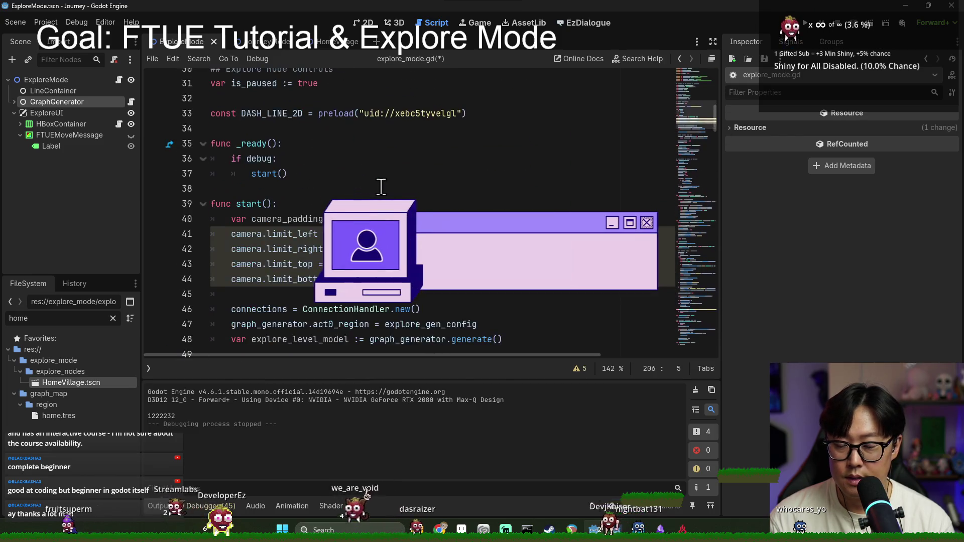
{"action": "scroll", "coordinate": [380, 186], "scroll_direction": "down", "scroll_amount": 3}
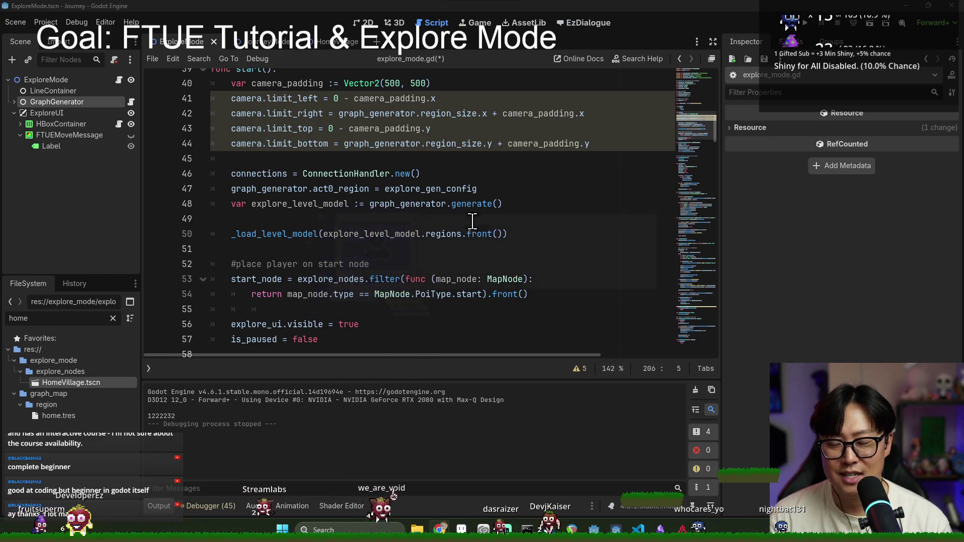
{"action": "left_click", "coordinate": [346, 189]}
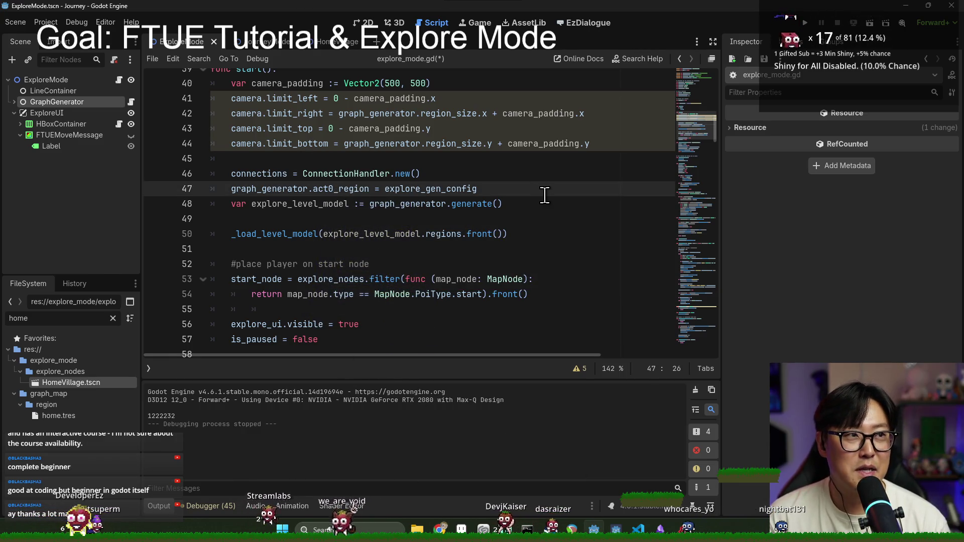
{"action": "scroll", "coordinate": [545, 195], "scroll_direction": "up", "scroll_amount": 1}
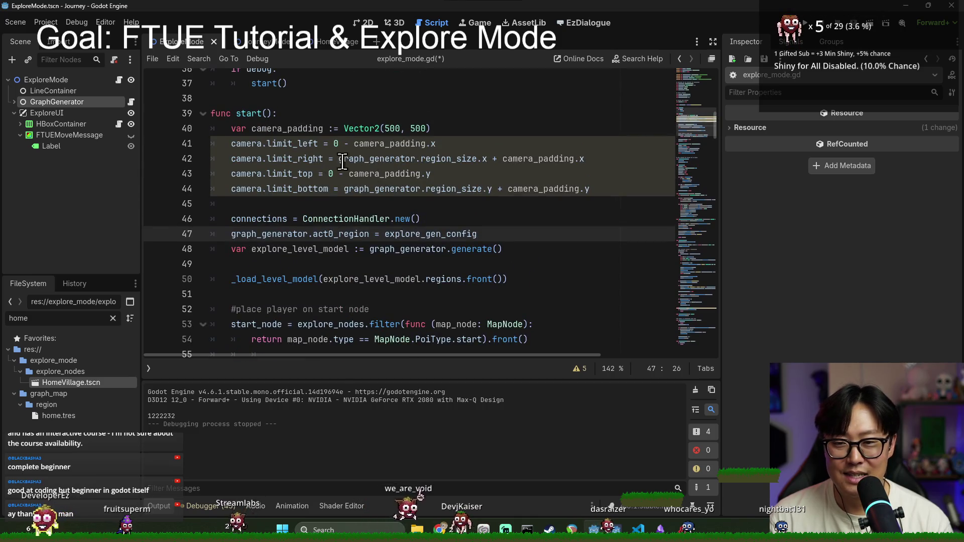
{"action": "scroll", "coordinate": [317, 231], "scroll_direction": "down", "scroll_amount": 2}
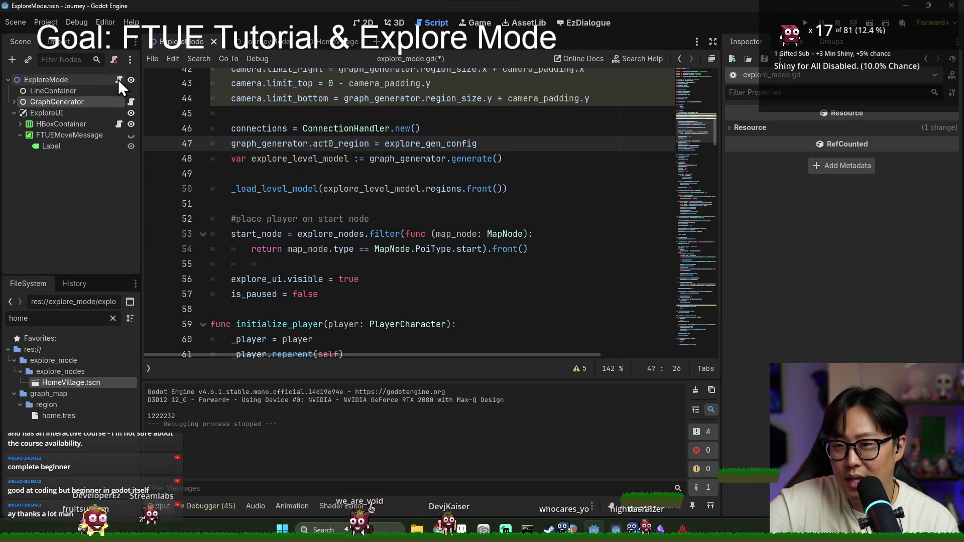
{"action": "scroll", "coordinate": [293, 211], "scroll_direction": "up", "scroll_amount": 3}
{"action": "scroll", "coordinate": [293, 211], "scroll_direction": "down", "scroll_amount": 3}
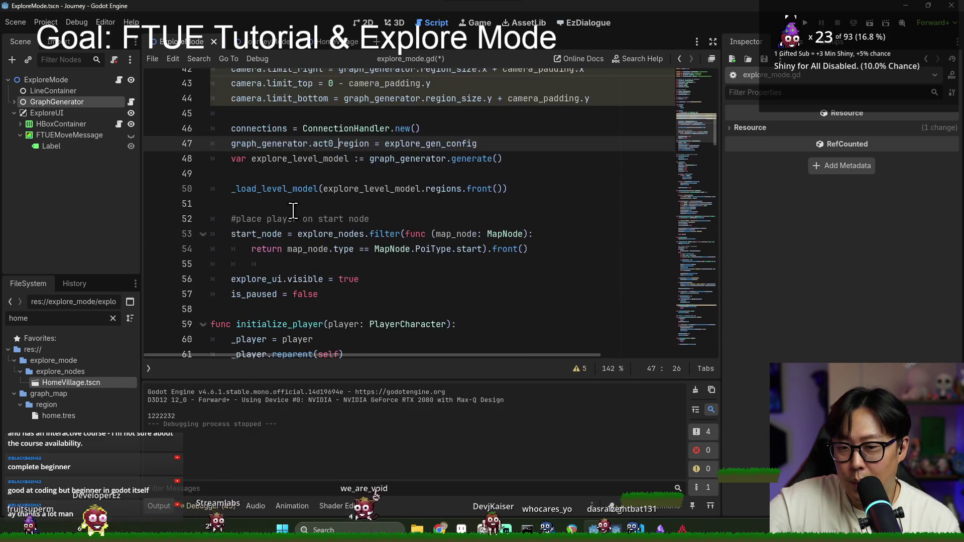
{"action": "scroll", "coordinate": [293, 211], "scroll_direction": "down", "scroll_amount": 2}
{"action": "double_click", "coordinate": [256, 189]}
{"action": "double_click", "coordinate": [266, 203]}
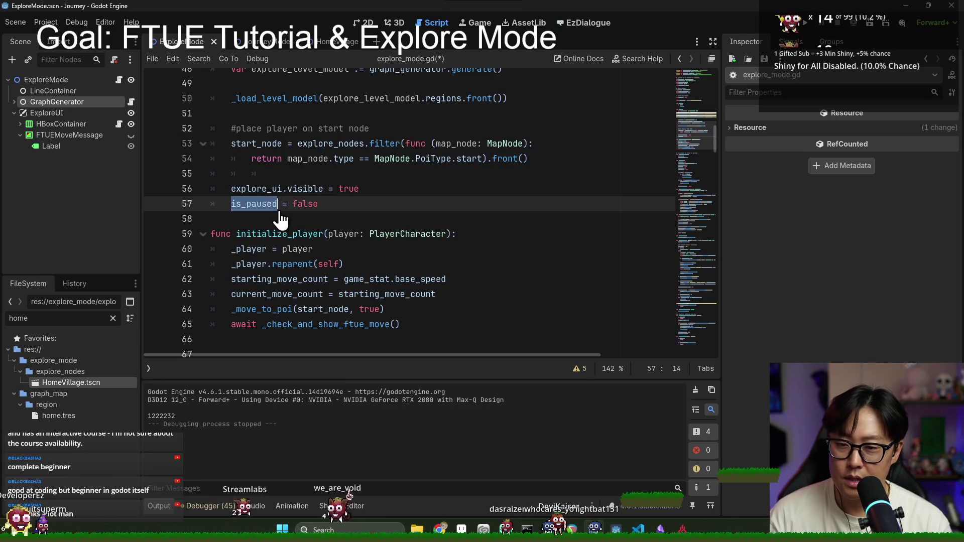
Save the script and locate the is_paused declaration on line 31.
{"action": "scroll", "coordinate": [273, 210], "scroll_direction": "up", "scroll_amount": 4}
{"action": "scroll", "coordinate": [324, 221], "scroll_direction": "down", "scroll_amount": 4}
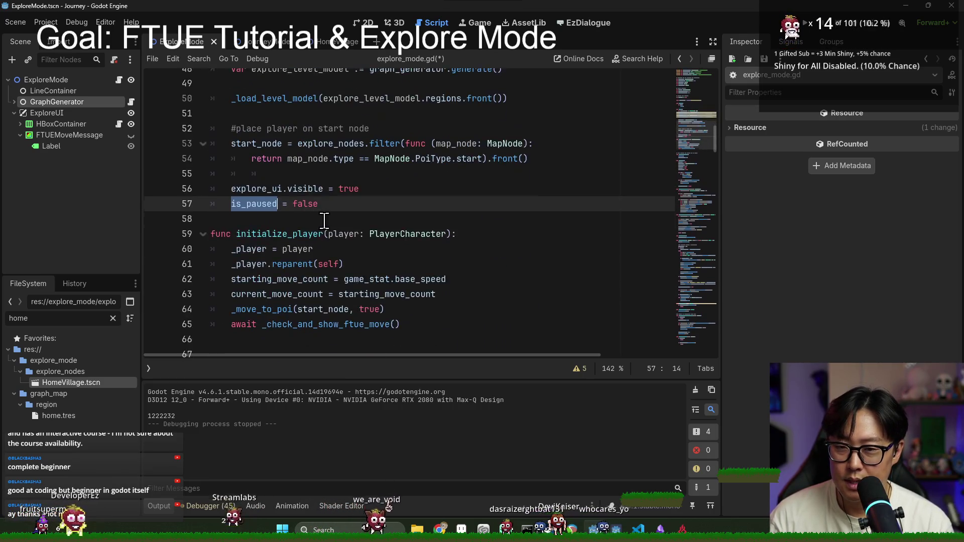
{"action": "scroll", "coordinate": [324, 221], "scroll_direction": "up", "scroll_amount": 4}
{"action": "scroll", "coordinate": [276, 222], "scroll_direction": "down", "scroll_amount": 3}
{"action": "key", "text": "ctrl+s"}
{"action": "scroll", "coordinate": [492, 220], "scroll_direction": "up", "scroll_amount": 7}
{"action": "scroll", "coordinate": [492, 219], "scroll_direction": "up", "scroll_amount": 3}
{"action": "scroll", "coordinate": [310, 242], "scroll_direction": "down", "scroll_amount": 2}
{"action": "double_click", "coordinate": [272, 219]}
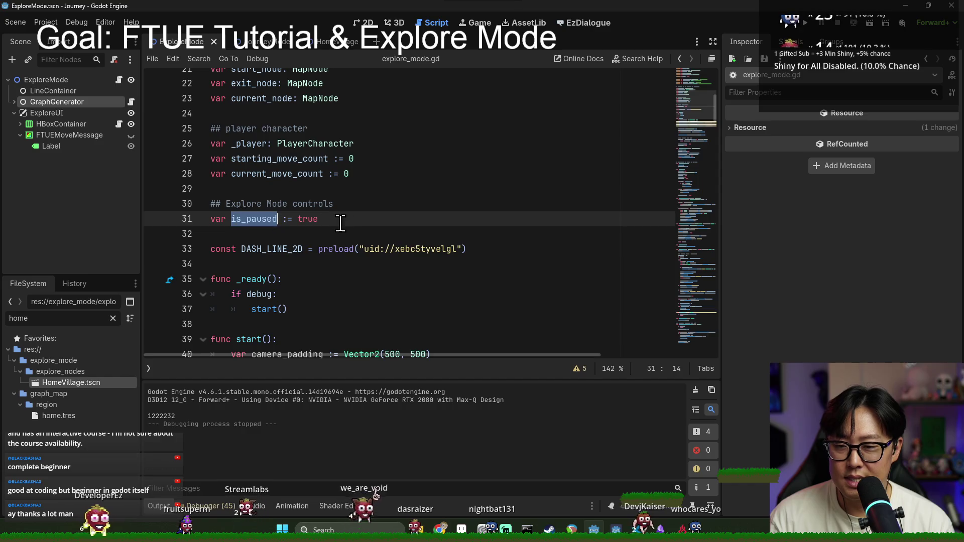
Declare 'var is_input_allowed := false' below the is_paused declaration and save.
{"action": "key", "text": "Return"}
{"action": "type", "text": "var is_input_al"}
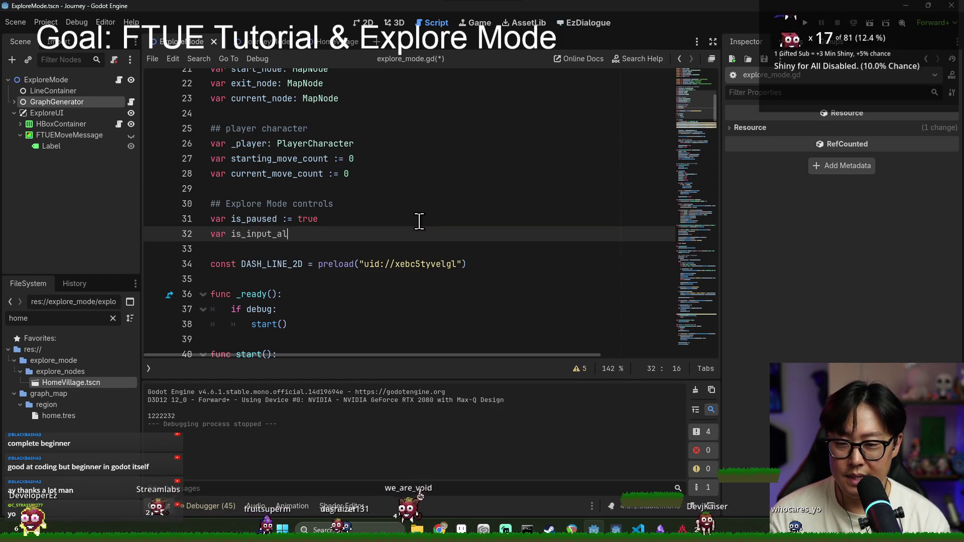
{"action": "type", "text": "false"}
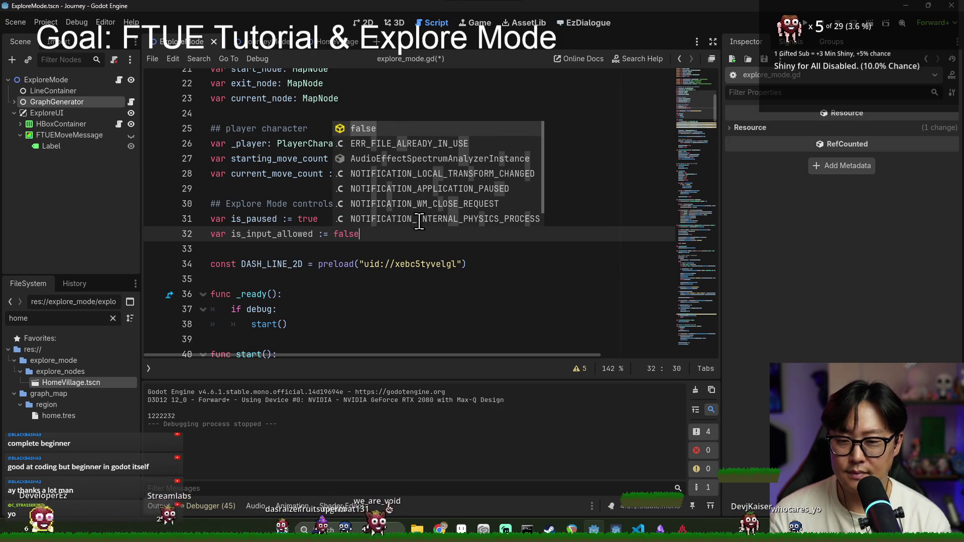
{"action": "key", "text": "ctrl+s"}
Add an is_input_allowed assignment under is_paused = false in start() and save.
{"action": "double_click", "coordinate": [256, 234]}
{"action": "key", "text": "ctrl+c"}
{"action": "scroll", "coordinate": [256, 234], "scroll_direction": "down", "scroll_amount": 4}
{"action": "left_click", "coordinate": [307, 173]}
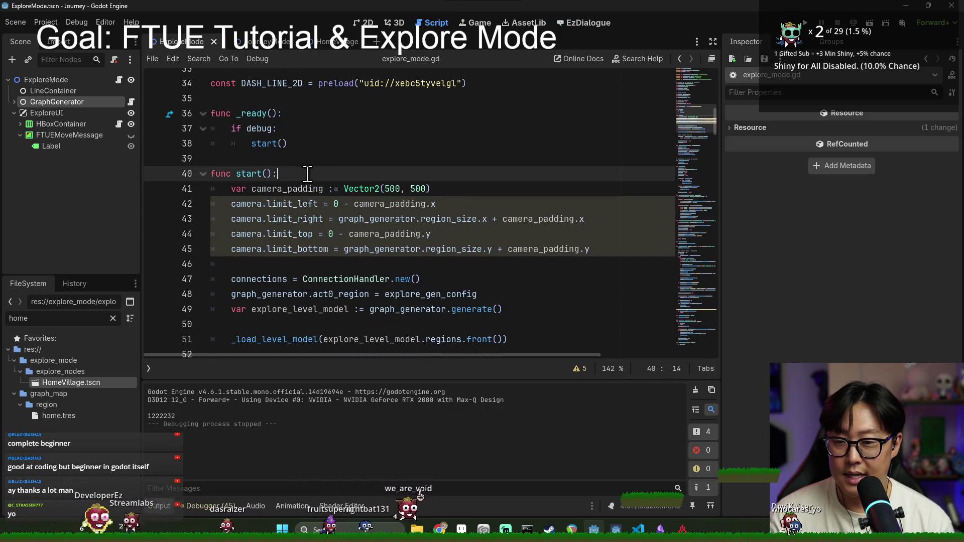
{"action": "key", "text": "Return"}
{"action": "key", "text": "ctrl+v"}
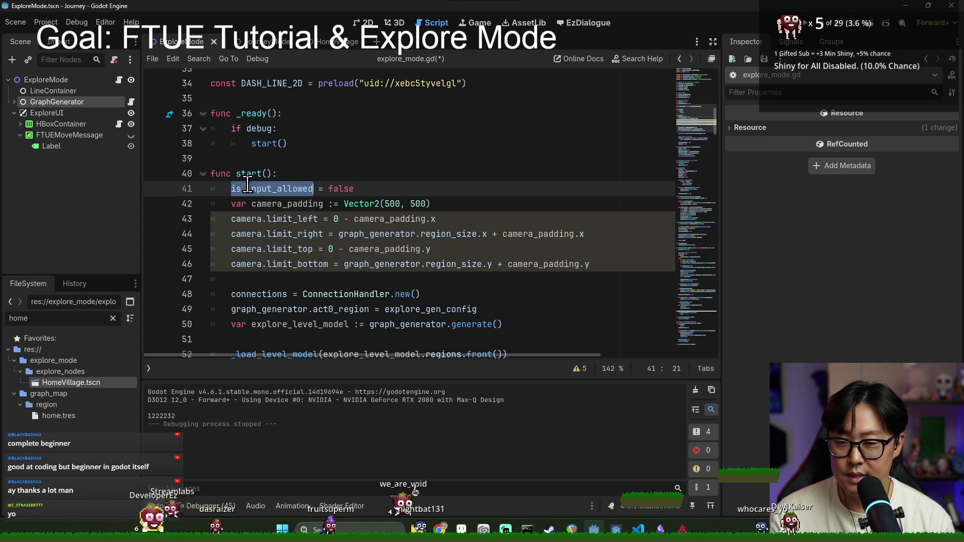
{"action": "scroll", "coordinate": [247, 185], "scroll_direction": "down", "scroll_amount": 5}
{"action": "left_click", "coordinate": [355, 234]}
{"action": "key", "text": "Return"}
{"action": "key", "text": "ctrl+v"}
{"action": "type", "text": "= "}
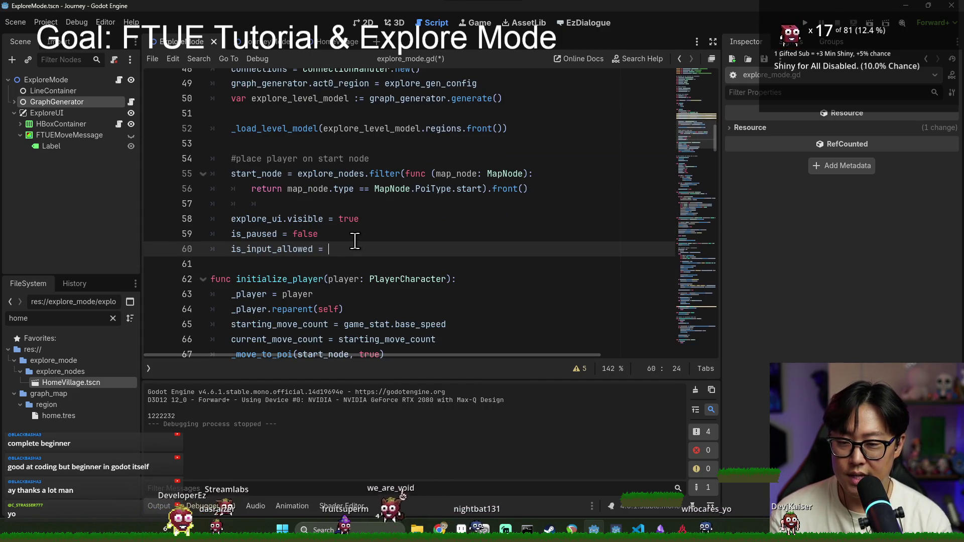
{"action": "type", "text": "e"}
{"action": "key", "text": "ctrl+s"}
Move the 'is_input_allowed = true' line to just under 'await _check_and_show_ftue_move()'.
{"action": "left_click", "coordinate": [273, 190]}
{"action": "left_click", "coordinate": [284, 129]}
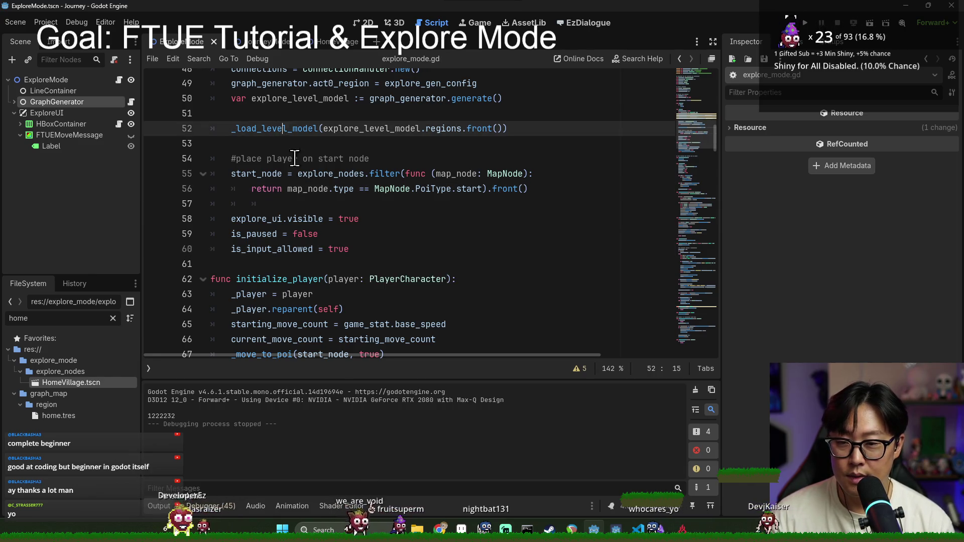
{"action": "triple_click", "coordinate": [290, 248]}
{"action": "scroll", "coordinate": [369, 260], "scroll_direction": "down", "scroll_amount": 3}
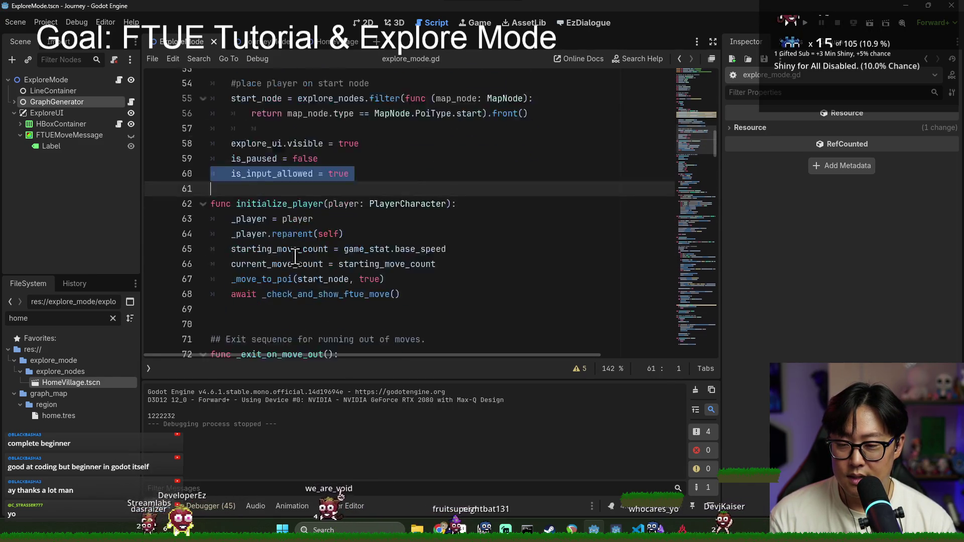
{"action": "left_click", "coordinate": [268, 114]}
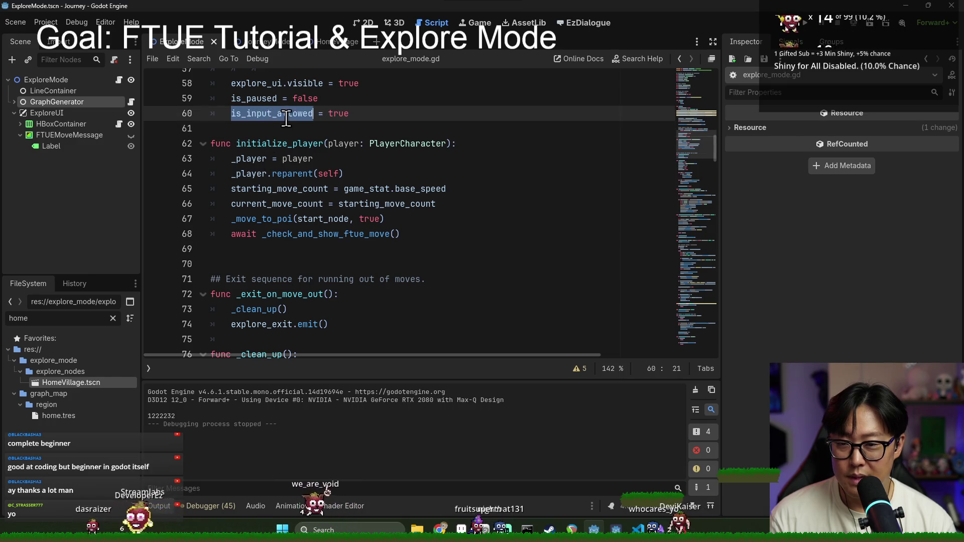
{"action": "triple_click", "coordinate": [286, 118]}
{"action": "scroll", "coordinate": [310, 289], "scroll_direction": "up", "scroll_amount": 1}
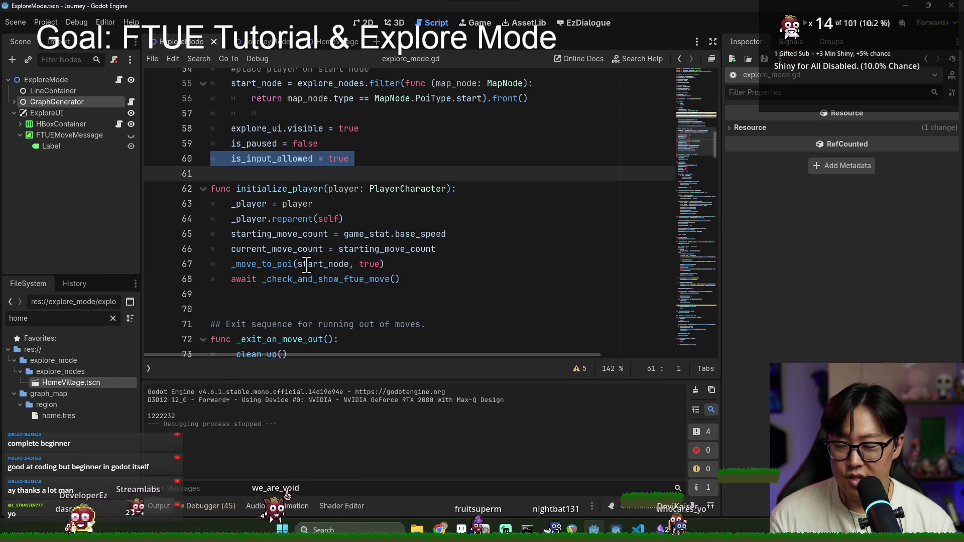
{"action": "key", "text": "ctrl+x"}
{"action": "left_click", "coordinate": [424, 265]}
{"action": "key", "text": "Return"}
{"action": "key", "text": "ctrl+v"}
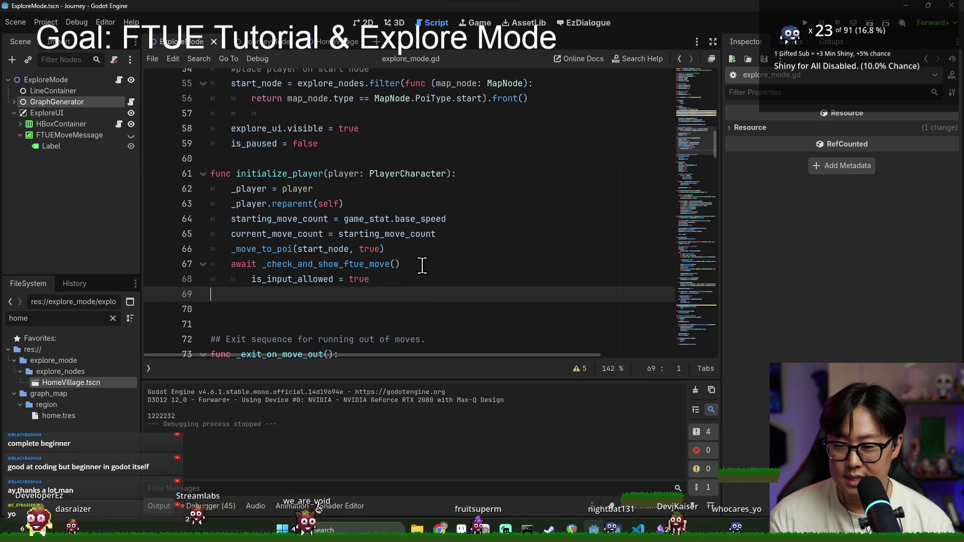
Look at the _check_and_show_ftue_move definition, save, and return to _on_poi_pressed.
{"action": "left_click", "coordinate": [329, 284]}
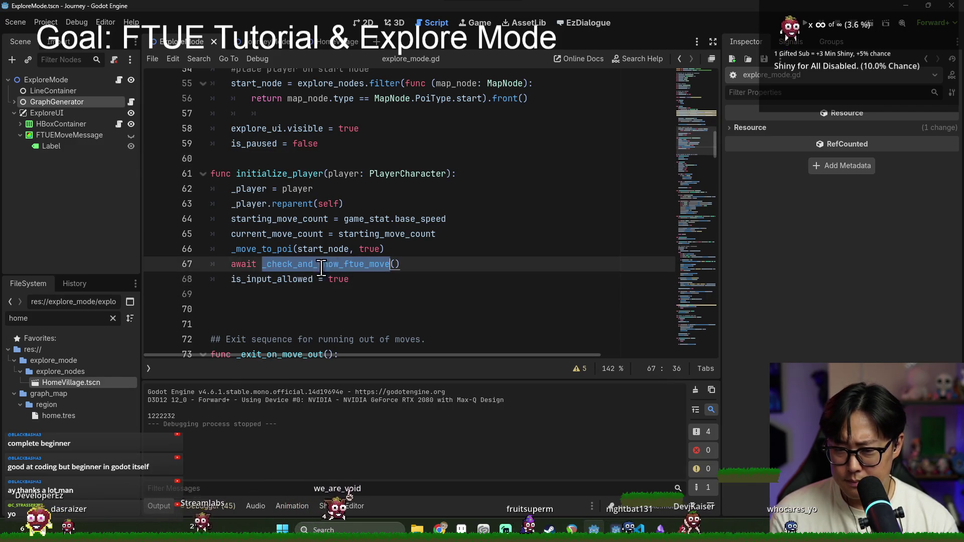
{"action": "left_click", "coordinate": [327, 264], "text": "ctrl"}
{"action": "key", "text": "ctrl+s"}
{"action": "scroll", "coordinate": [274, 190], "scroll_direction": "down", "scroll_amount": 5}
{"action": "scroll", "coordinate": [273, 190], "scroll_direction": "up", "scroll_amount": 5}
{"action": "left_click", "coordinate": [283, 207]}
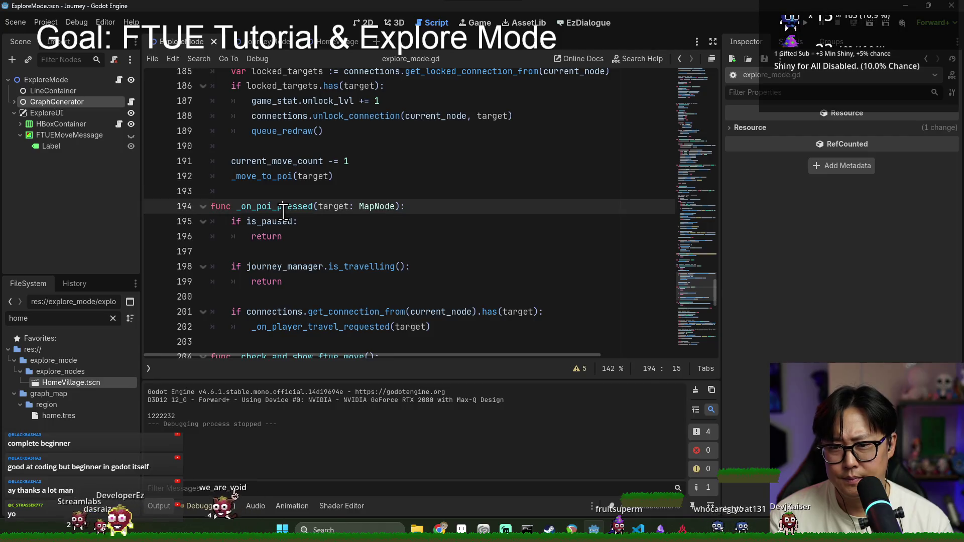
Change the guards in _on_player_travel_requested and _on_poi_pressed to 'is_paused || !is_input_allowed', then run with F5.
{"action": "scroll", "coordinate": [361, 261], "scroll_direction": "down", "scroll_amount": 2}
{"action": "left_click", "coordinate": [296, 131]}
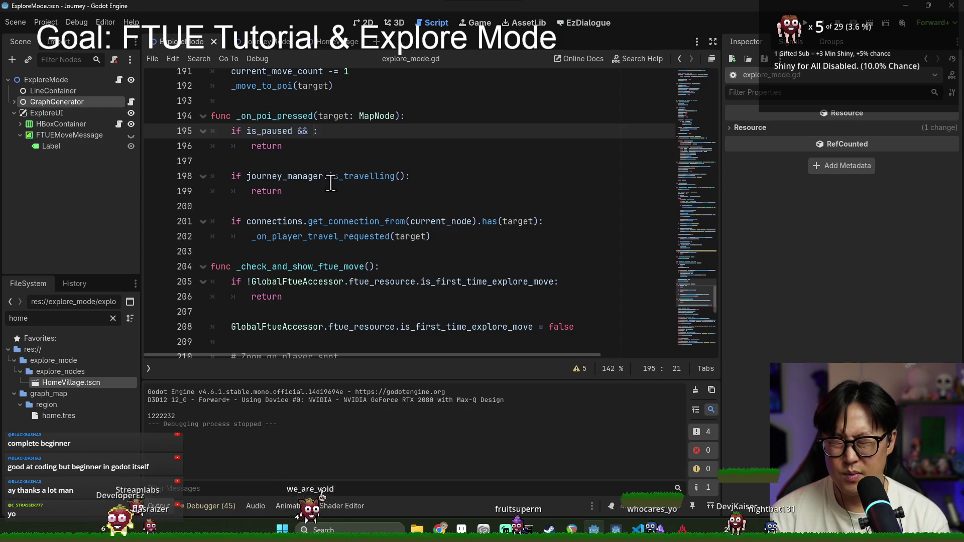
{"action": "type", "text": "is"}
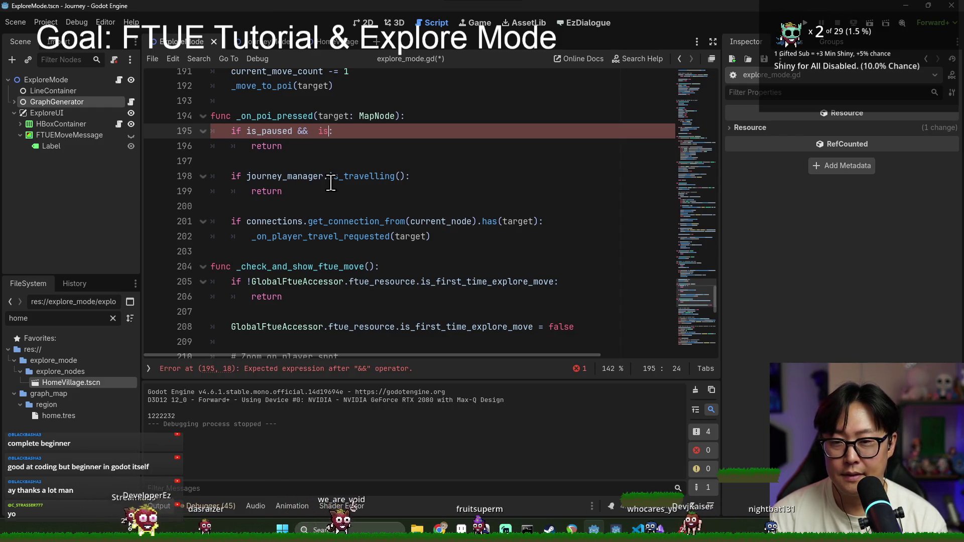
{"action": "type", "text": "_"}
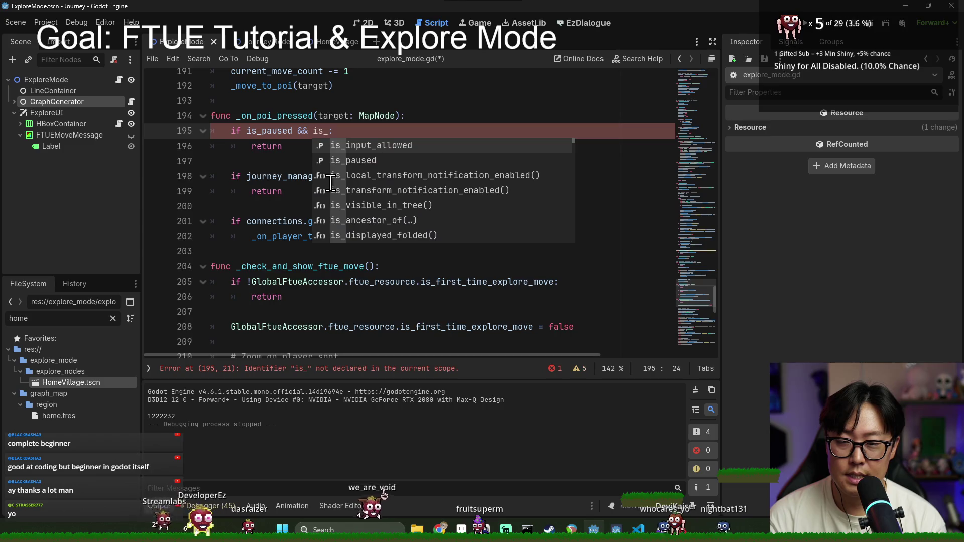
{"action": "type", "text": "in"}
{"action": "key", "text": "Return"}
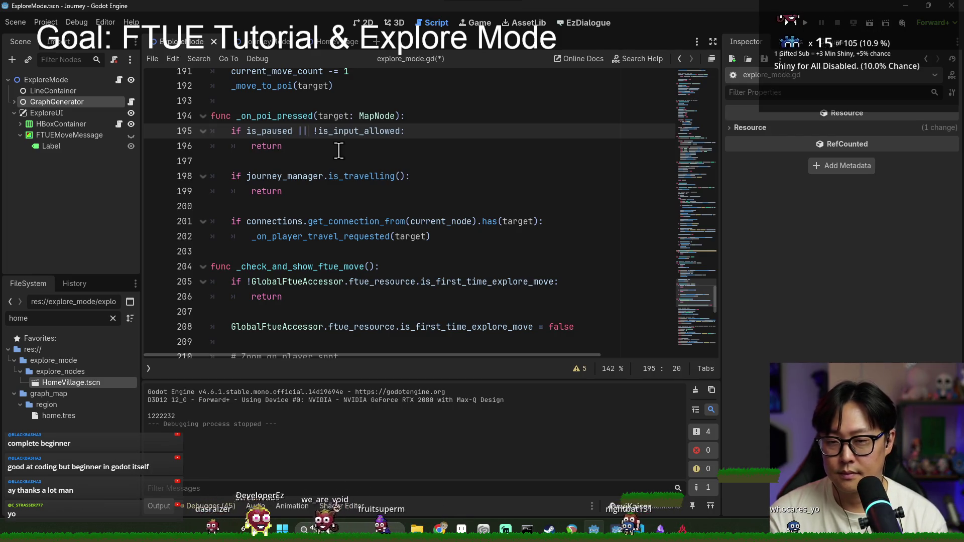
{"action": "scroll", "coordinate": [343, 151], "scroll_direction": "up", "scroll_amount": 2}
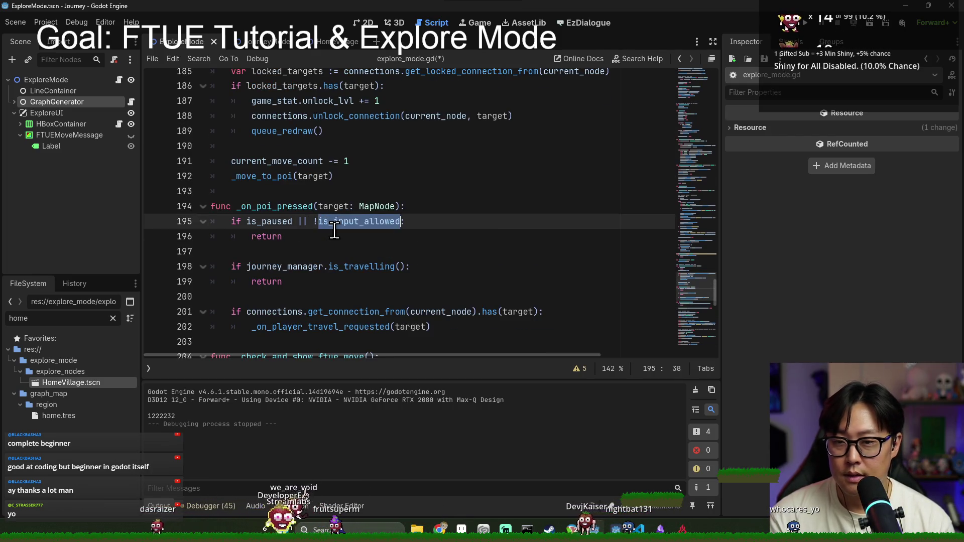
{"action": "scroll", "coordinate": [334, 231], "scroll_direction": "up", "scroll_amount": 3}
{"action": "left_click", "coordinate": [296, 145]}
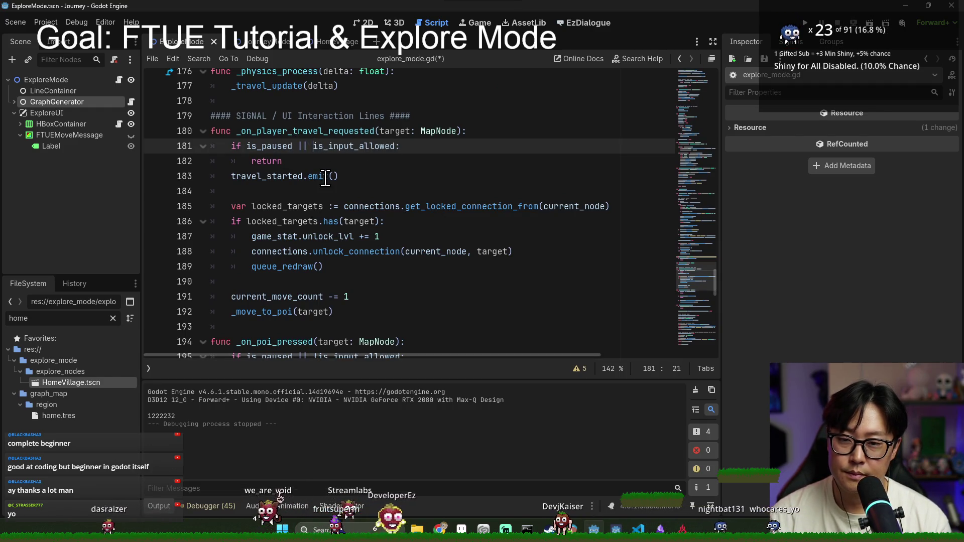
{"action": "key", "text": "F5"}
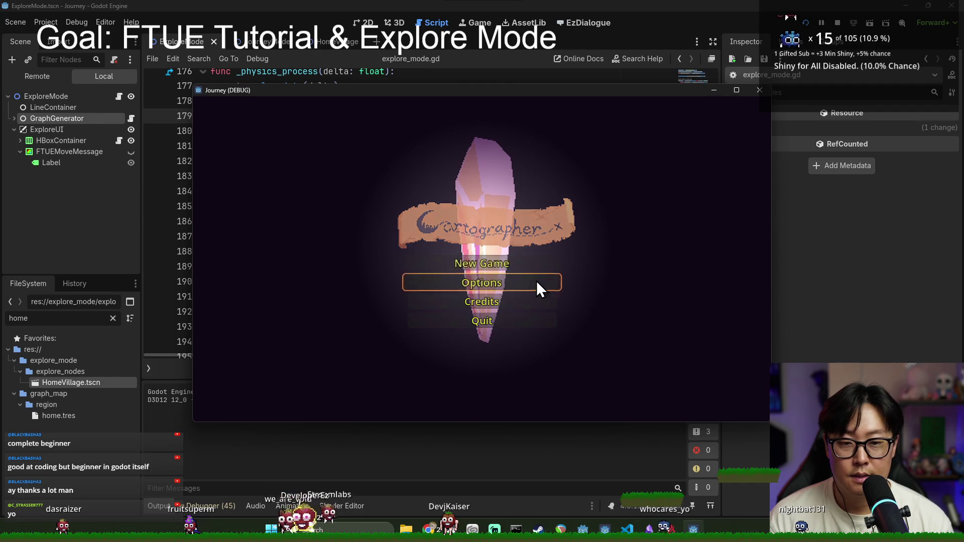
Start a New Game to view the move tutorial (5 moves left), then stop it and search 'ftue'.
{"action": "left_click", "coordinate": [532, 271]}
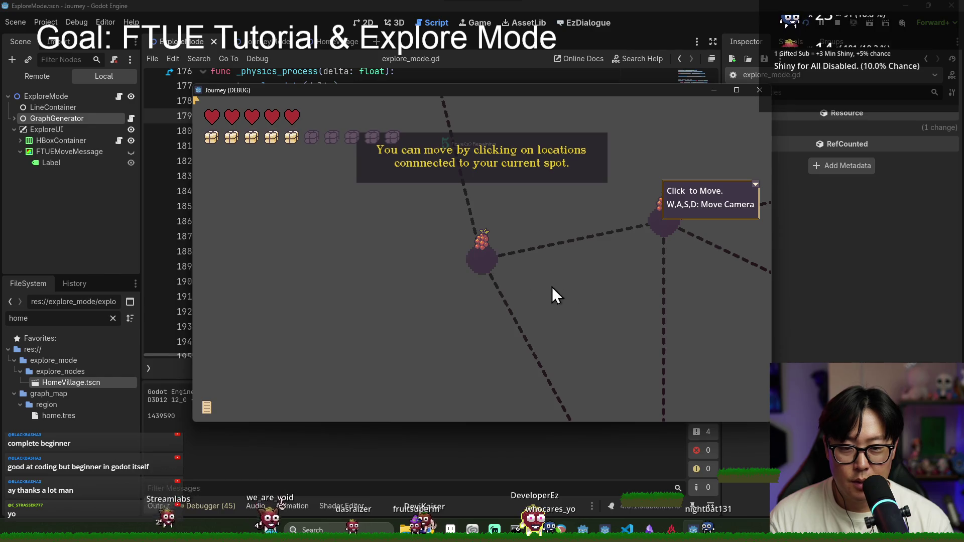
{"action": "key", "text": "F8"}
{"action": "left_click", "coordinate": [445, 244]}
{"action": "left_click", "coordinate": [534, 199]}
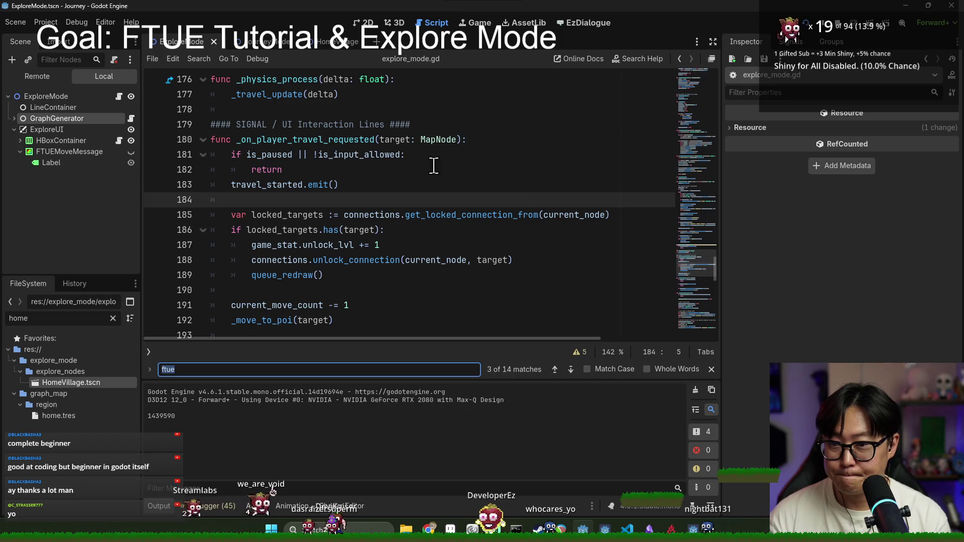
Add 'is_input_allowed = true' after 'await message_fade.finished' in _check_and_show_ftue_move, save, and rerun.
{"action": "key", "text": "Escape"}
{"action": "scroll", "coordinate": [380, 252], "scroll_direction": "down", "scroll_amount": 15}
{"action": "scroll", "coordinate": [370, 249], "scroll_direction": "up", "scroll_amount": 2}
{"action": "triple_click", "coordinate": [287, 266]}
{"action": "double_click", "coordinate": [270, 266]}
{"action": "left_click", "coordinate": [412, 271]}
{"action": "scroll", "coordinate": [412, 271], "scroll_direction": "up", "scroll_amount": 1}
{"action": "scroll", "coordinate": [411, 271], "scroll_direction": "down", "scroll_amount": 1}
{"action": "key", "text": "Return"}
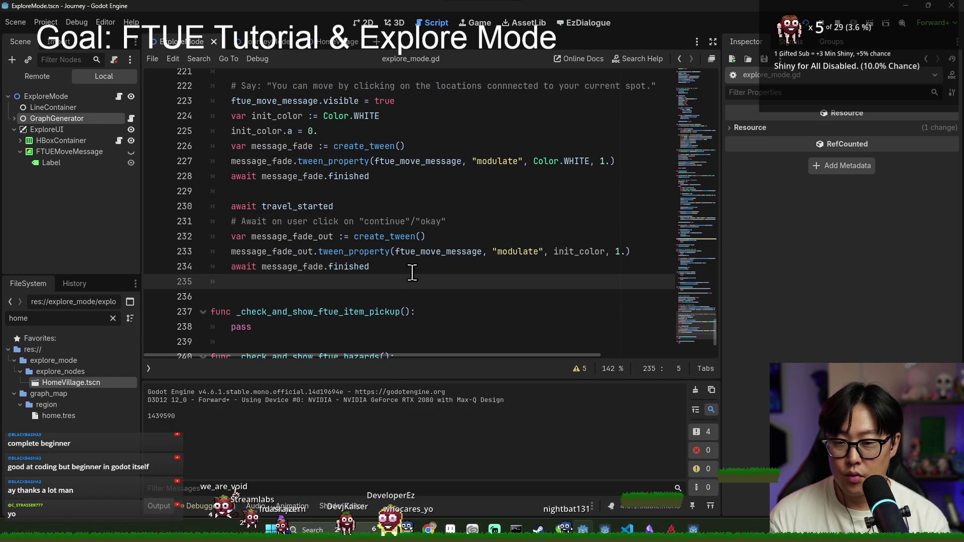
{"action": "type", "text": "f"}
{"action": "key", "text": "BackSpace"}
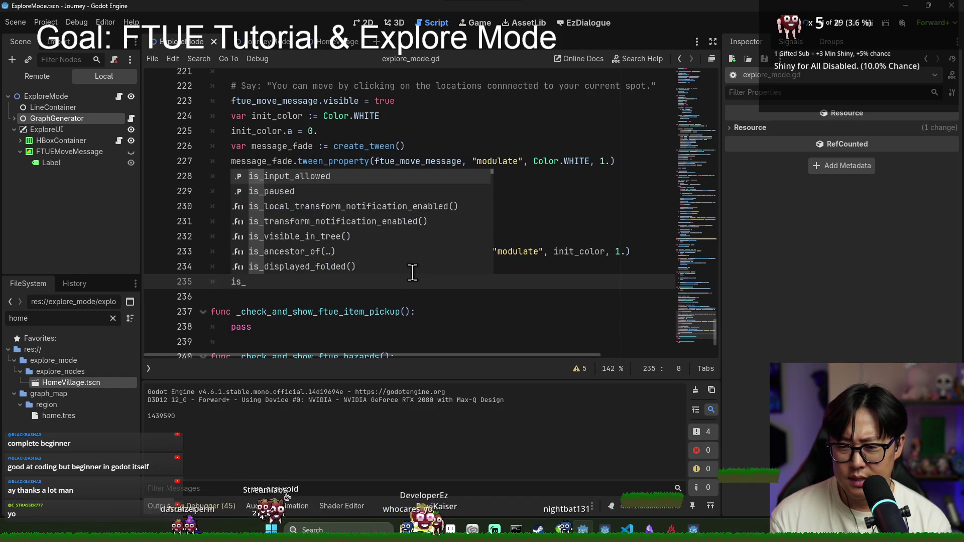
{"action": "key", "text": "Return"}
{"action": "type", "text": "= true"}
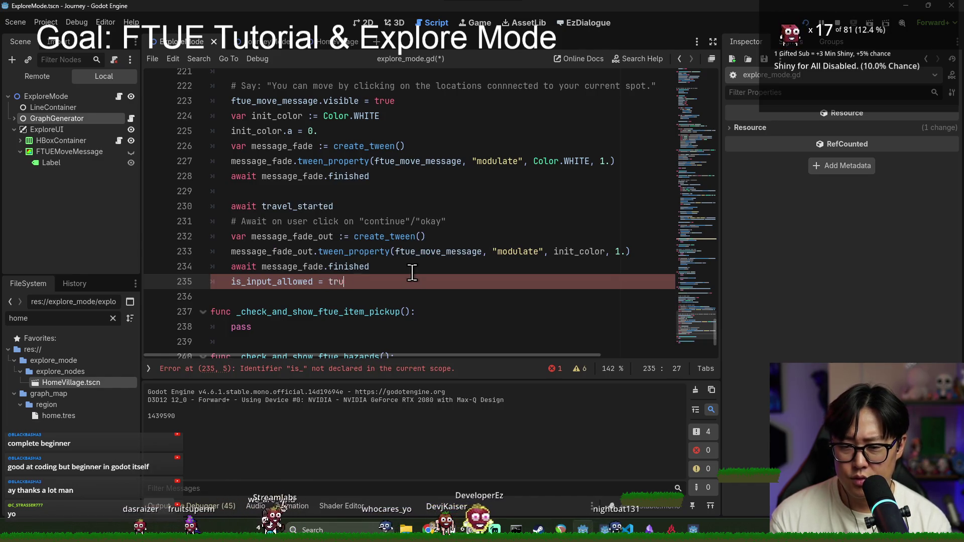
{"action": "key", "text": "ctrl+s"}
{"action": "left_click", "coordinate": [349, 222]}
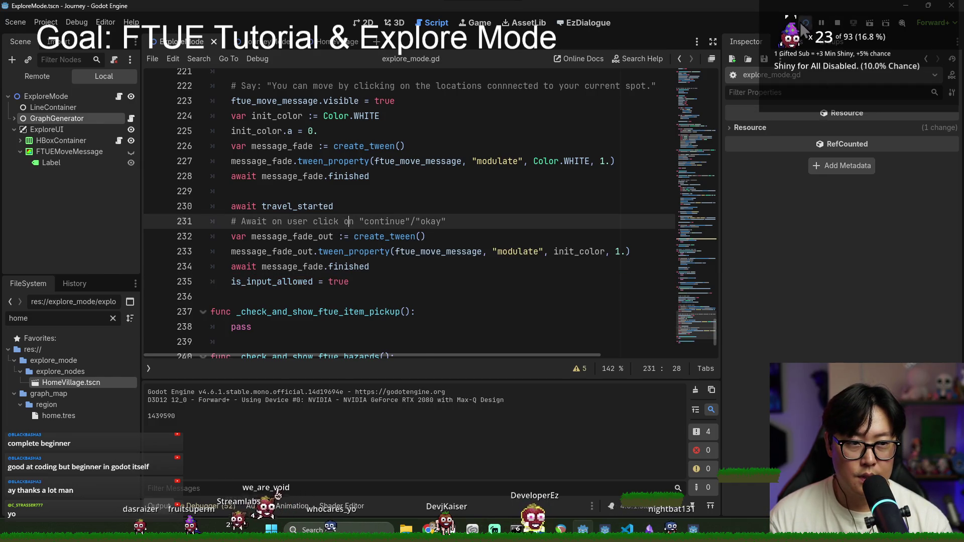
{"action": "key", "text": "F5"}
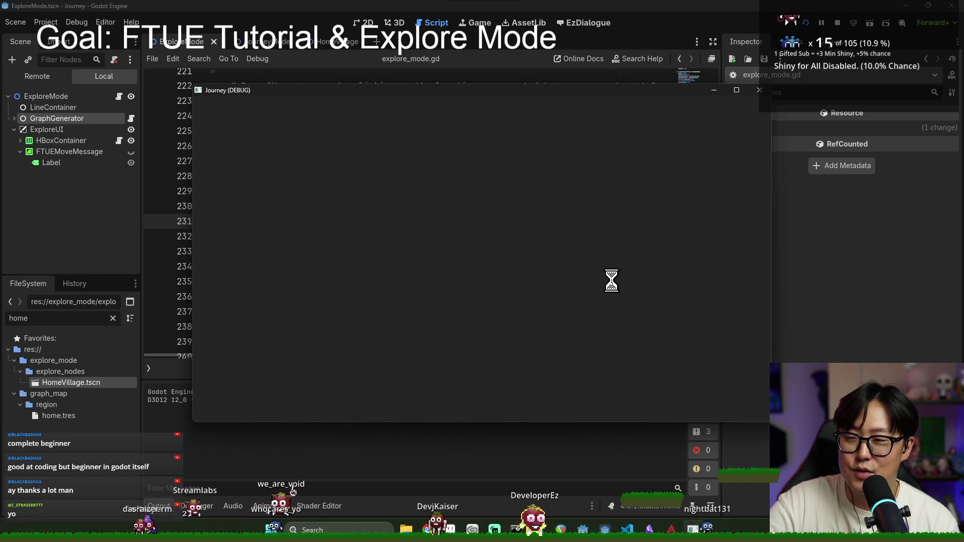
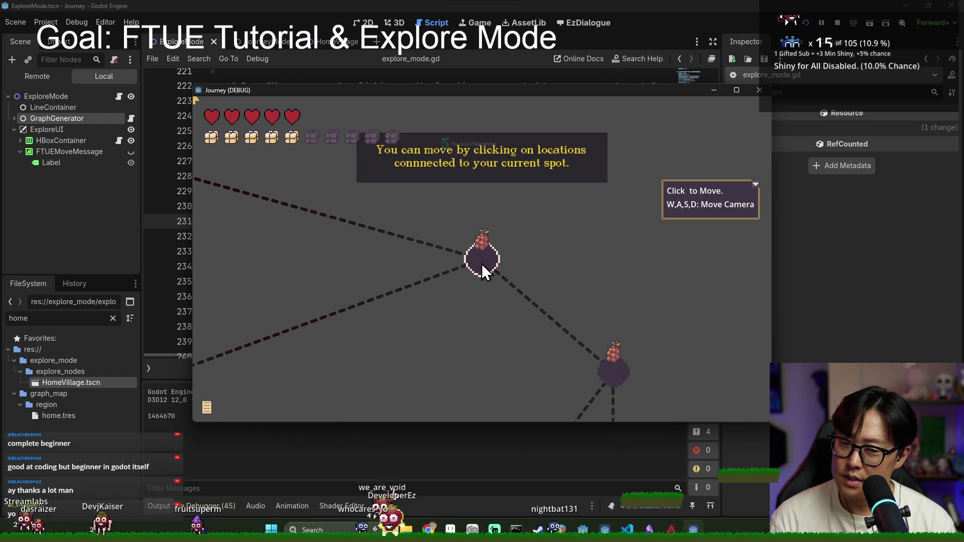
Set a breakpoint on line 195 of explore_mode.gd and trigger it by moving in the game.
{"action": "left_click", "coordinate": [869, 275]}
{"action": "scroll", "coordinate": [249, 273], "scroll_direction": "down", "scroll_amount": 3}
{"action": "scroll", "coordinate": [249, 272], "scroll_direction": "up", "scroll_amount": 10}
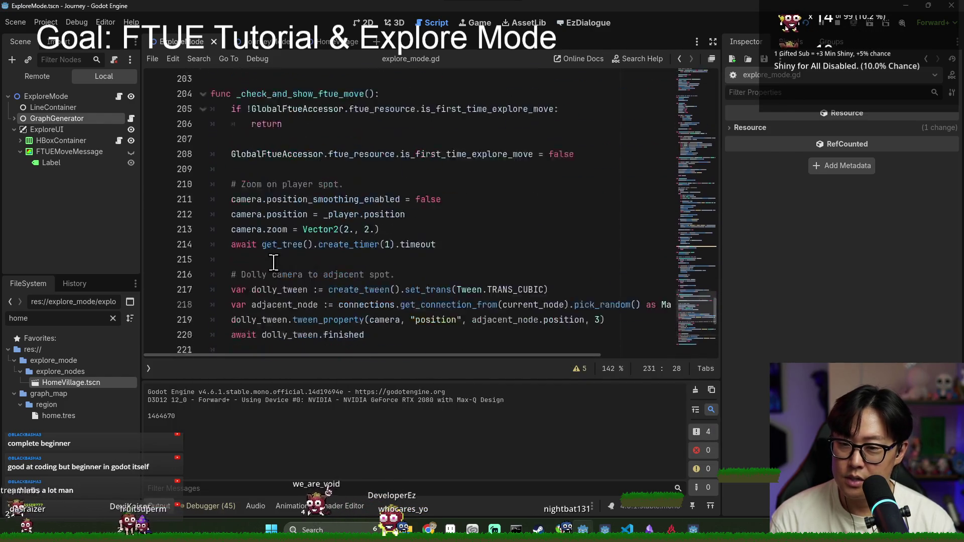
{"action": "scroll", "coordinate": [233, 179], "scroll_direction": "up", "scroll_amount": 3}
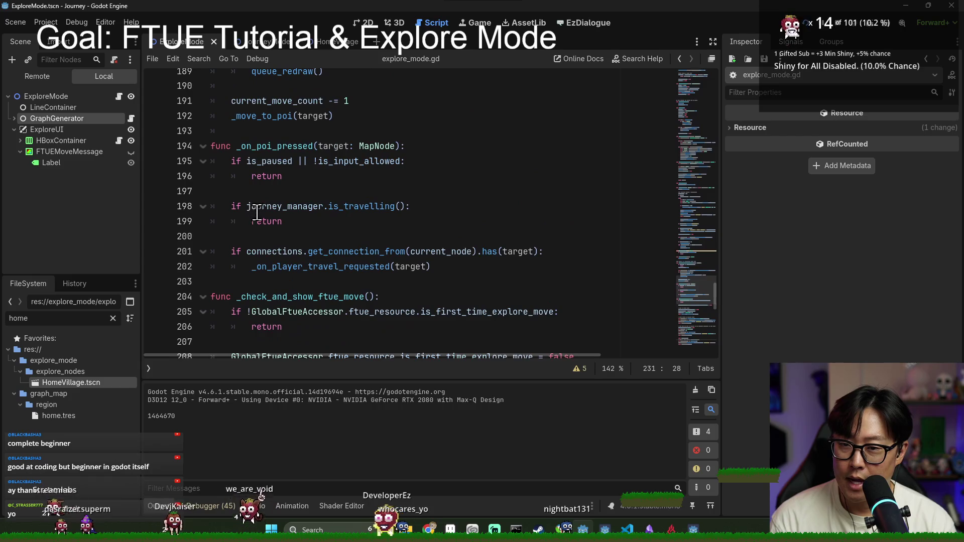
{"action": "left_click", "coordinate": [152, 162]}
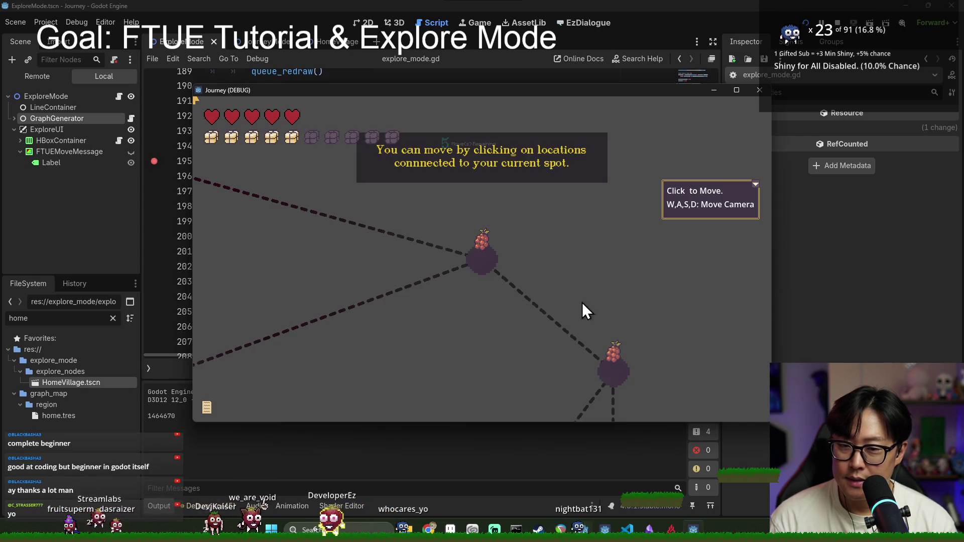
{"action": "left_click", "coordinate": [484, 270]}
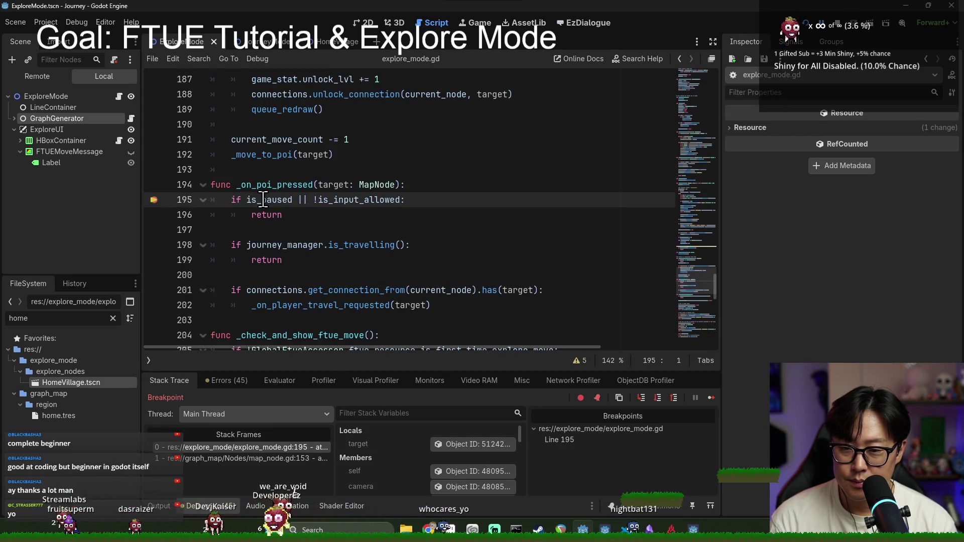
Inspect is_input_allowed on line 195, confirm it is still false, and stop the debugger.
{"action": "double_click", "coordinate": [349, 200]}
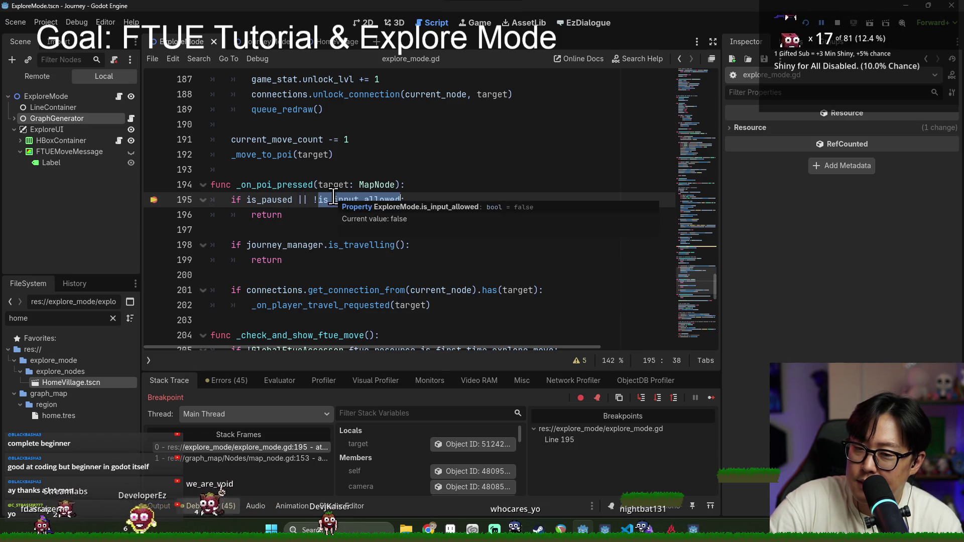
{"action": "scroll", "coordinate": [355, 254], "scroll_direction": "down", "scroll_amount": 10}
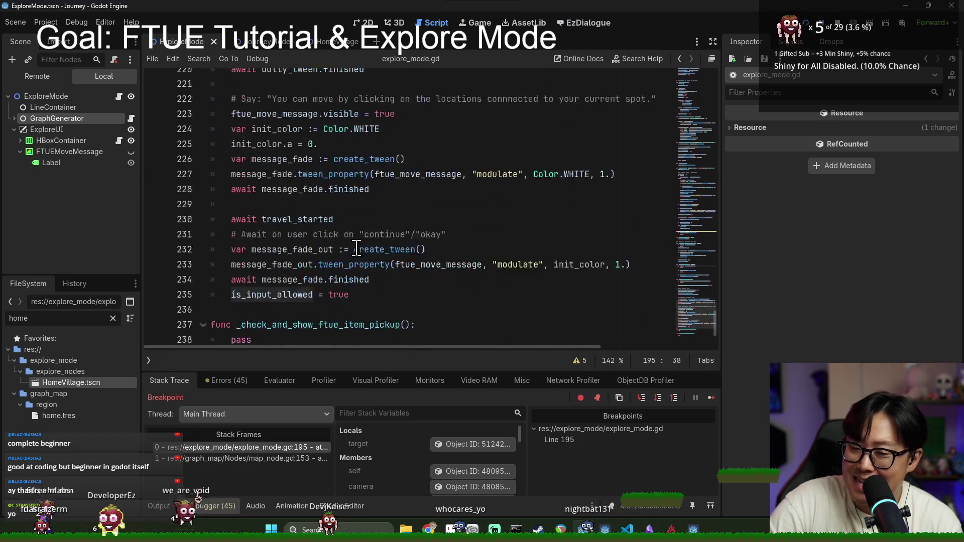
{"action": "mouse_move", "coordinate": [281, 212]}
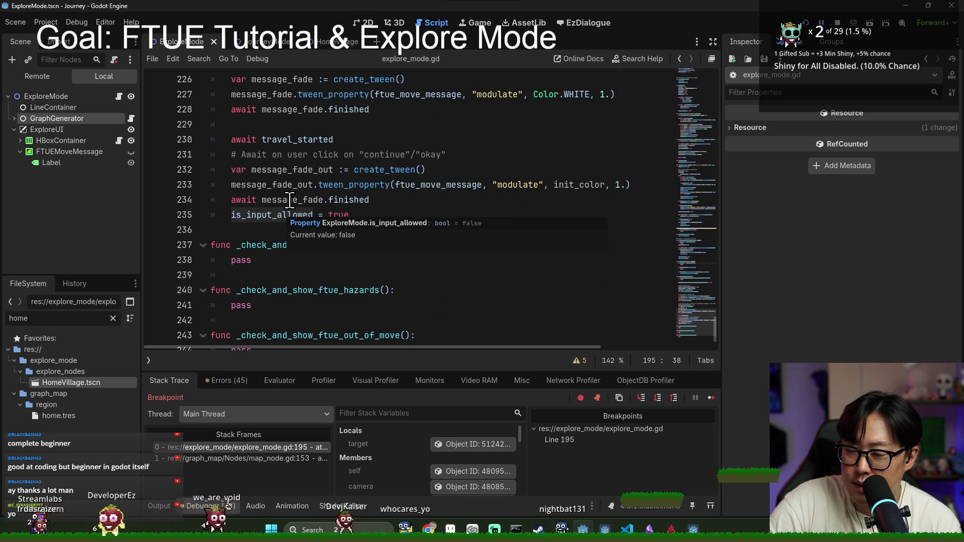
{"action": "left_click", "coordinate": [837, 22]}
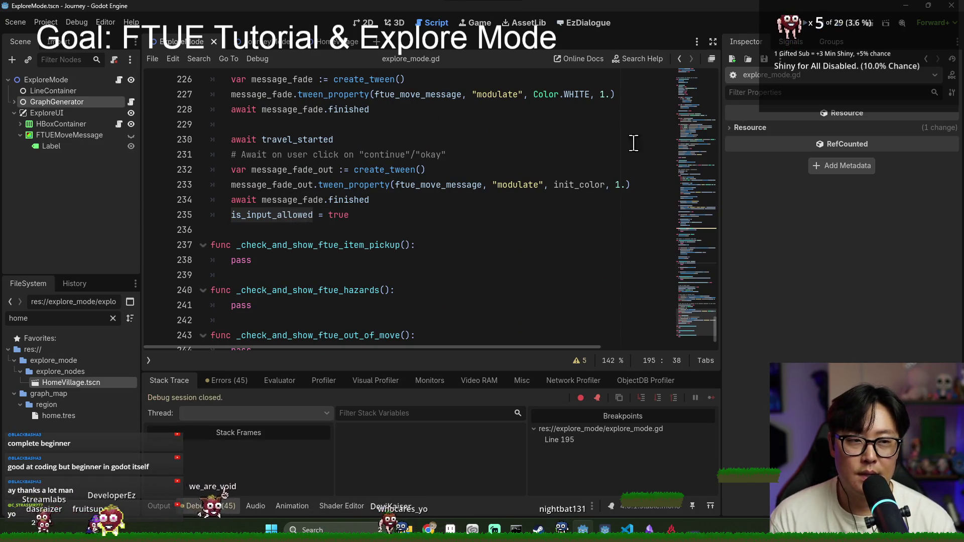
Move is_input_allowed = true to just after await travel_started, fix its indentation, and save.
{"action": "triple_click", "coordinate": [307, 215]}
{"action": "key", "text": "ctrl+x"}
{"action": "left_click", "coordinate": [346, 139]}
{"action": "key", "text": "Return"}
{"action": "key", "text": "ctrl+v"}
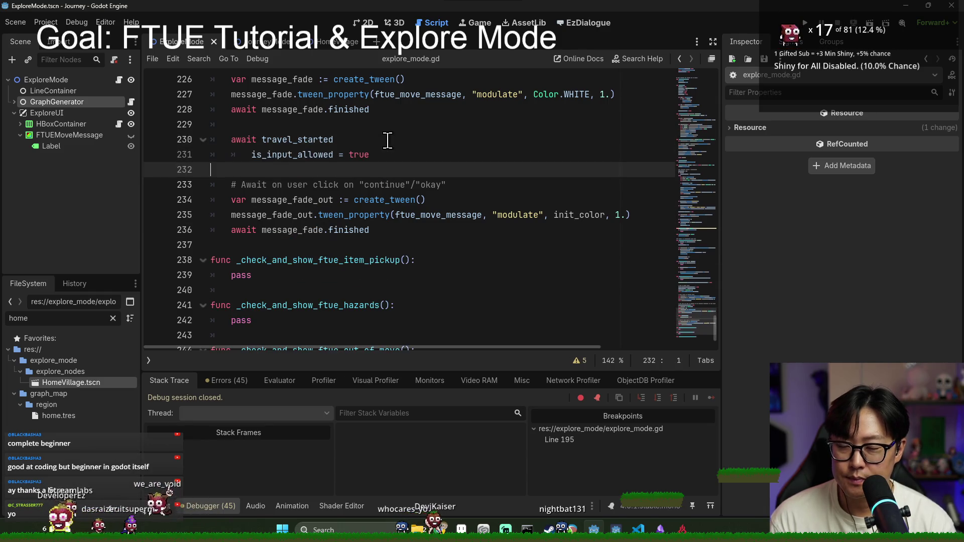
{"action": "left_click", "coordinate": [502, 156]}
{"action": "key", "text": "shift+Tab"}
{"action": "key", "text": "ctrl+s"}
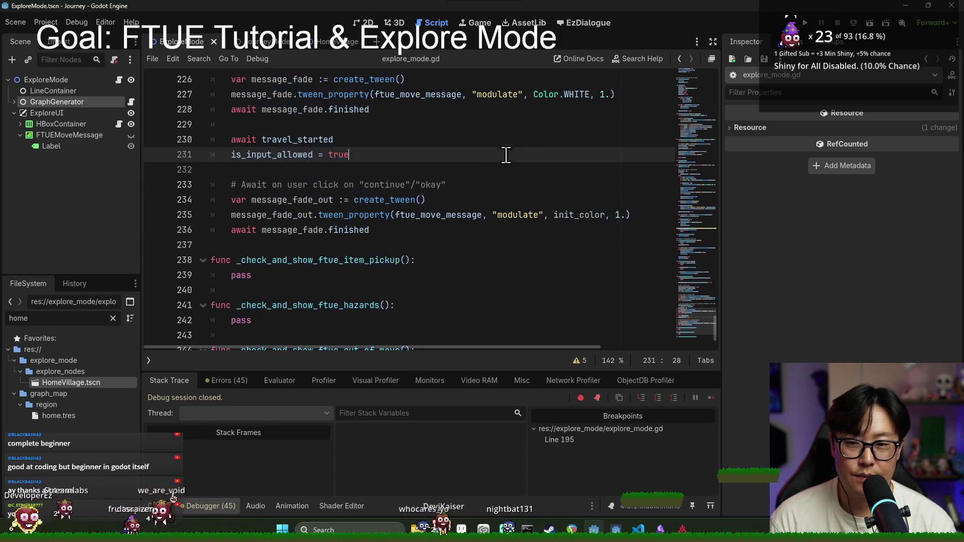
Run the game to test the change, stop it, and open the HomeVillage scene.
{"action": "left_click", "coordinate": [805, 23]}
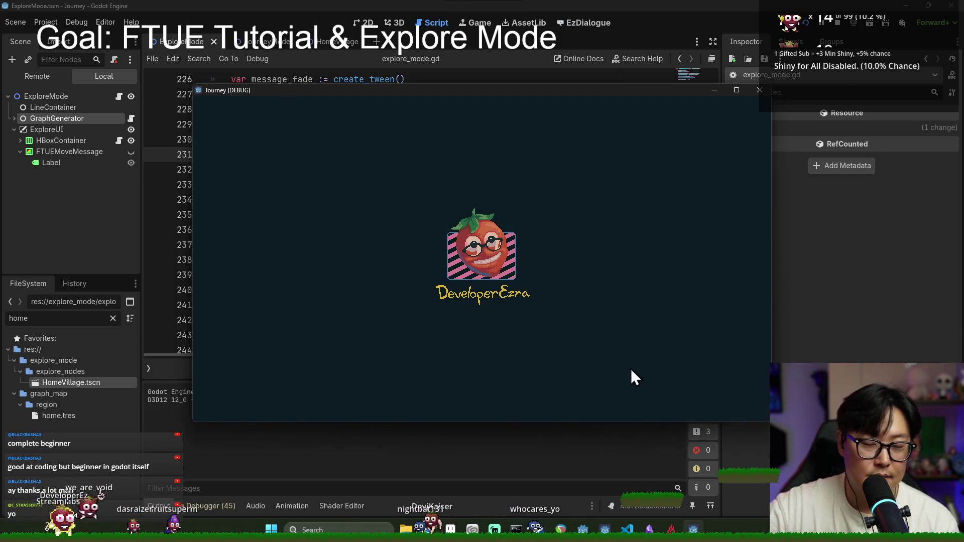
{"action": "left_click", "coordinate": [831, 291]}
{"action": "left_click", "coordinate": [841, 23]}
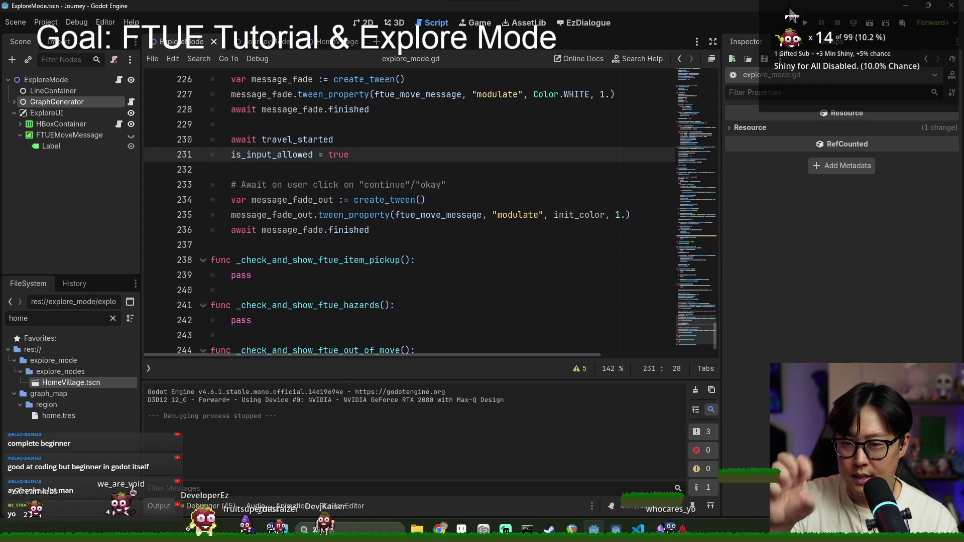
{"action": "left_click", "coordinate": [300, 140]}
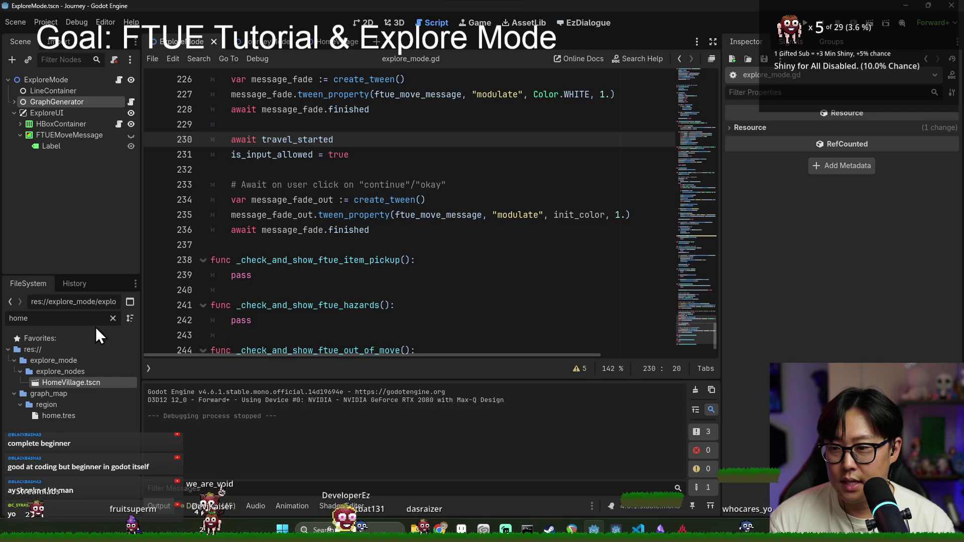
{"action": "left_click", "coordinate": [334, 40]}
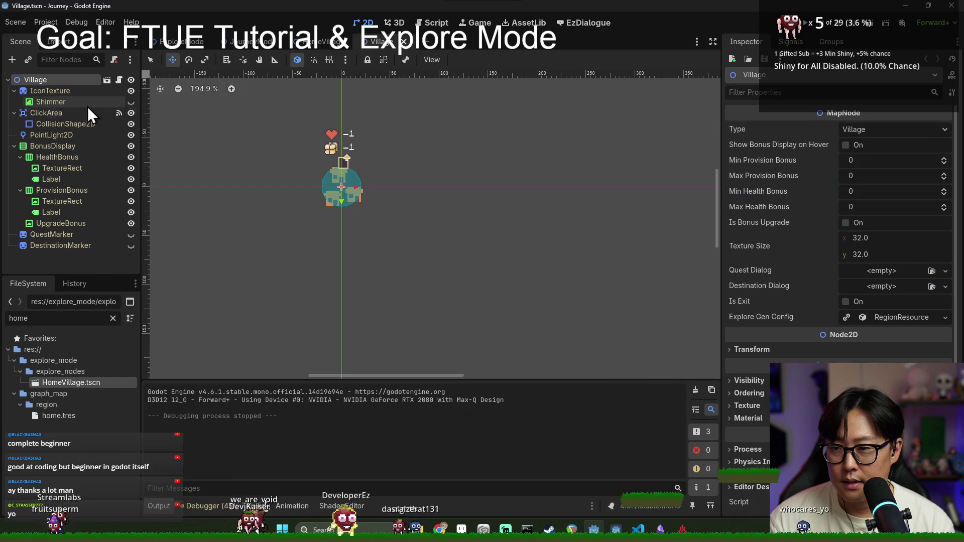
Switch to Aseprite and create a new blank sprite of 32×32 px.
{"action": "key", "text": "alt+Tab"}
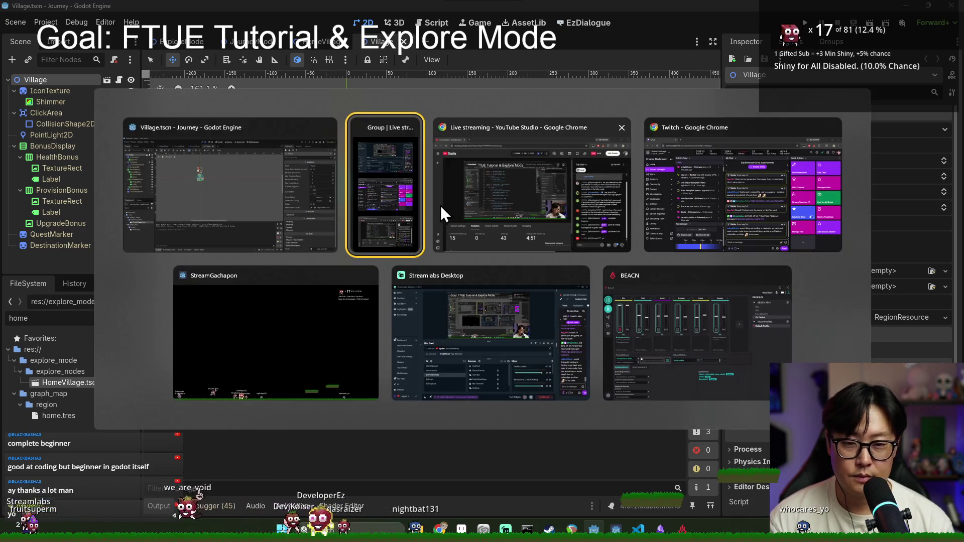
{"action": "left_click", "coordinate": [375, 189]}
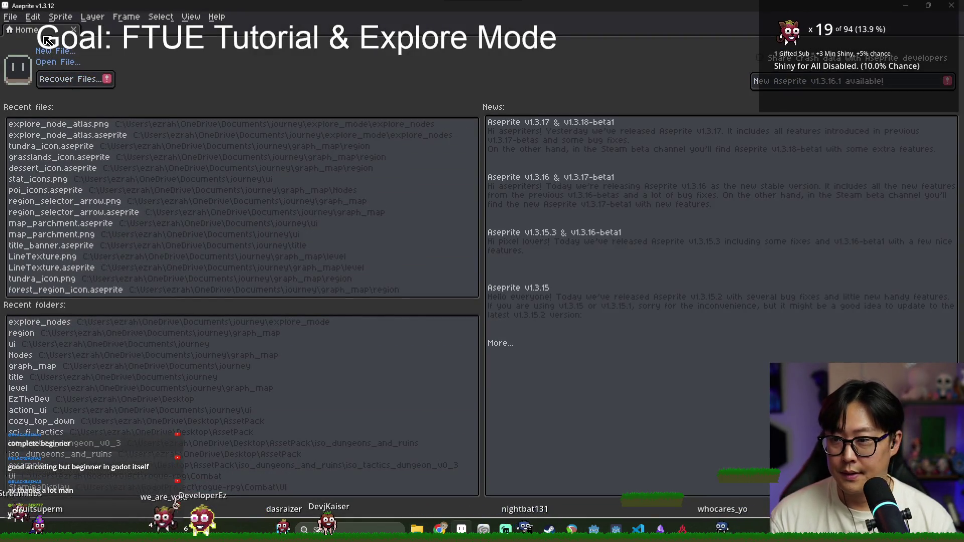
{"action": "left_click", "coordinate": [11, 17]}
{"action": "left_click", "coordinate": [28, 31]}
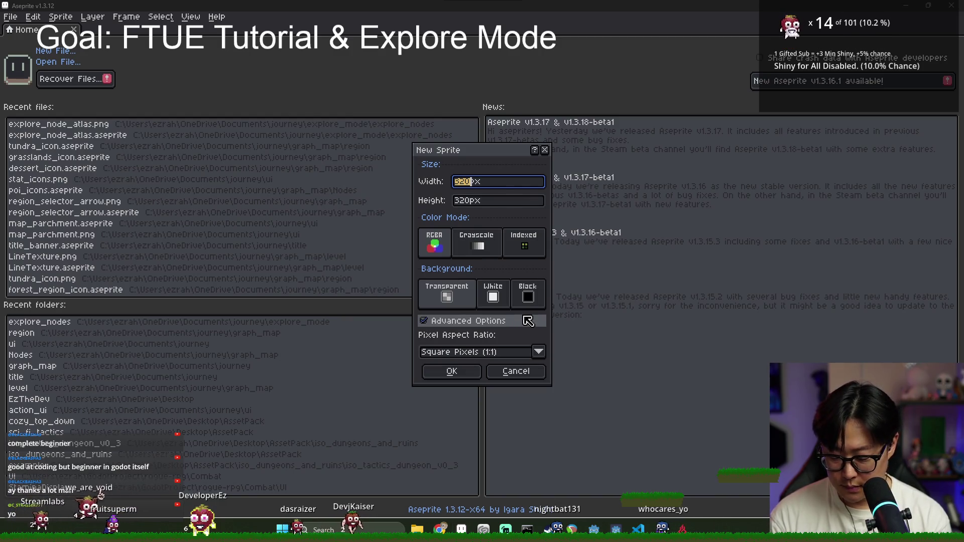
{"action": "left_click", "coordinate": [497, 186]}
{"action": "key", "text": "Tab"}
{"action": "key", "text": "shift+Tab"}
{"action": "type", "text": "32"}
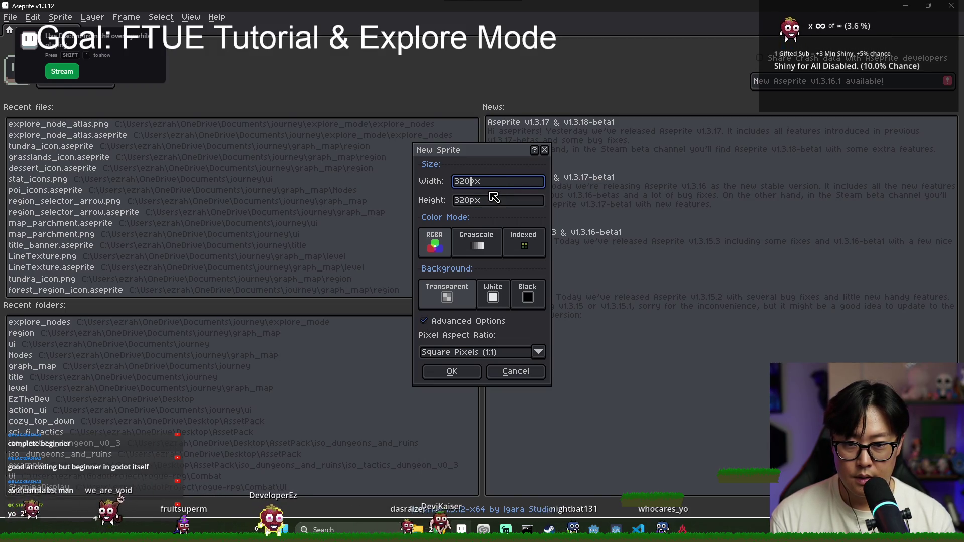
{"action": "key", "text": "Tab"}
{"action": "type", "text": "32"}
{"action": "left_click", "coordinate": [452, 371]}
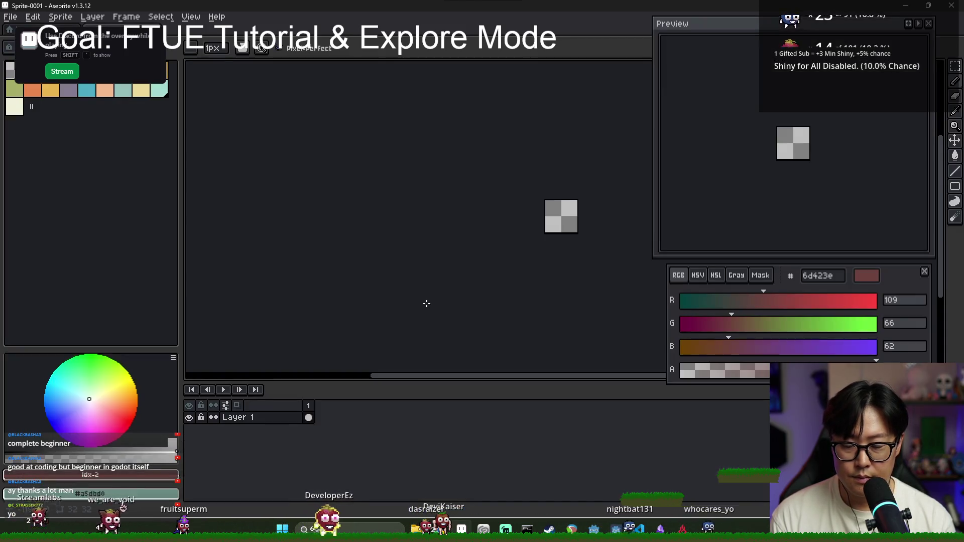
Create another new sprite with one dimension set to 64 px.
{"action": "scroll", "coordinate": [444, 209], "scroll_direction": "up", "scroll_amount": 3}
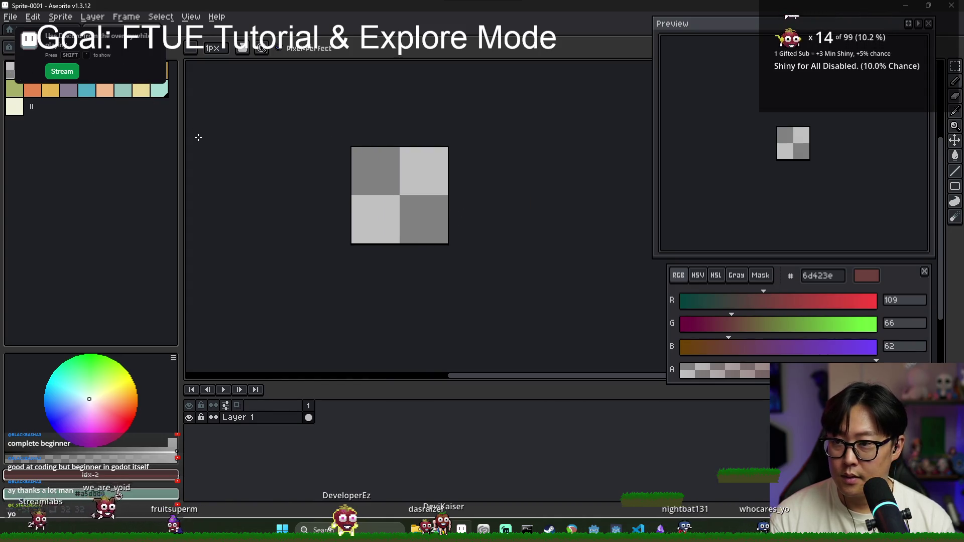
{"action": "scroll", "coordinate": [376, 167], "scroll_direction": "down", "scroll_amount": 2}
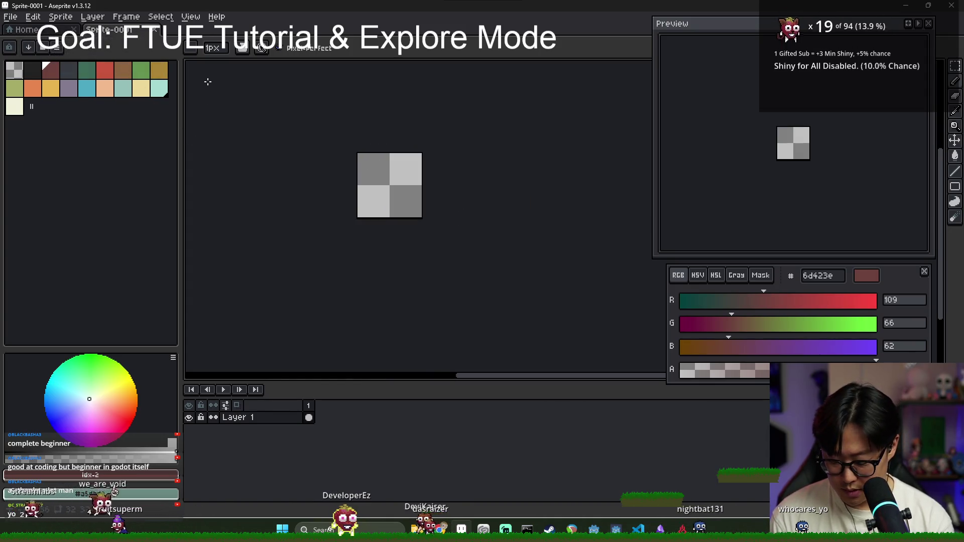
{"action": "key", "text": "ctrl+n"}
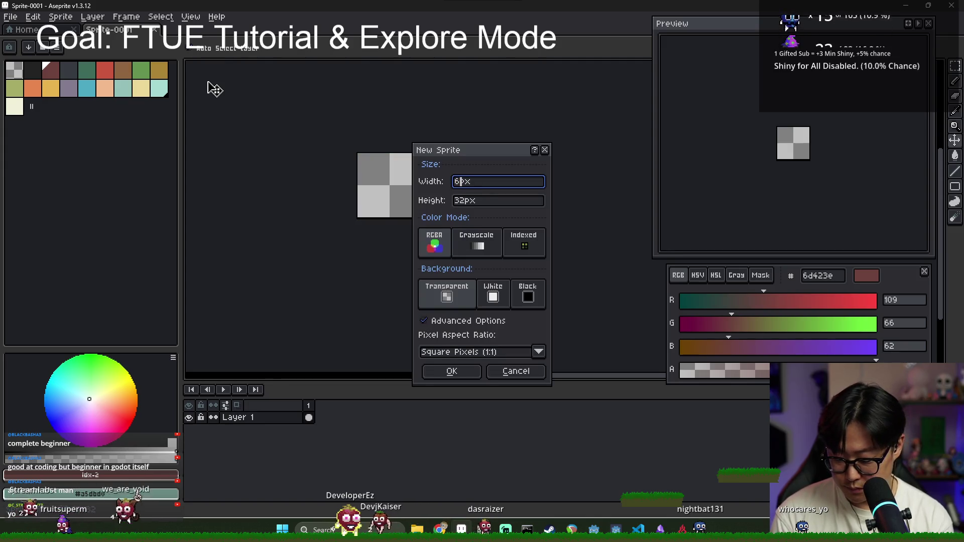
{"action": "key", "text": "Tab"}
{"action": "type", "text": "64"}
{"action": "key", "text": "Return"}
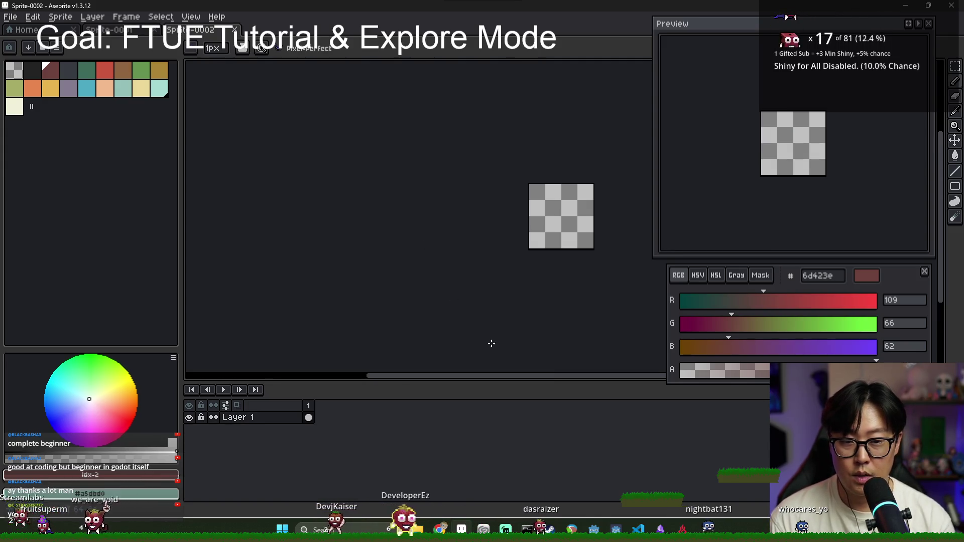
Load the sunlit palette preset.
{"action": "left_click", "coordinate": [28, 46]}
{"action": "type", "text": "sunlit"}
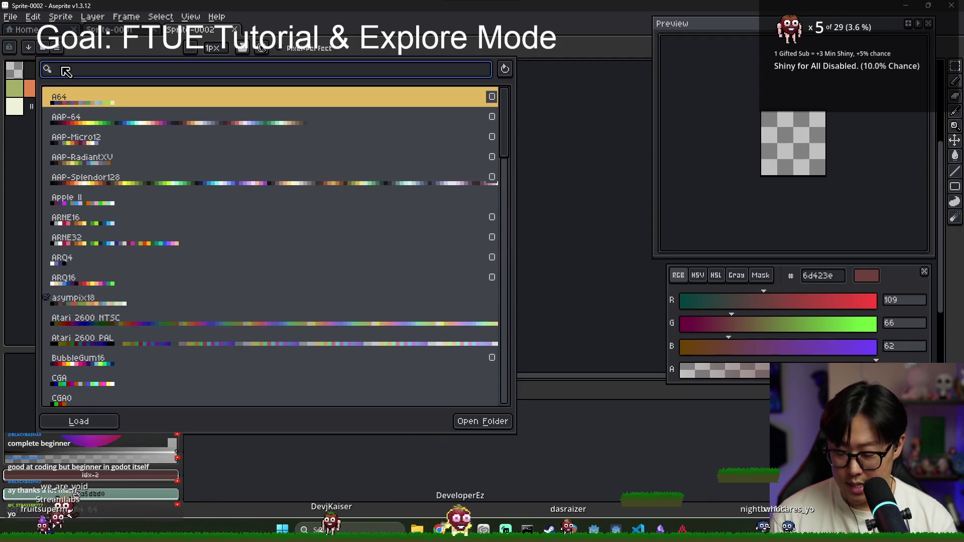
{"action": "double_click", "coordinate": [62, 96]}
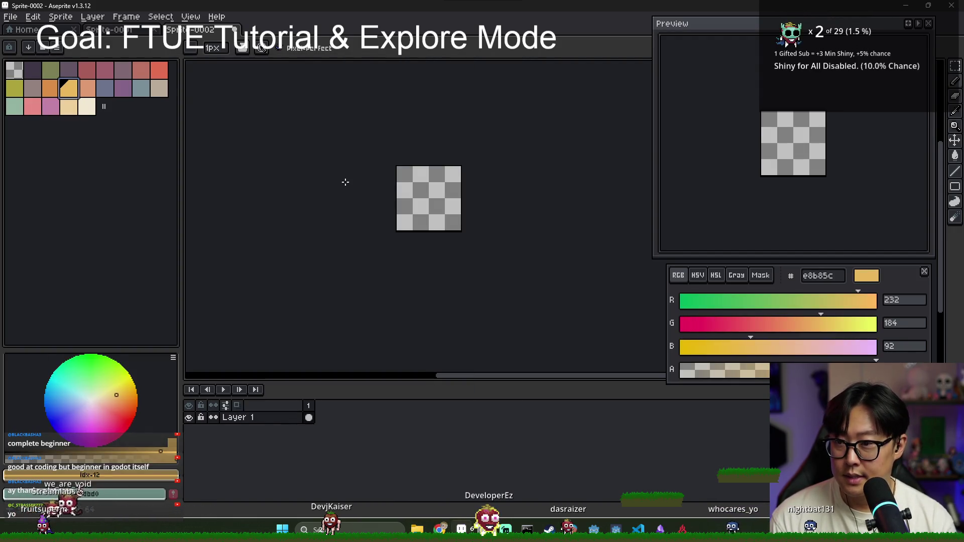
Draw a circle near the sprite's centre and fill it with orange-yellow e8b85c.
{"action": "scroll", "coordinate": [457, 228], "scroll_direction": "up", "scroll_amount": 1}
{"action": "left_click", "coordinate": [955, 186]}
{"action": "left_click", "coordinate": [924, 186]}
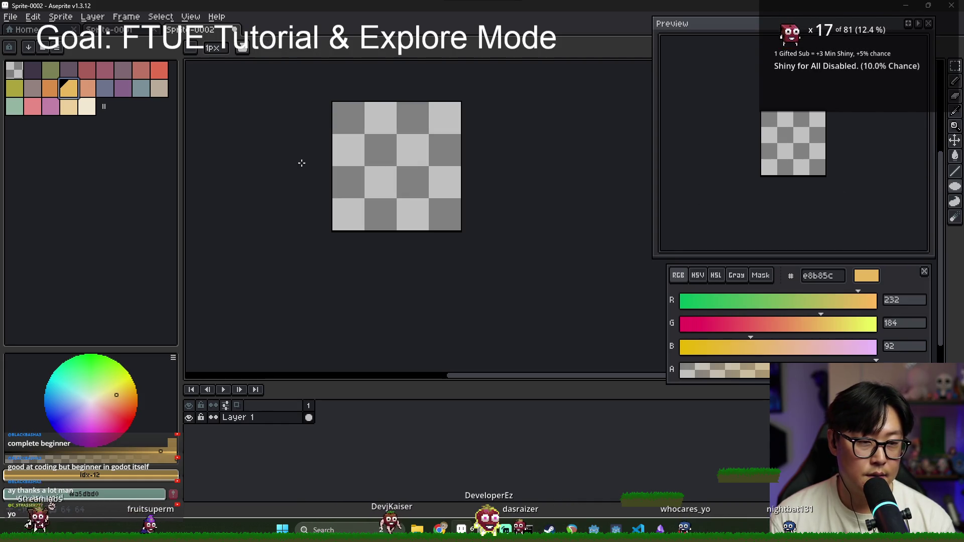
{"action": "left_click_drag", "start_coordinate": [363, 135], "coordinate": [426, 207]}
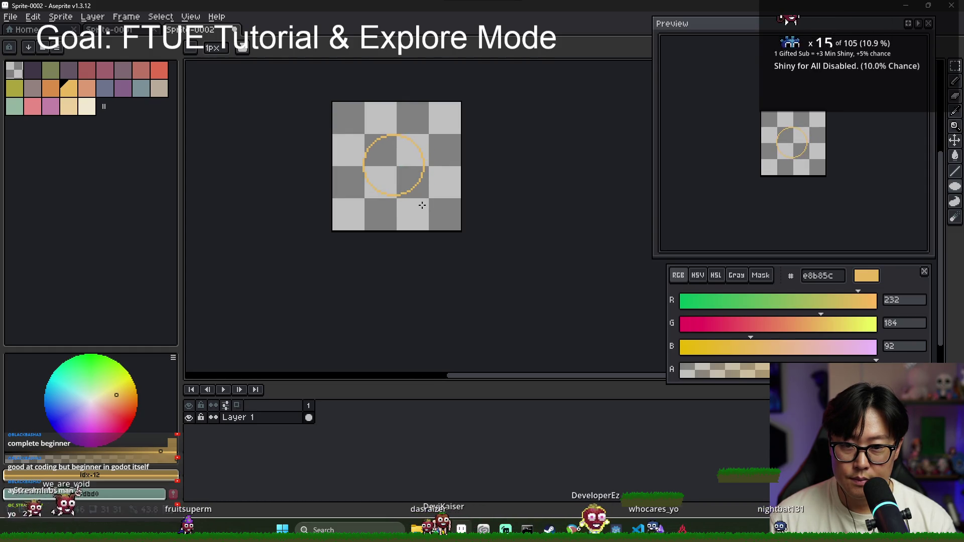
{"action": "left_click", "coordinate": [413, 195]}
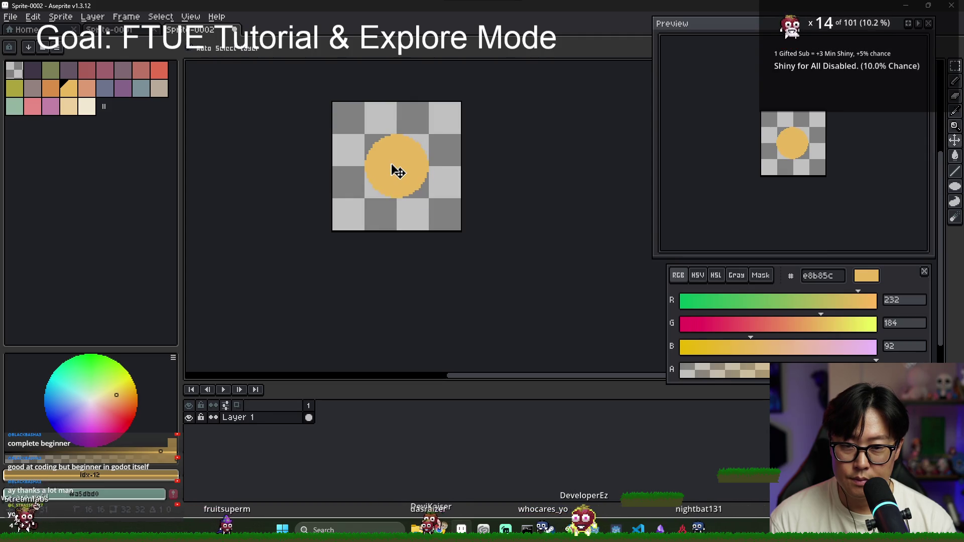
With the 1-px pixel-perfect Pencil, draw an orange ring outline around the sun.
{"action": "scroll", "coordinate": [398, 171], "scroll_direction": "up", "scroll_amount": 1}
{"action": "key", "text": "b"}
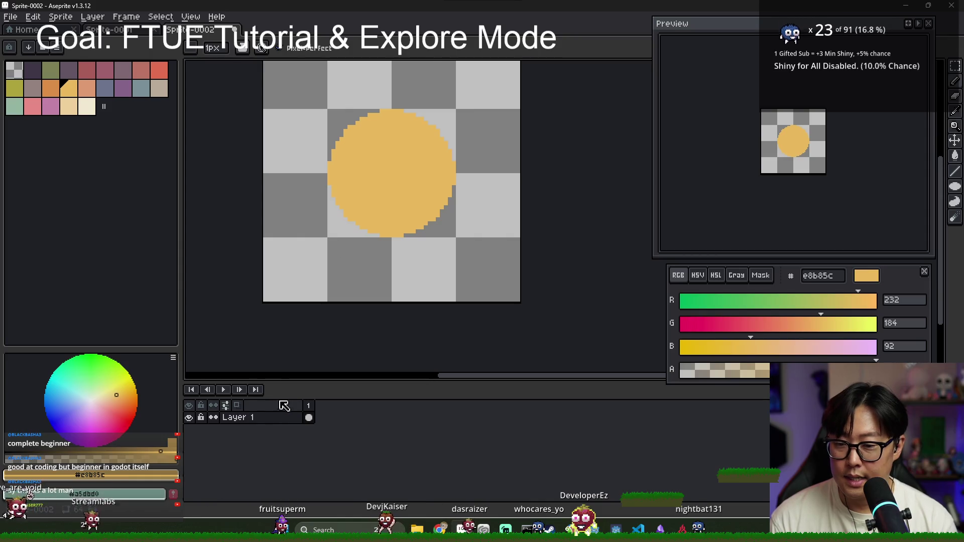
{"action": "scroll", "coordinate": [340, 156], "scroll_direction": "down", "scroll_amount": 1}
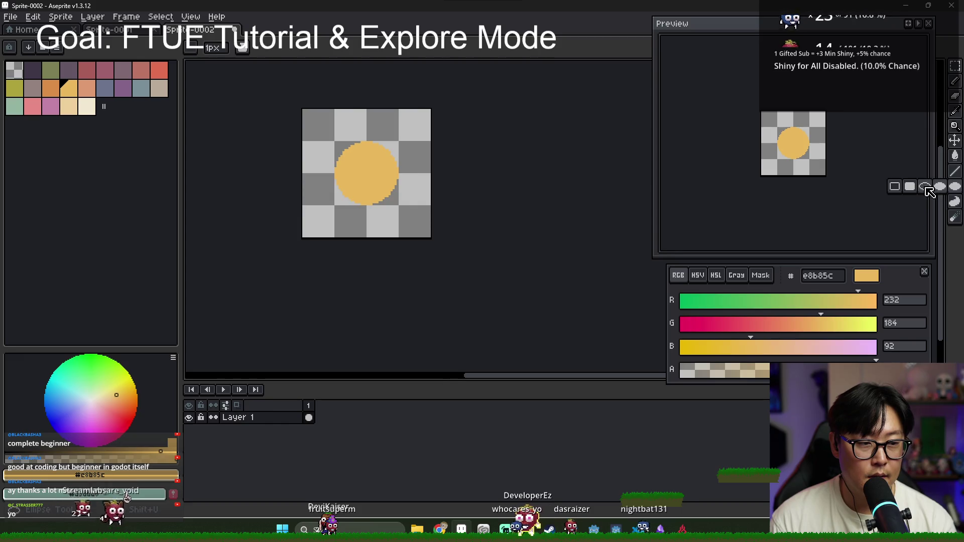
{"action": "scroll", "coordinate": [310, 112], "scroll_direction": "up", "scroll_amount": 1}
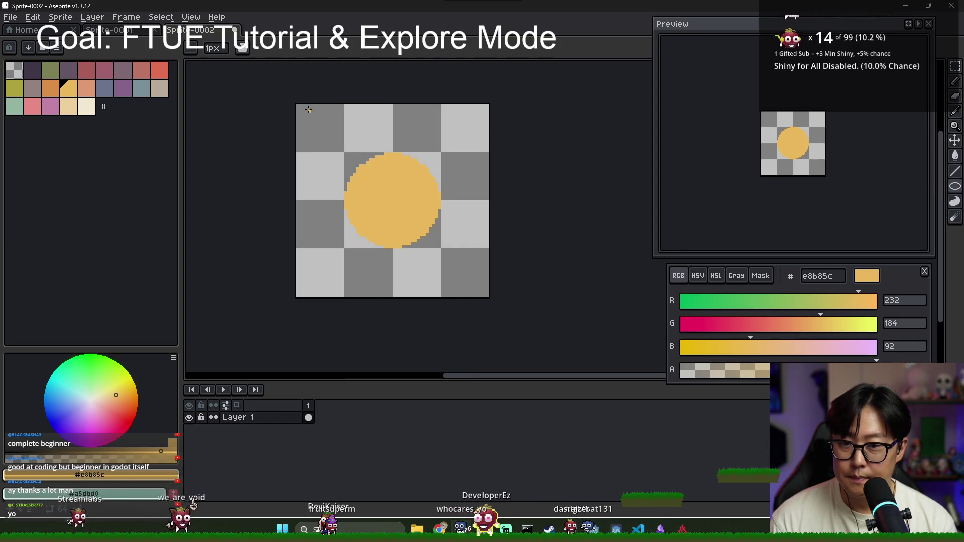
{"action": "mouse_move", "coordinate": [297, 106]}
{"action": "left_mouse_down"}
{"action": "mouse_move", "coordinate": [450, 304]}
{"action": "mouse_move", "coordinate": [489, 323]}
{"action": "left_mouse_up"}
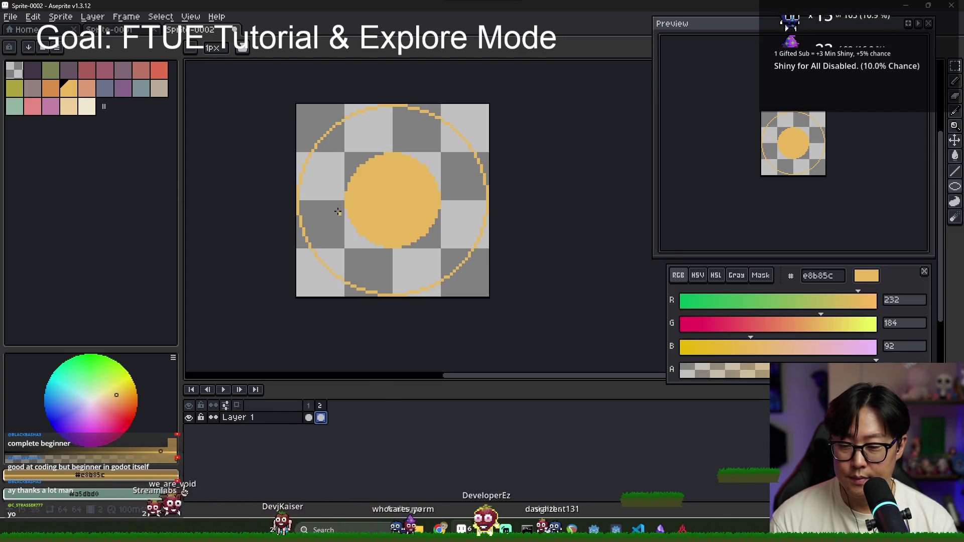
Reposition the drawn ring pixels with the Move tool.
{"action": "key", "text": "v"}
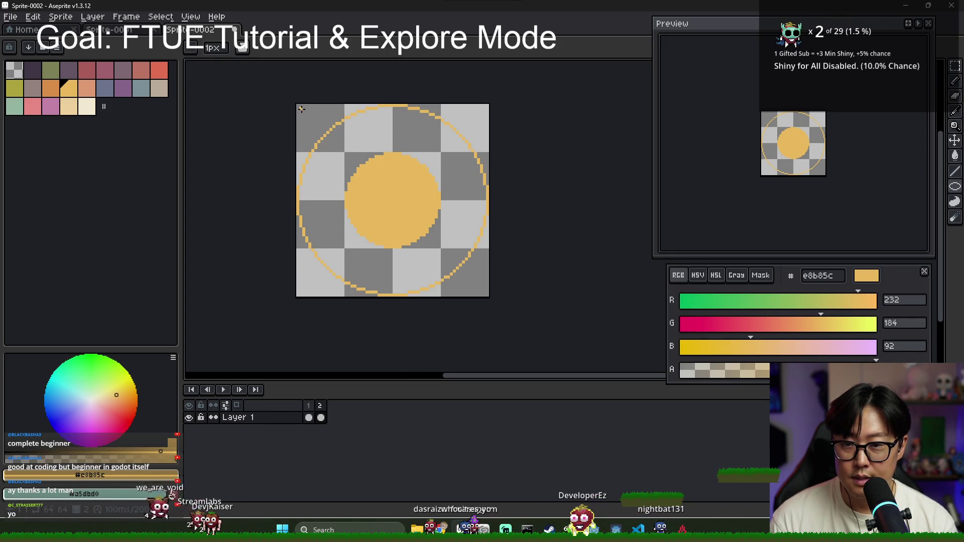
{"action": "scroll", "coordinate": [303, 109], "scroll_direction": "up", "scroll_amount": 2}
{"action": "left_click_drag", "start_coordinate": [300, 107], "coordinate": [602, 352]}
{"action": "scroll", "coordinate": [324, 216], "scroll_direction": "down", "scroll_amount": 1}
{"action": "scroll", "coordinate": [351, 224], "scroll_direction": "up", "scroll_amount": 2}
{"action": "scroll", "coordinate": [405, 181], "scroll_direction": "down", "scroll_amount": 3}
Compare frame 1's thinner ring with frame 2's thicker ring, inspecting the ring edges.
{"action": "key", "text": "w"}
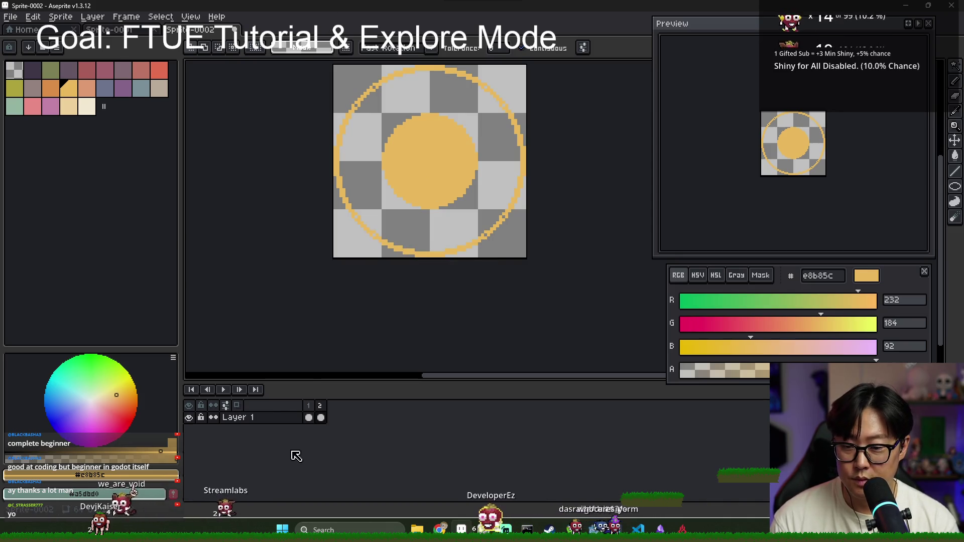
{"action": "left_click", "coordinate": [313, 418]}
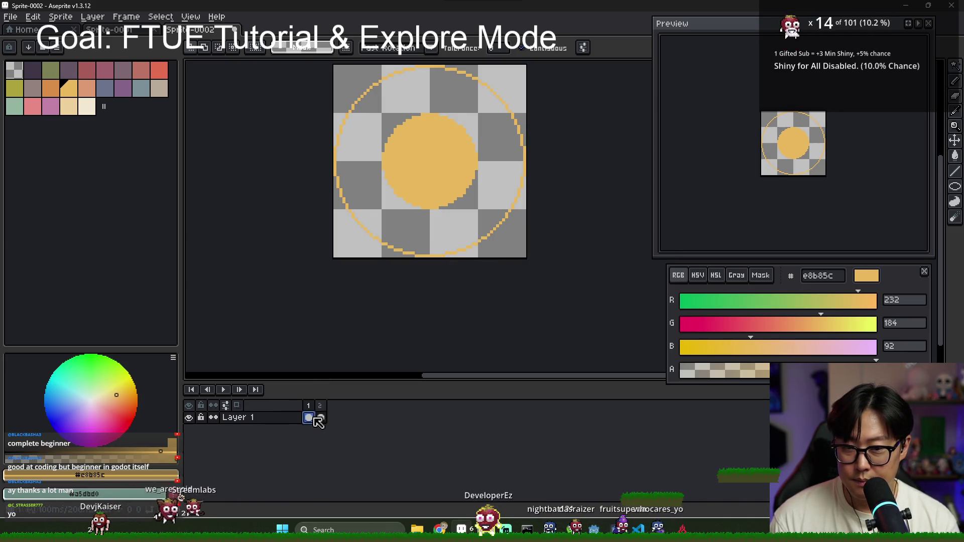
{"action": "left_click", "coordinate": [321, 418]}
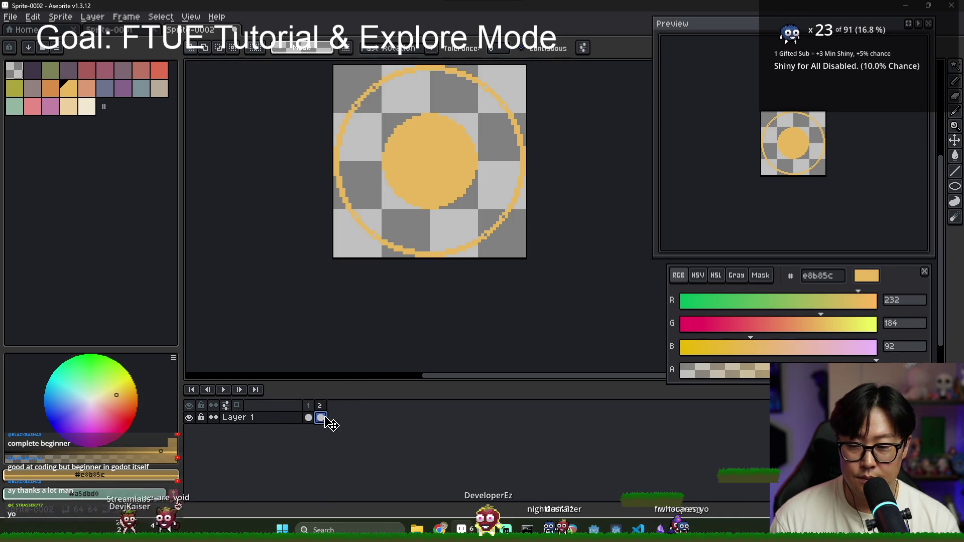
{"action": "scroll", "coordinate": [344, 117], "scroll_direction": "up", "scroll_amount": 2}
{"action": "key", "text": "b"}
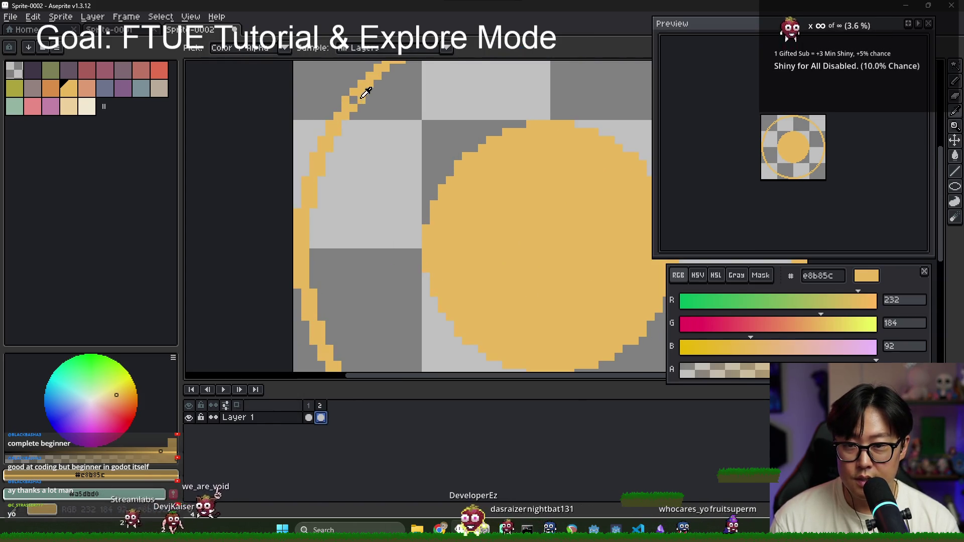
{"action": "left_click_drag", "start_coordinate": [450, 77], "coordinate": [399, 178]}
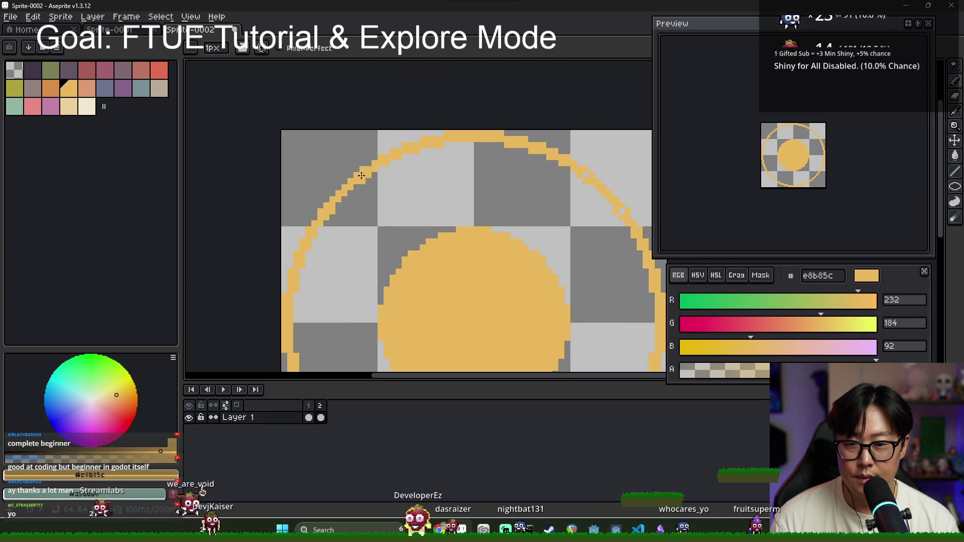
{"action": "scroll", "coordinate": [361, 175], "scroll_direction": "down", "scroll_amount": 2}
{"action": "scroll", "coordinate": [476, 249], "scroll_direction": "up", "scroll_amount": 3}
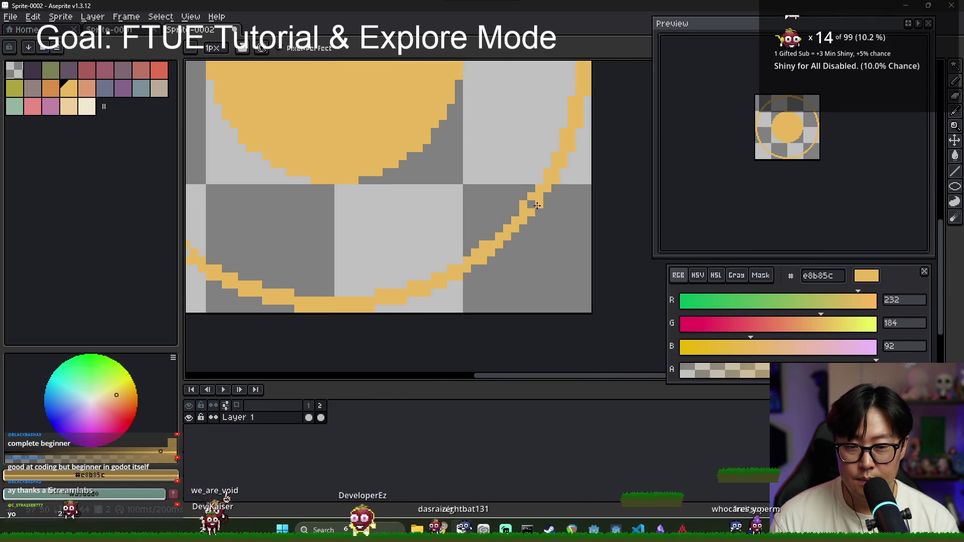
{"action": "scroll", "coordinate": [537, 206], "scroll_direction": "down", "scroll_amount": 3}
{"action": "scroll", "coordinate": [571, 97], "scroll_direction": "up", "scroll_amount": 4}
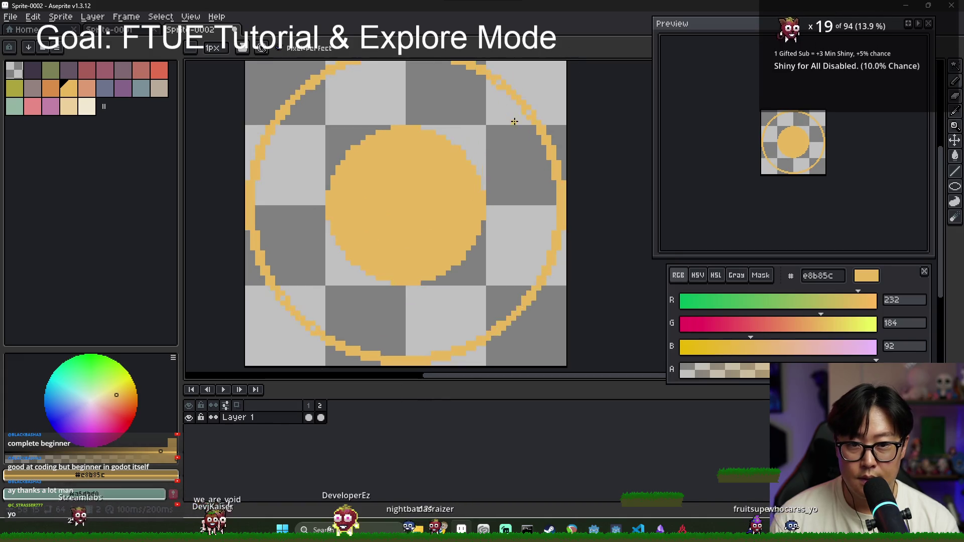
{"action": "scroll", "coordinate": [492, 173], "scroll_direction": "down", "scroll_amount": 3}
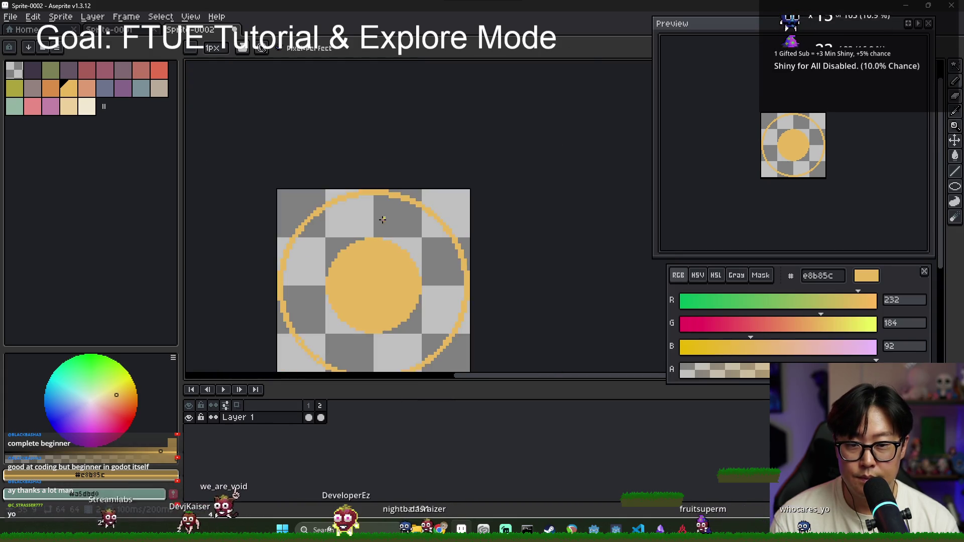
{"action": "scroll", "coordinate": [299, 334], "scroll_direction": "up", "scroll_amount": 5}
{"action": "left_click_drag", "start_coordinate": [389, 323], "coordinate": [357, 242]}
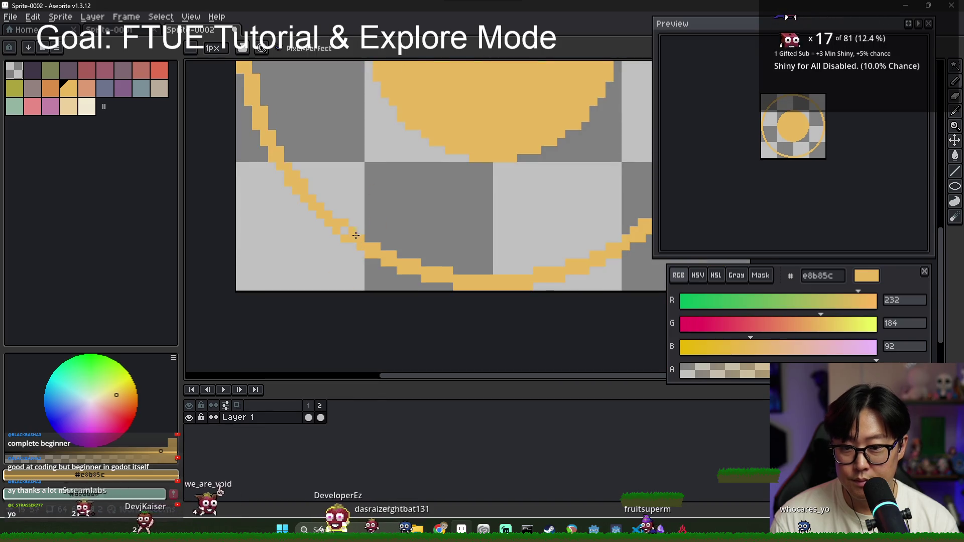
{"action": "left_click", "coordinate": [309, 417]}
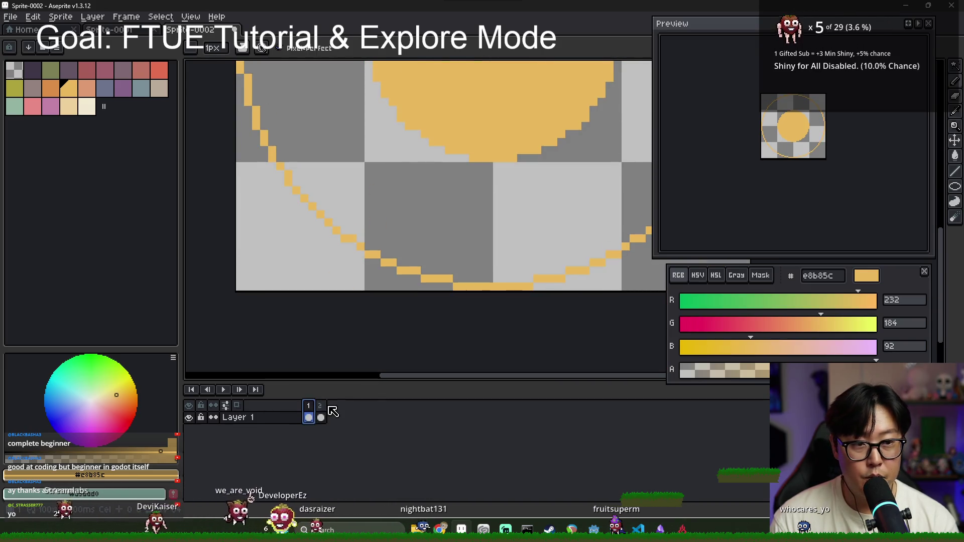
{"action": "left_click", "coordinate": [322, 407]}
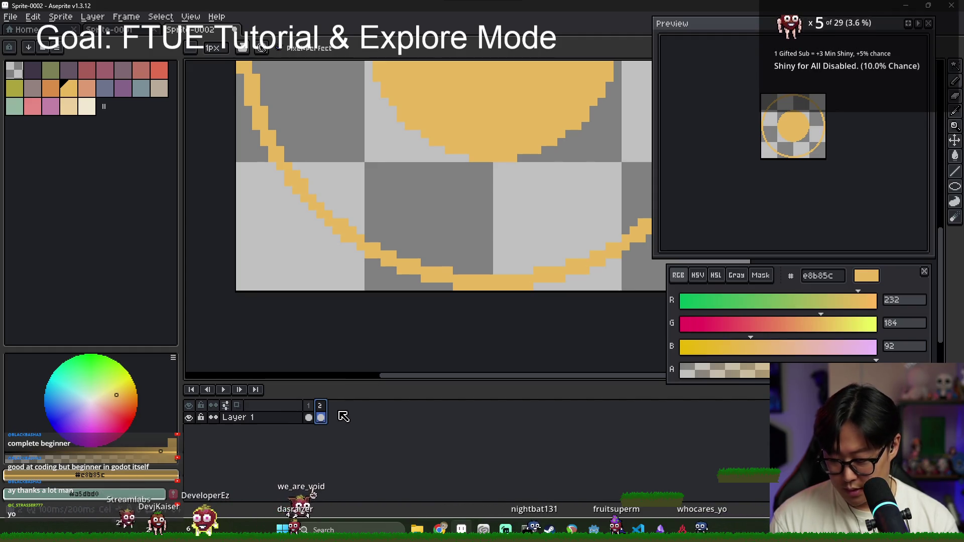
Add a third frame to the sun animation.
{"action": "key", "text": "alt+n"}
{"action": "scroll", "coordinate": [394, 201], "scroll_direction": "down", "scroll_amount": 2}
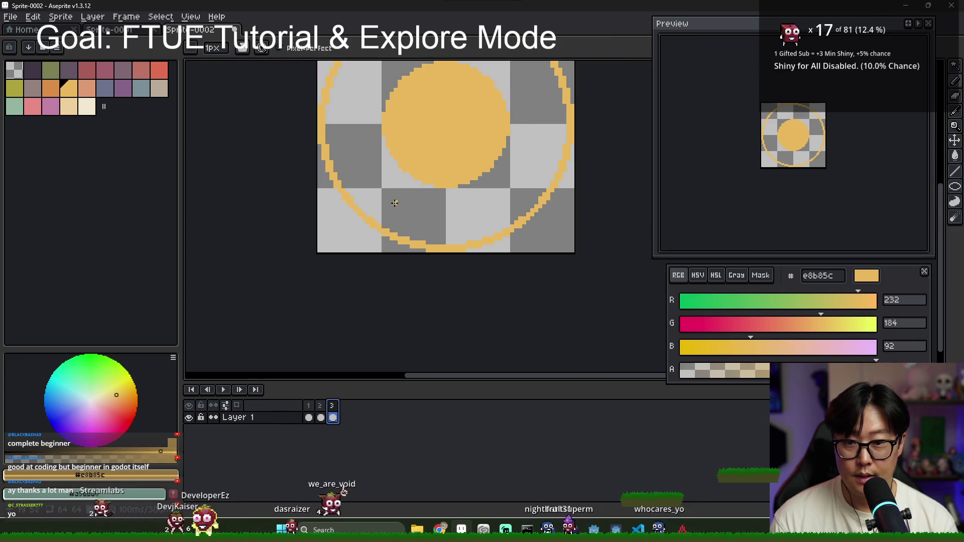
{"action": "scroll", "coordinate": [350, 146], "scroll_direction": "down", "scroll_amount": 1}
{"action": "scroll", "coordinate": [356, 111], "scroll_direction": "up", "scroll_amount": 1}
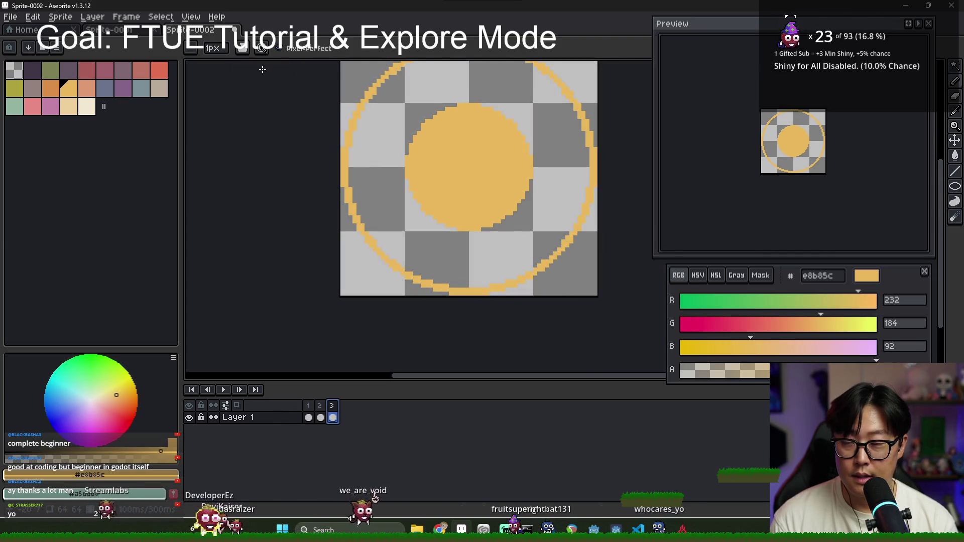
Magic-wand the outer ring on frame 3, delete it, and pick cream as drawing colour.
{"action": "key", "text": "w"}
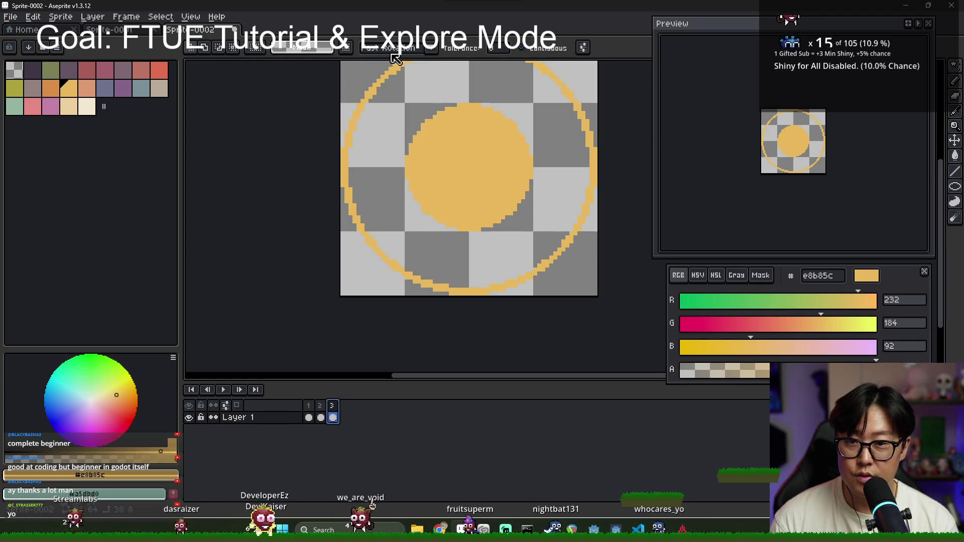
{"action": "left_click", "coordinate": [358, 101]}
{"action": "left_click", "coordinate": [442, 166], "text": "shift"}
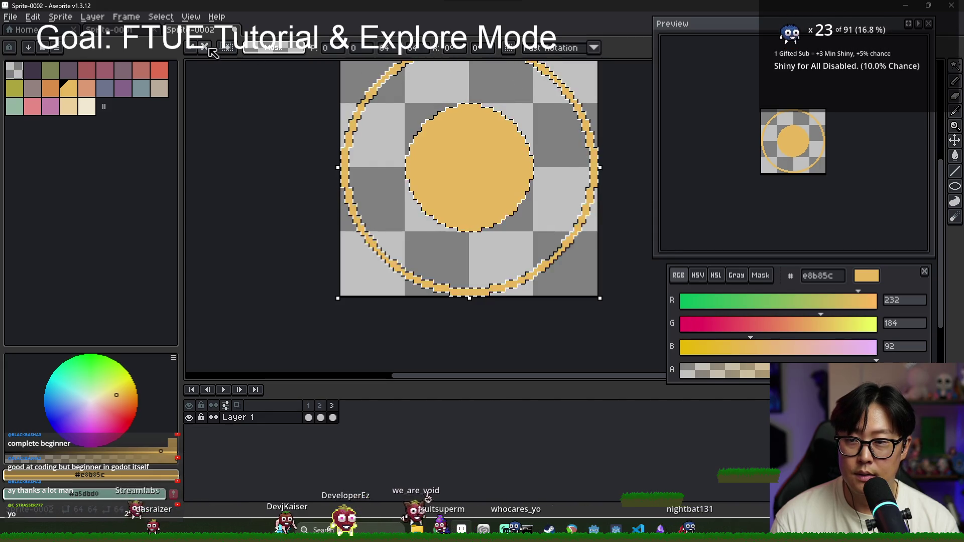
{"action": "scroll", "coordinate": [466, 153], "scroll_direction": "up", "scroll_amount": 1}
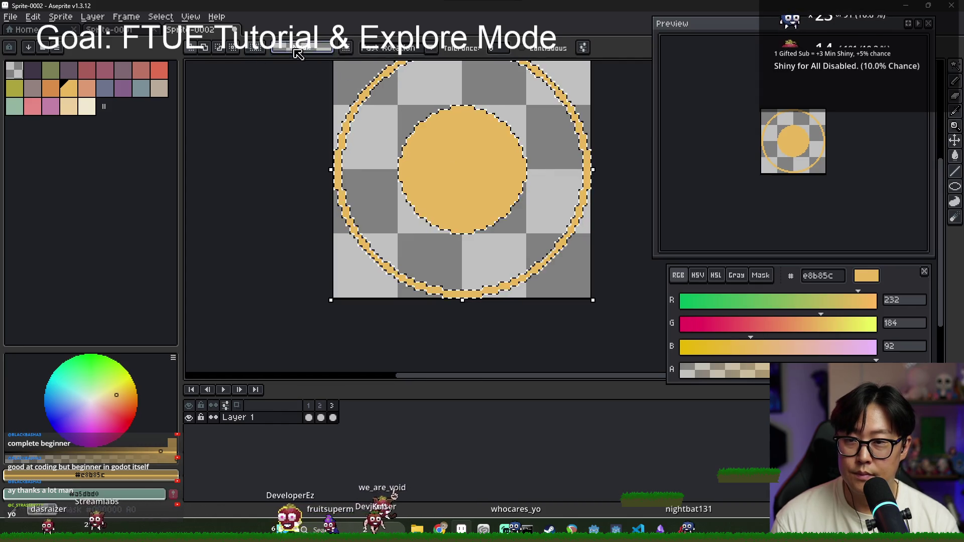
{"action": "key", "text": "ctrl+d"}
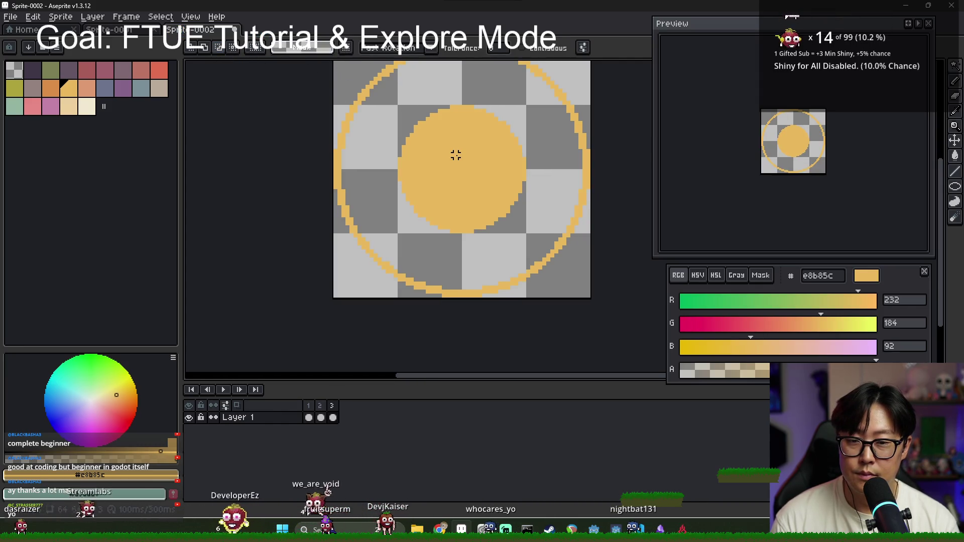
{"action": "left_click", "coordinate": [455, 155]}
{"action": "left_click", "coordinate": [499, 155], "text": "alt"}
{"action": "left_click_drag", "start_coordinate": [570, 172], "coordinate": [507, 173]}
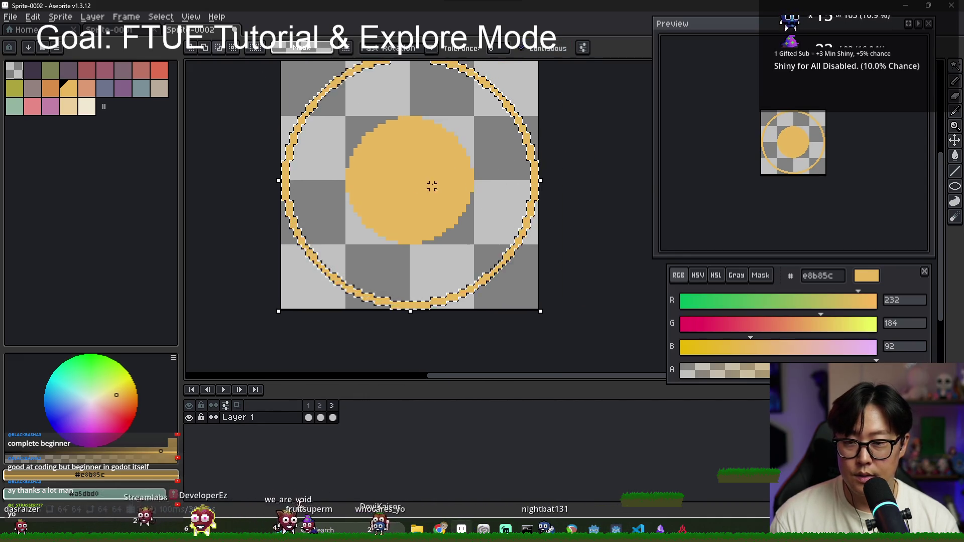
{"action": "key", "text": "Delete"}
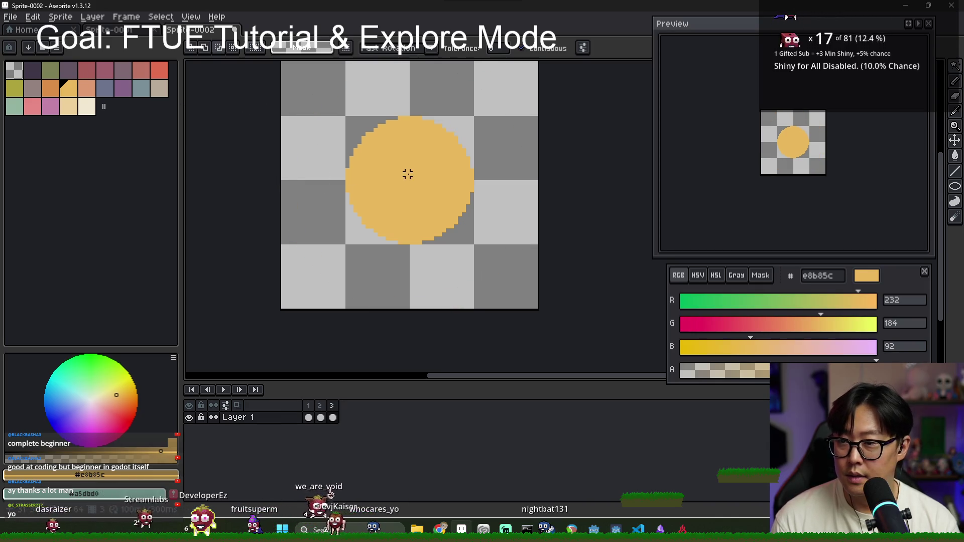
{"action": "key", "text": "i"}
{"action": "left_click", "coordinate": [74, 110]}
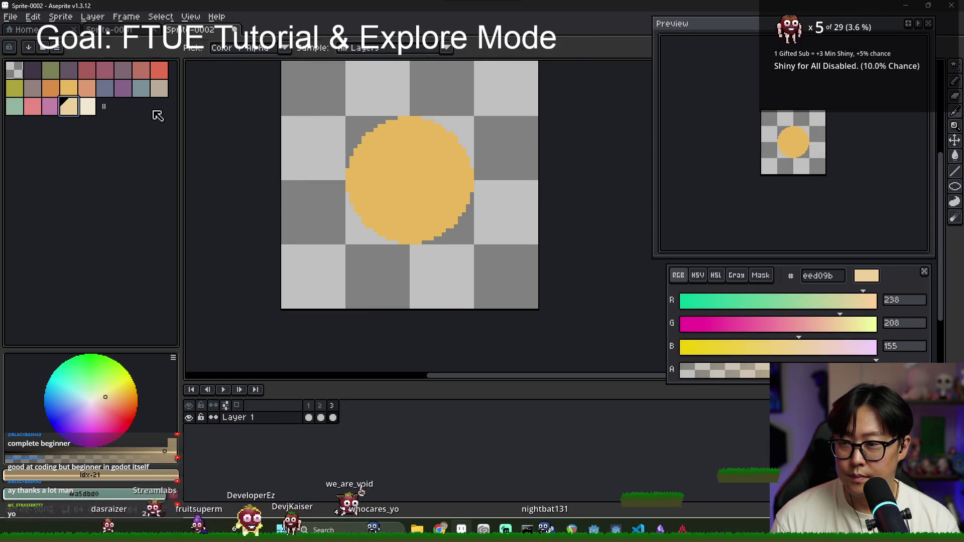
Try a freehand cream stroke and then a cream ellipse ring around the sun, undoing both.
{"action": "key", "text": "b"}
{"action": "scroll", "coordinate": [333, 93], "scroll_direction": "up", "scroll_amount": 1}
{"action": "scroll", "coordinate": [275, 69], "scroll_direction": "down", "scroll_amount": 1}
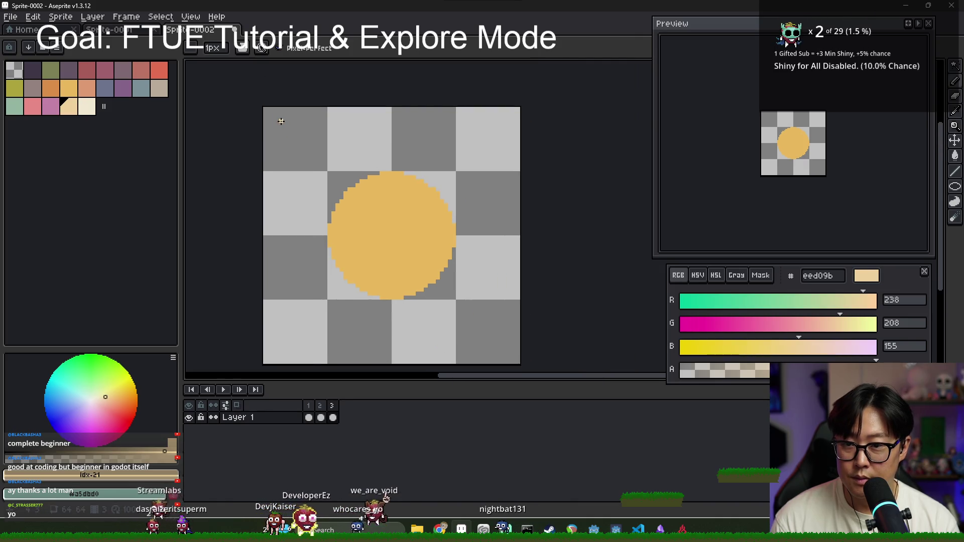
{"action": "left_click_drag", "start_coordinate": [277, 122], "coordinate": [477, 346]}
{"action": "key", "text": "ctrl+z"}
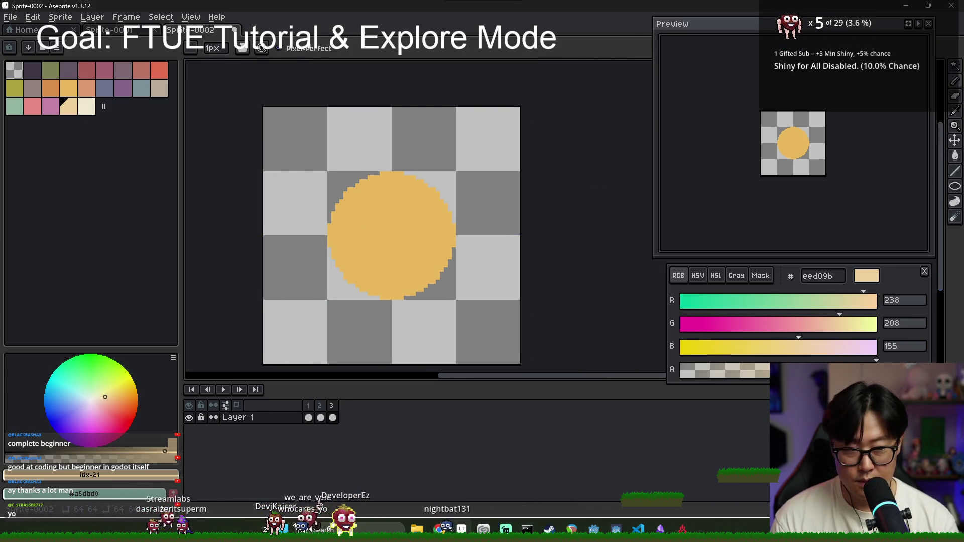
{"action": "left_click", "coordinate": [954, 192]}
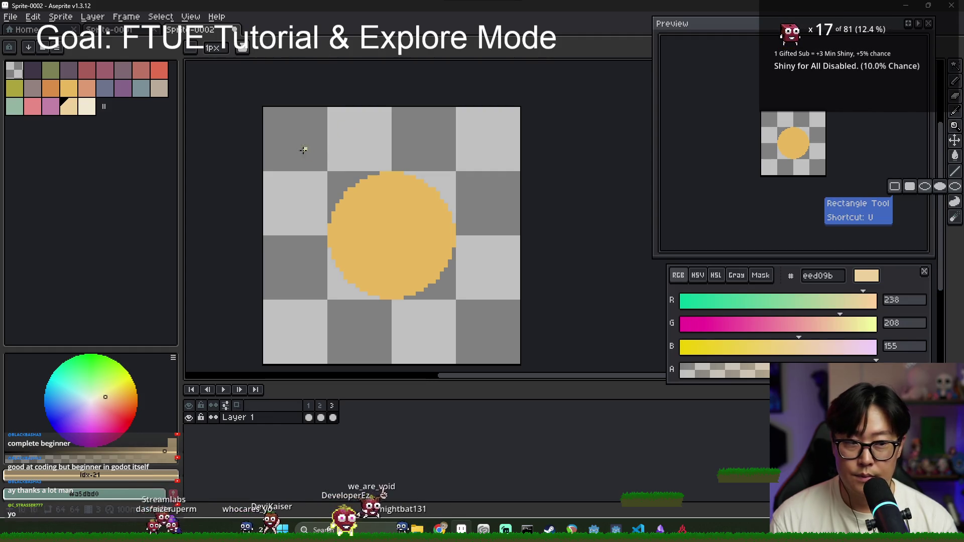
{"action": "mouse_move", "coordinate": [289, 128]}
{"action": "left_mouse_down"}
{"action": "mouse_move", "coordinate": [431, 312]}
{"action": "mouse_move", "coordinate": [506, 338]}
{"action": "mouse_move", "coordinate": [494, 337]}
{"action": "left_mouse_up"}
{"action": "scroll", "coordinate": [452, 322], "scroll_direction": "down", "scroll_amount": 2}
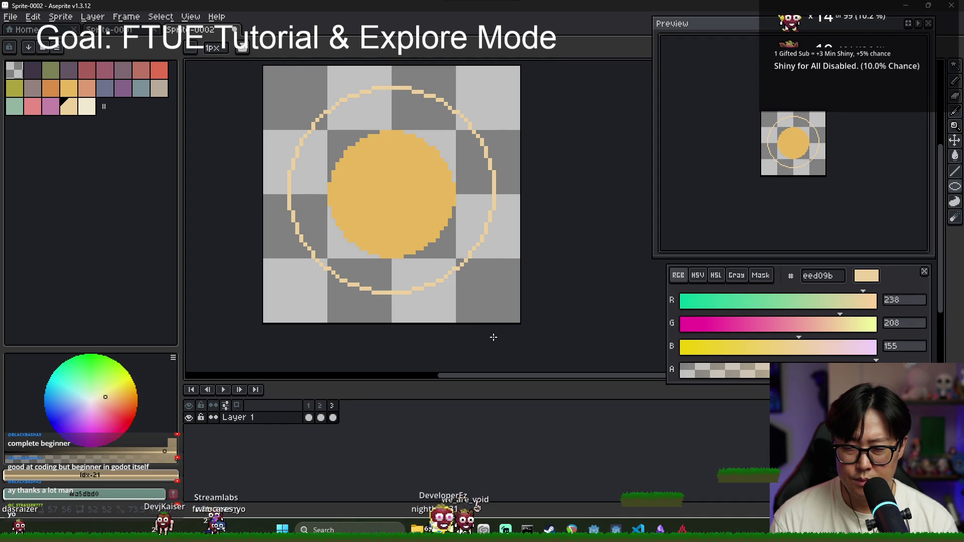
{"action": "scroll", "coordinate": [392, 251], "scroll_direction": "down", "scroll_amount": 2}
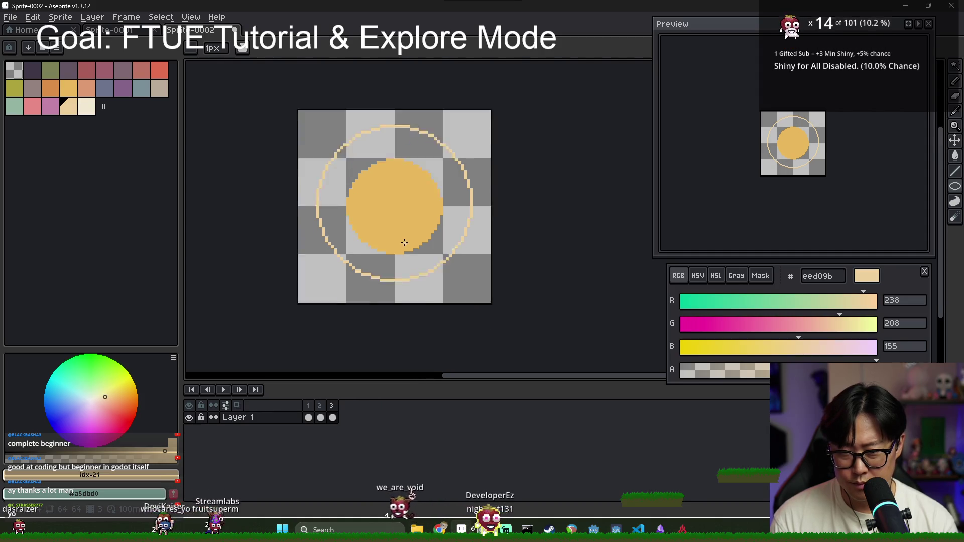
{"action": "key", "text": "v"}
{"action": "scroll", "coordinate": [406, 193], "scroll_direction": "up", "scroll_amount": 2}
{"action": "scroll", "coordinate": [417, 201], "scroll_direction": "down", "scroll_amount": 2}
{"action": "key", "text": "ctrl+z"}
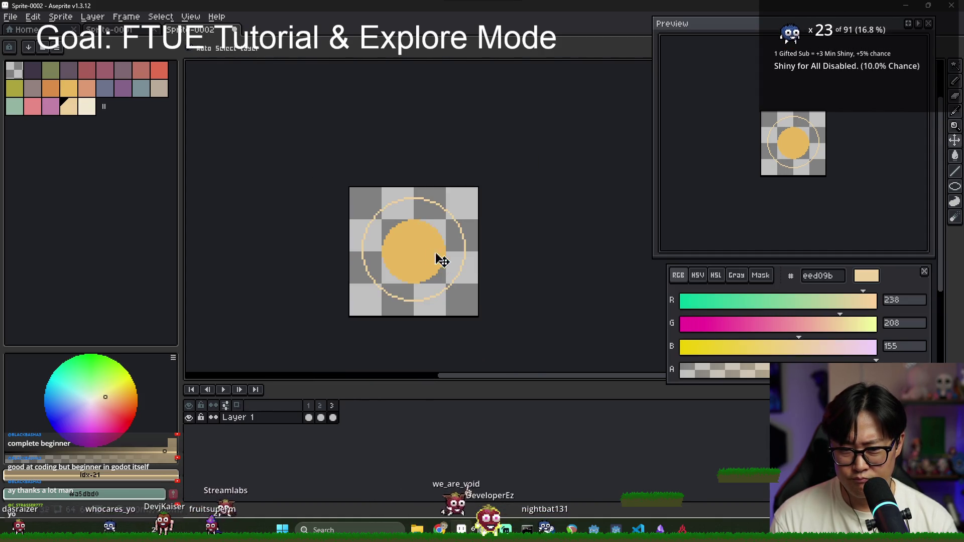
Draw a larger cream ring around the filled circle.
{"action": "key", "text": "b"}
{"action": "scroll", "coordinate": [384, 253], "scroll_direction": "up", "scroll_amount": 3}
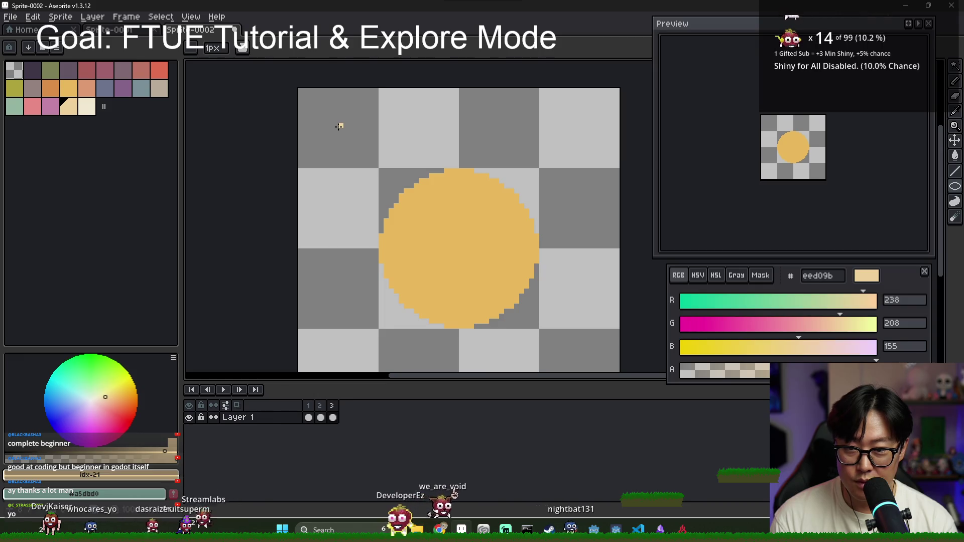
{"action": "left_click_drag", "start_coordinate": [339, 126], "coordinate": [582, 356]}
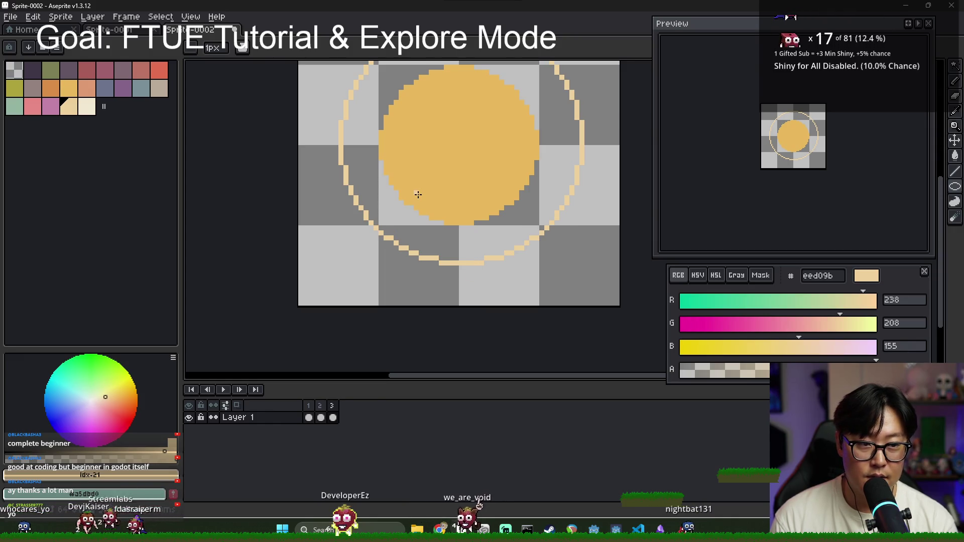
{"action": "scroll", "coordinate": [437, 170], "scroll_direction": "down", "scroll_amount": 2}
Select the cream ring with Magic Wand and test nudging it down one pixel, then undo.
{"action": "key", "text": "w"}
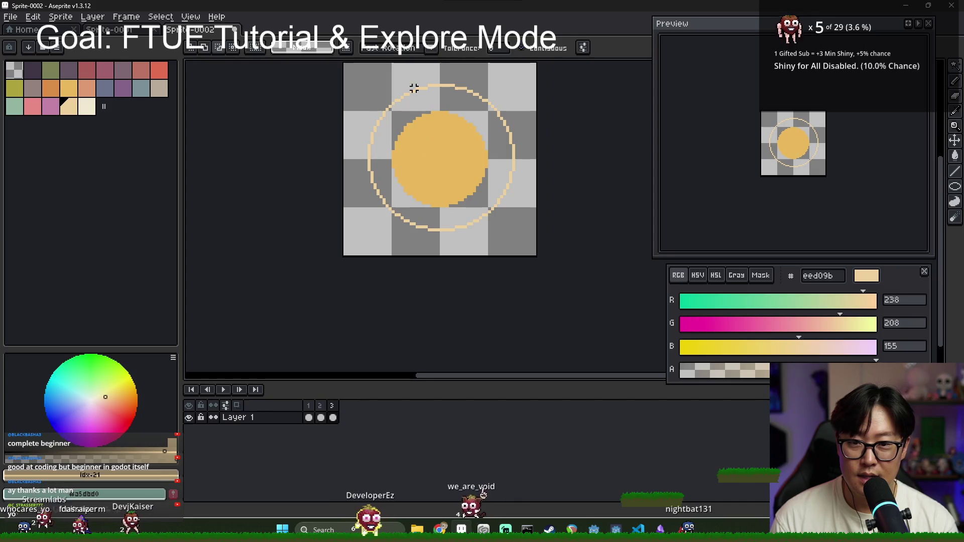
{"action": "scroll", "coordinate": [429, 85], "scroll_direction": "up", "scroll_amount": 2}
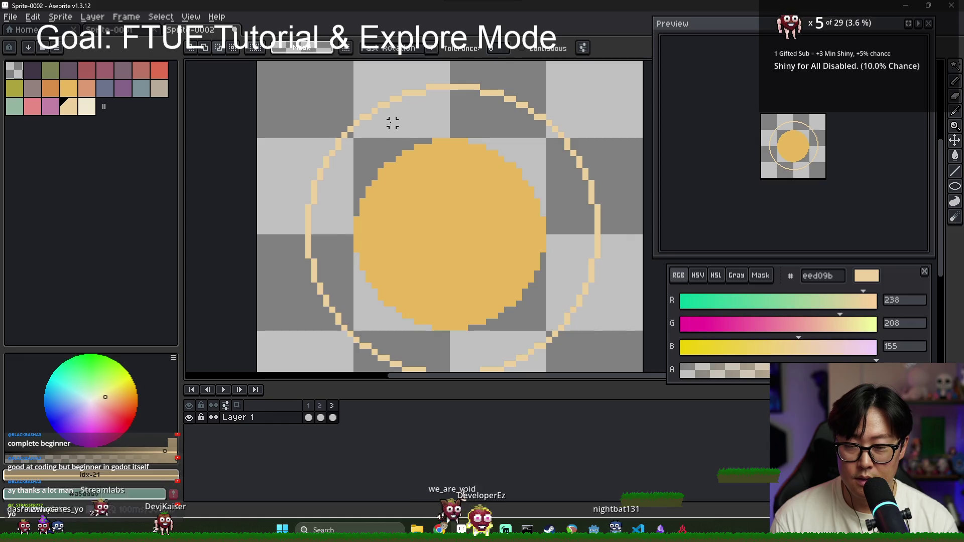
{"action": "left_click", "coordinate": [434, 92]}
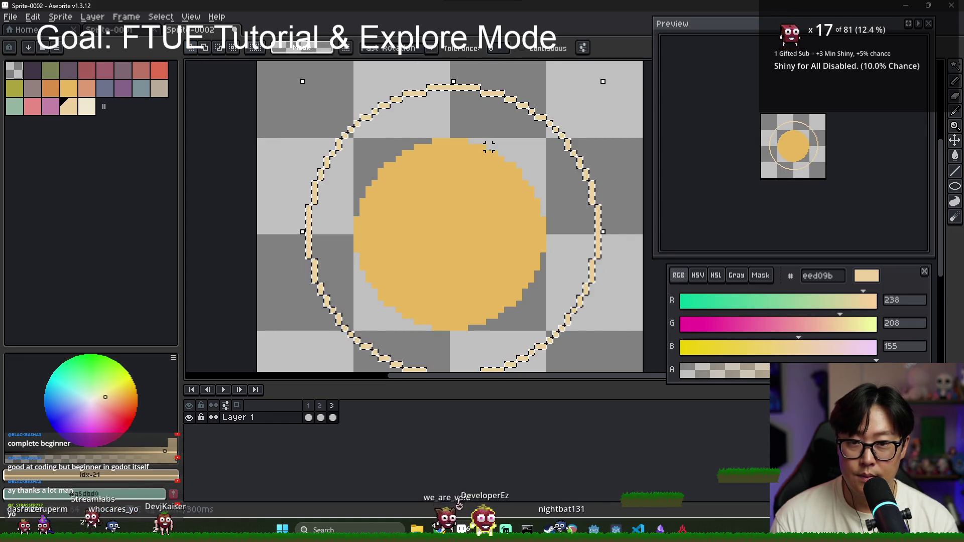
{"action": "scroll", "coordinate": [512, 224], "scroll_direction": "down", "scroll_amount": 1}
{"action": "key", "text": "v"}
{"action": "left_click_drag", "start_coordinate": [576, 219], "coordinate": [574, 223]}
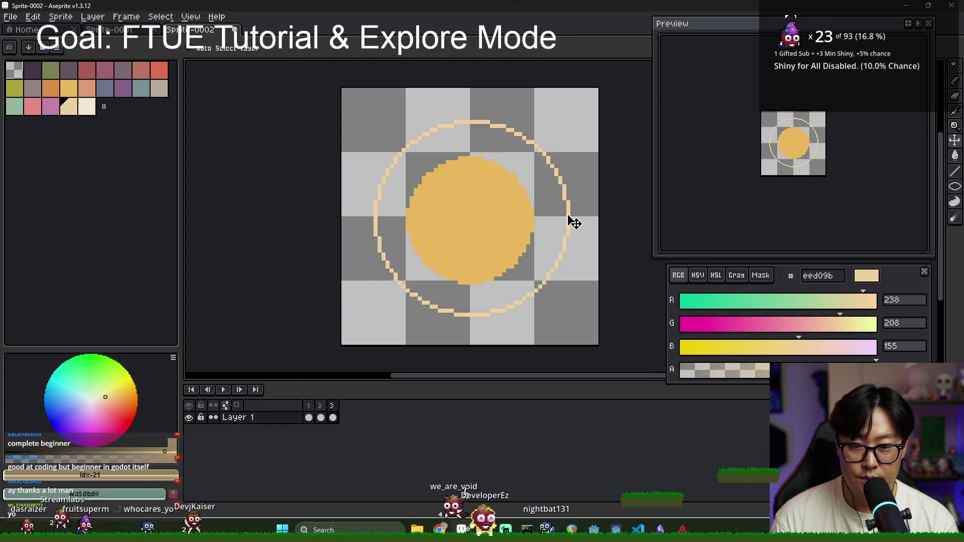
{"action": "key", "text": "ctrl+z"}
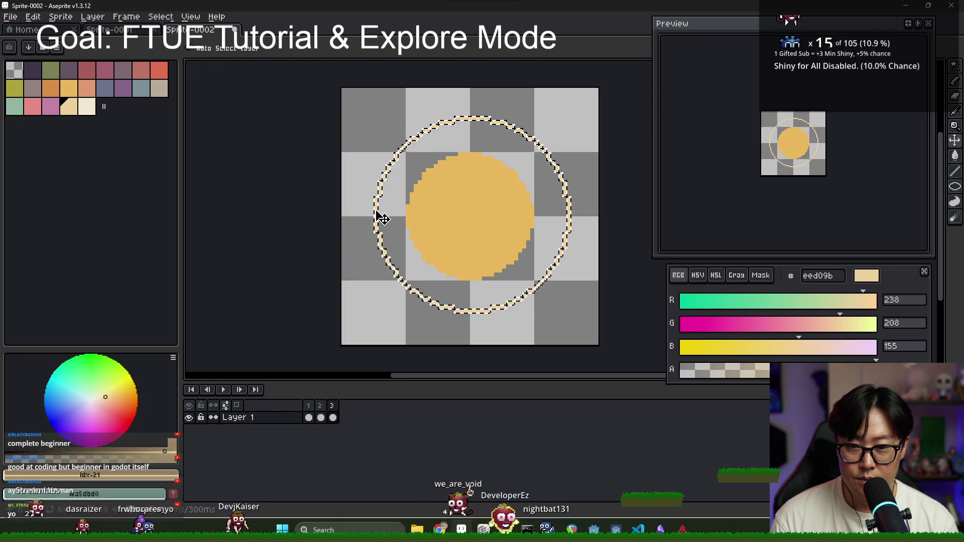
Box-select the ring, shift it one pixel down-left, then delete it entirely.
{"action": "key", "text": "u"}
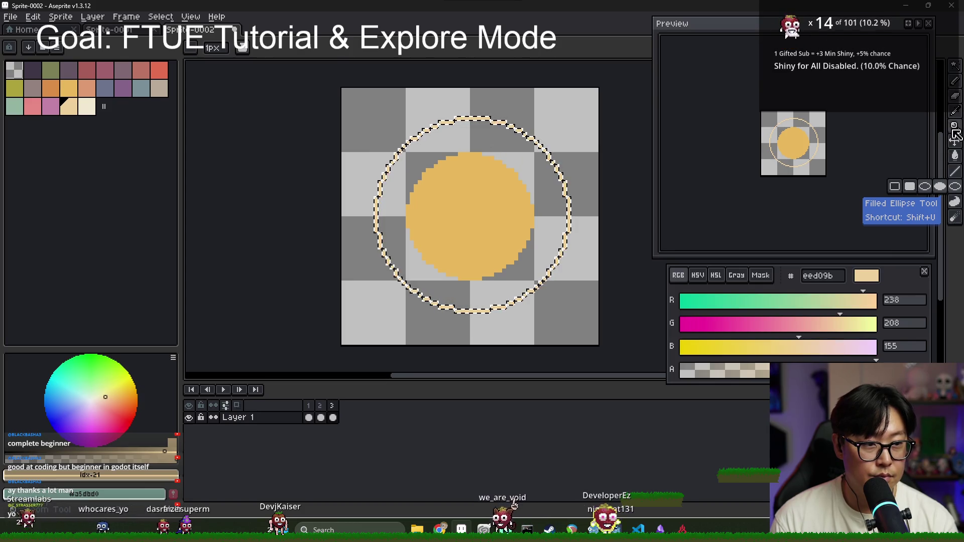
{"action": "key", "text": "m"}
{"action": "scroll", "coordinate": [550, 156], "scroll_direction": "up", "scroll_amount": 2}
{"action": "mouse_move", "coordinate": [550, 168]}
{"action": "left_mouse_down"}
{"action": "mouse_move", "coordinate": [551, 192]}
{"action": "mouse_move", "coordinate": [552, 177]}
{"action": "mouse_move", "coordinate": [538, 186]}
{"action": "mouse_move", "coordinate": [548, 166]}
{"action": "left_mouse_up"}
{"action": "key", "text": "v"}
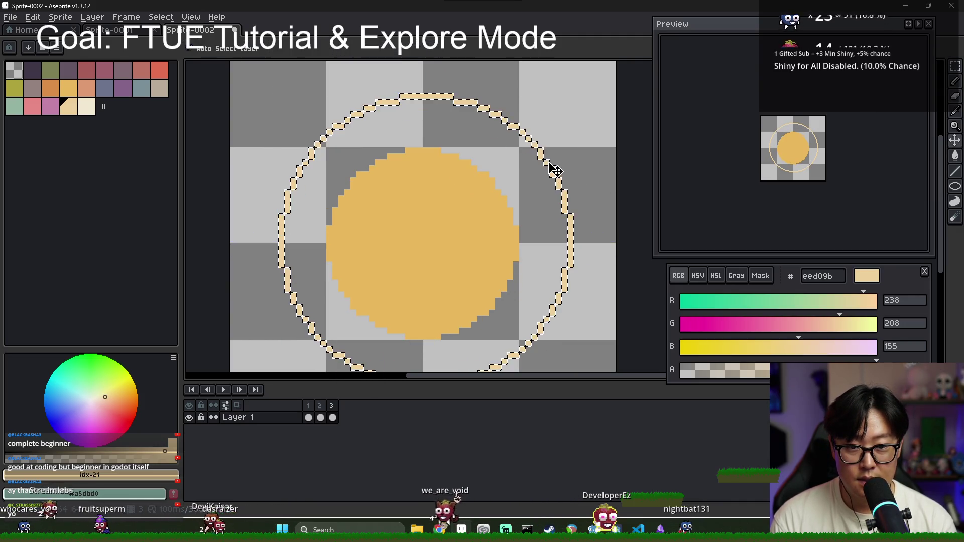
{"action": "scroll", "coordinate": [502, 205], "scroll_direction": "down", "scroll_amount": 5}
{"action": "scroll", "coordinate": [496, 215], "scroll_direction": "up", "scroll_amount": 4}
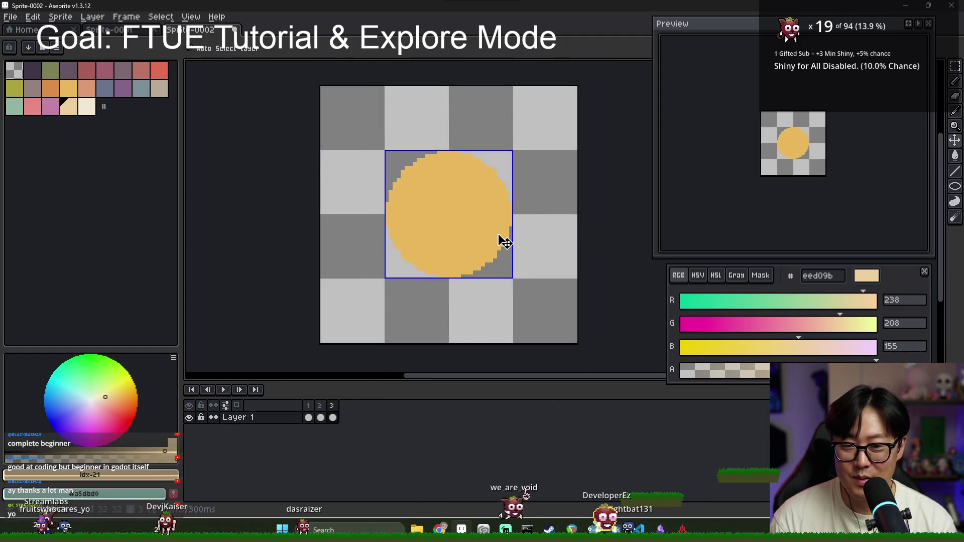
{"action": "left_click", "coordinate": [454, 258]}
{"action": "left_click_drag", "start_coordinate": [546, 170], "coordinate": [538, 182]}
{"action": "key", "text": "Return"}
{"action": "key", "text": "ctrl+d"}
{"action": "key", "text": "ctrl+z"}
{"action": "key", "text": "Delete"}
Draw a new cream ellipse ring around the circle and compare it with frames 2 and 3.
{"action": "left_click", "coordinate": [954, 188]}
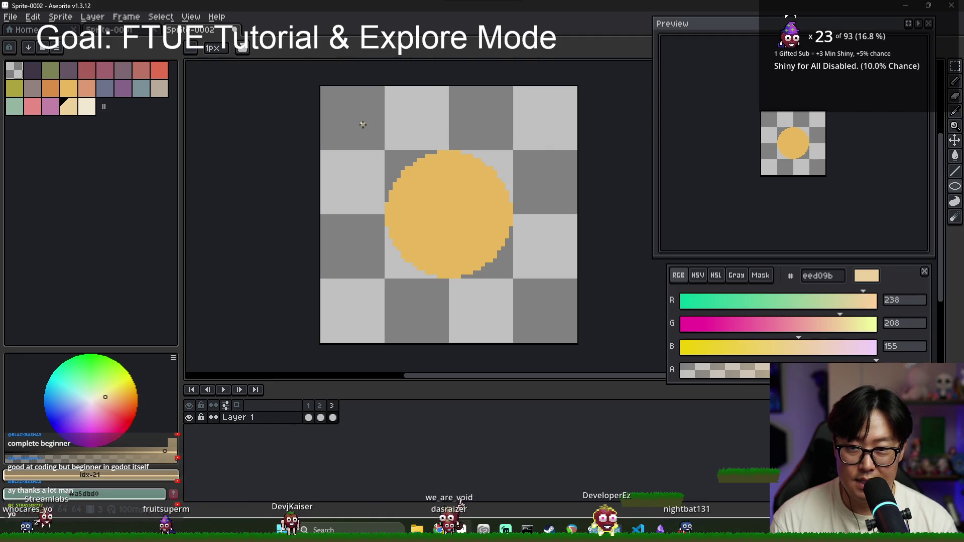
{"action": "mouse_move", "coordinate": [355, 120]}
{"action": "left_mouse_down"}
{"action": "mouse_move", "coordinate": [572, 341]}
{"action": "mouse_move", "coordinate": [541, 320]}
{"action": "left_mouse_up"}
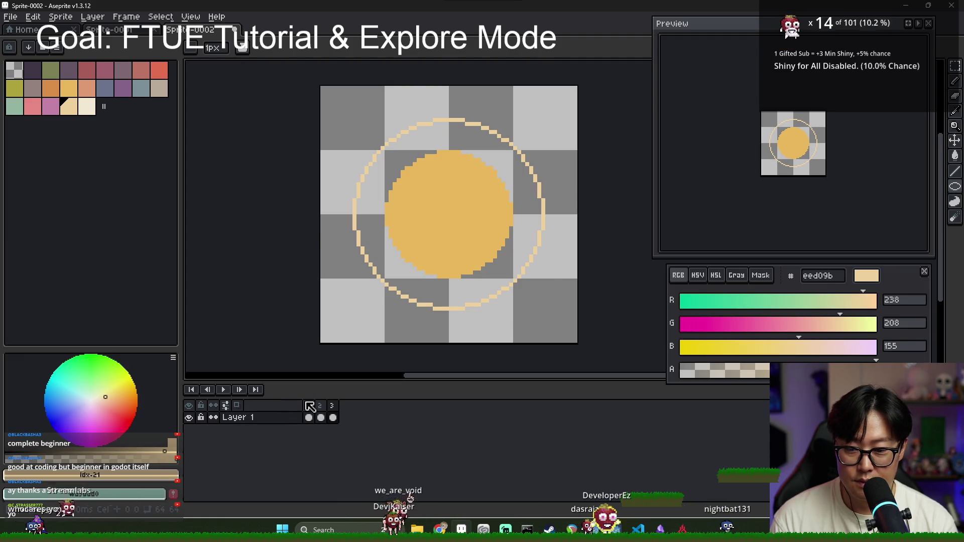
{"action": "left_click", "coordinate": [321, 405]}
{"action": "left_click", "coordinate": [333, 406]}
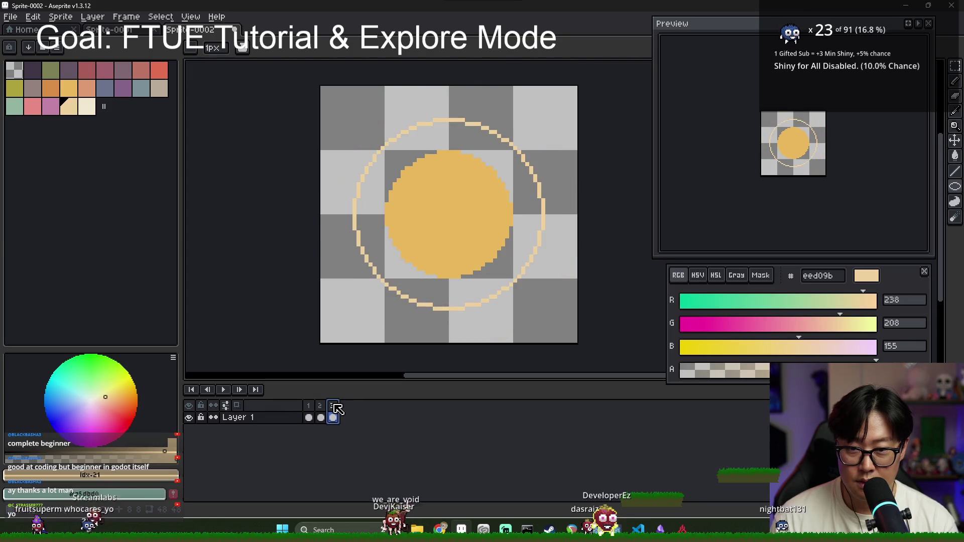
Select the cels of frames 1 to 3 and draw a second ellipse outline outside the ring.
{"action": "left_click", "coordinate": [320, 405]}
{"action": "scroll", "coordinate": [377, 125], "scroll_direction": "up", "scroll_amount": 1}
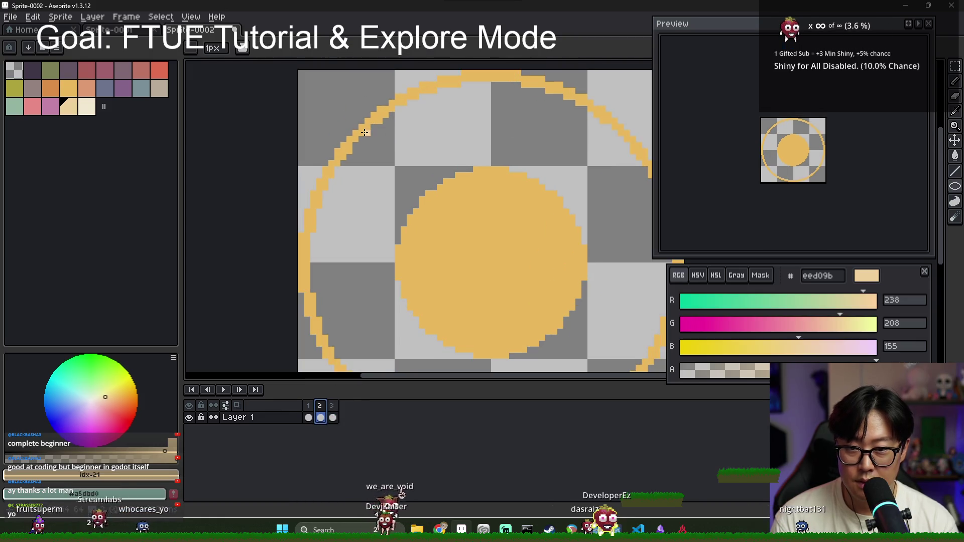
{"action": "scroll", "coordinate": [365, 132], "scroll_direction": "down", "scroll_amount": 1}
{"action": "left_click_drag", "start_coordinate": [310, 403], "coordinate": [333, 404]}
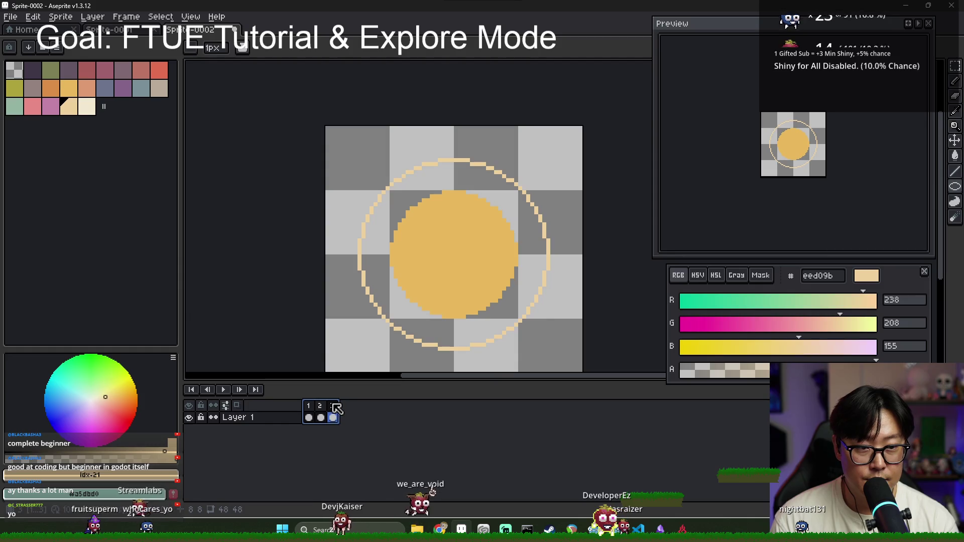
{"action": "scroll", "coordinate": [374, 250], "scroll_direction": "up", "scroll_amount": 1}
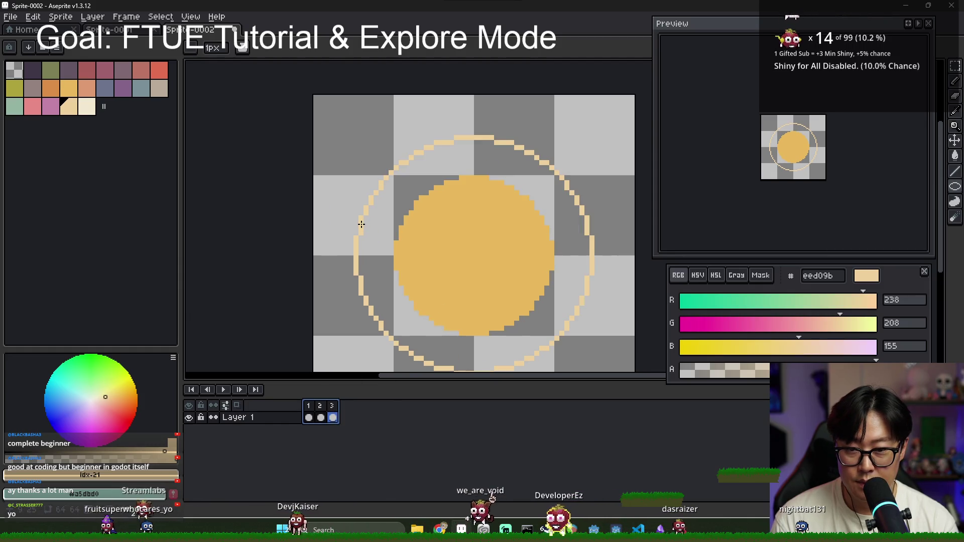
{"action": "left_click", "coordinate": [953, 194]}
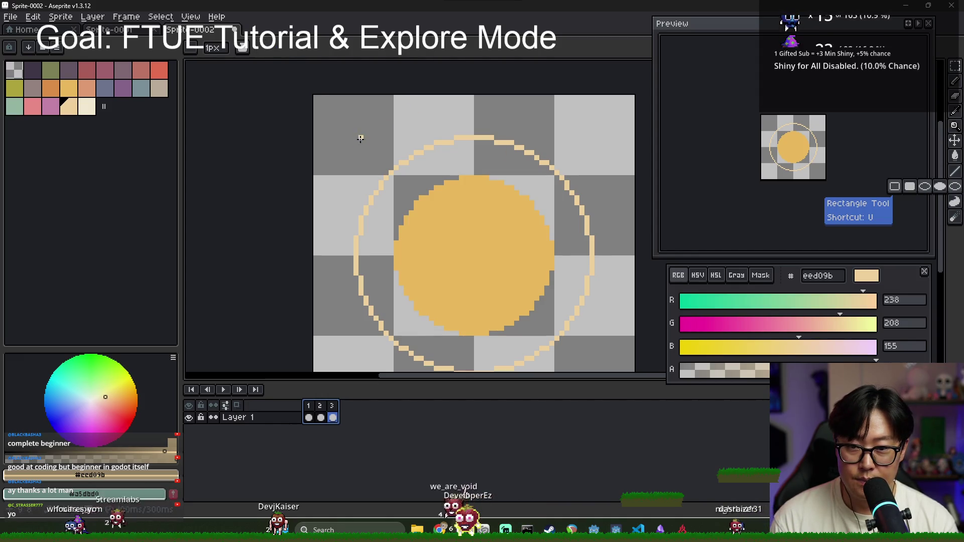
{"action": "mouse_move", "coordinate": [361, 141]}
{"action": "left_mouse_down"}
{"action": "mouse_move", "coordinate": [607, 351]}
{"action": "mouse_move", "coordinate": [324, 76]}
{"action": "mouse_move", "coordinate": [622, 351]}
{"action": "mouse_move", "coordinate": [670, 345]}
{"action": "mouse_move", "coordinate": [633, 331]}
{"action": "mouse_move", "coordinate": [641, 338]}
{"action": "left_mouse_up"}
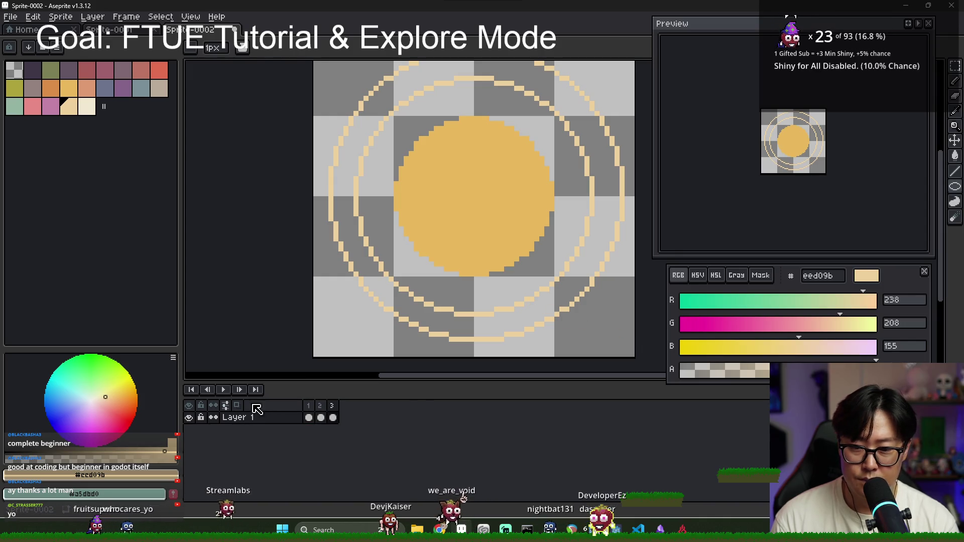
Bucket-fill the gap between the two rings on frame 3 to form a solid cream band.
{"action": "left_click", "coordinate": [320, 406]}
{"action": "left_click", "coordinate": [332, 406]}
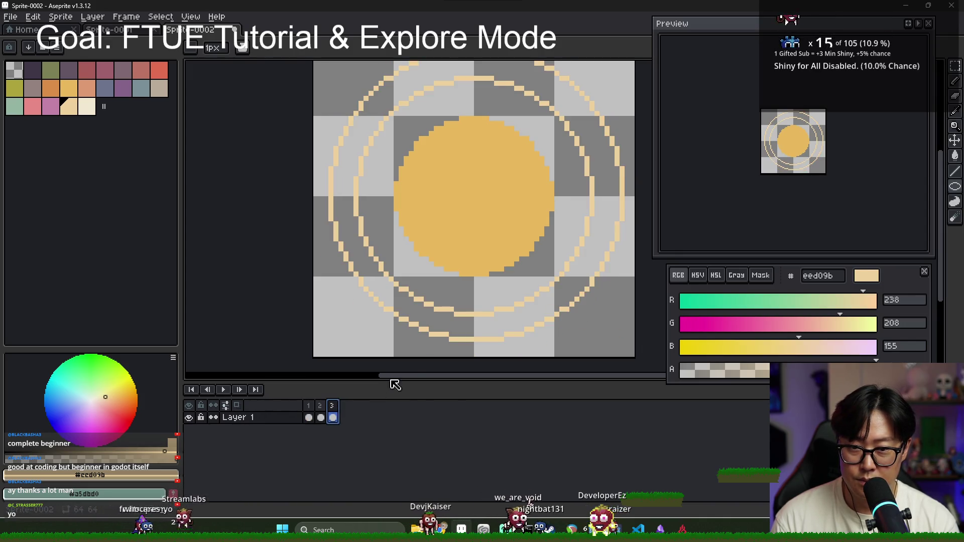
{"action": "key", "text": "g"}
{"action": "left_click", "coordinate": [421, 317]}
Select the cream ring on frame 4 with the Magic Wand and delete it.
{"action": "left_click", "coordinate": [319, 418]}
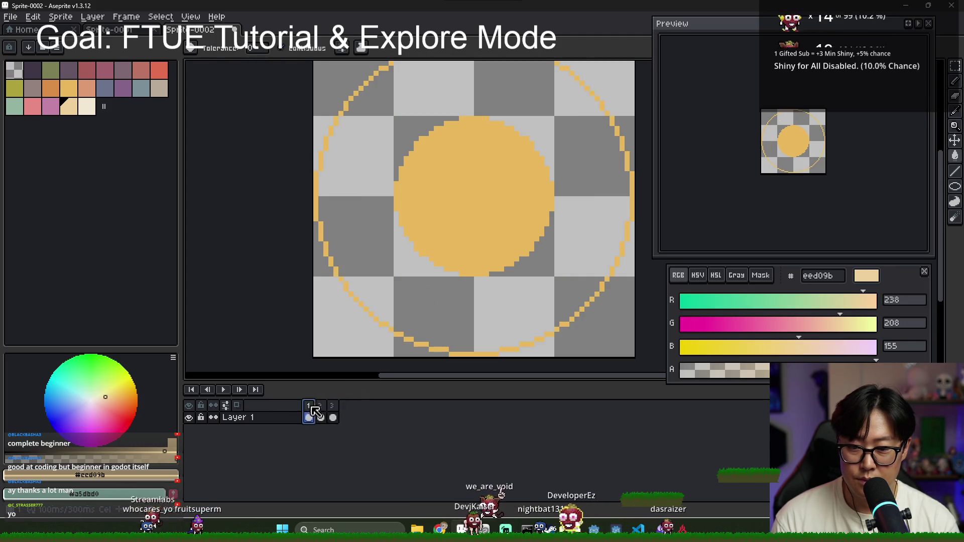
{"action": "left_click", "coordinate": [335, 406]}
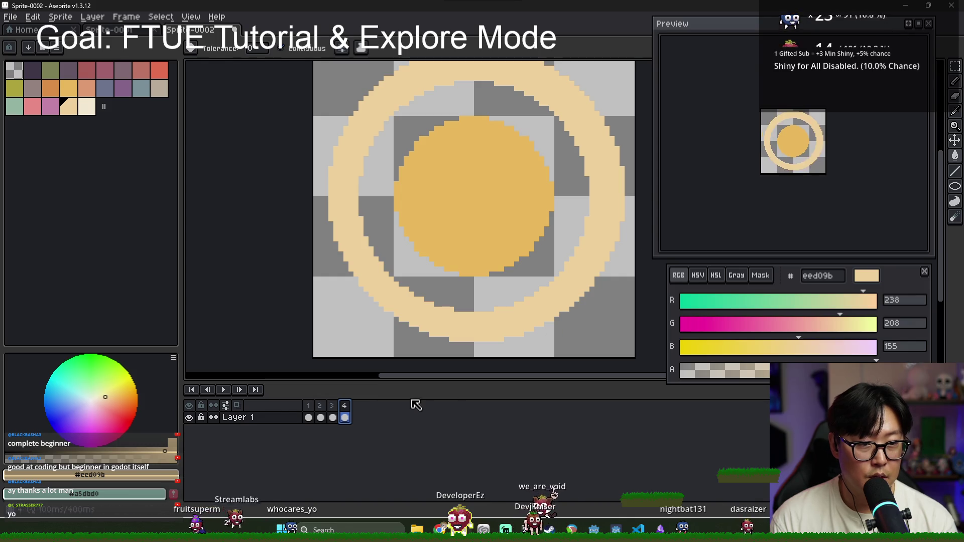
{"action": "key", "text": "w"}
{"action": "left_click", "coordinate": [393, 284]}
{"action": "key", "text": "Delete"}
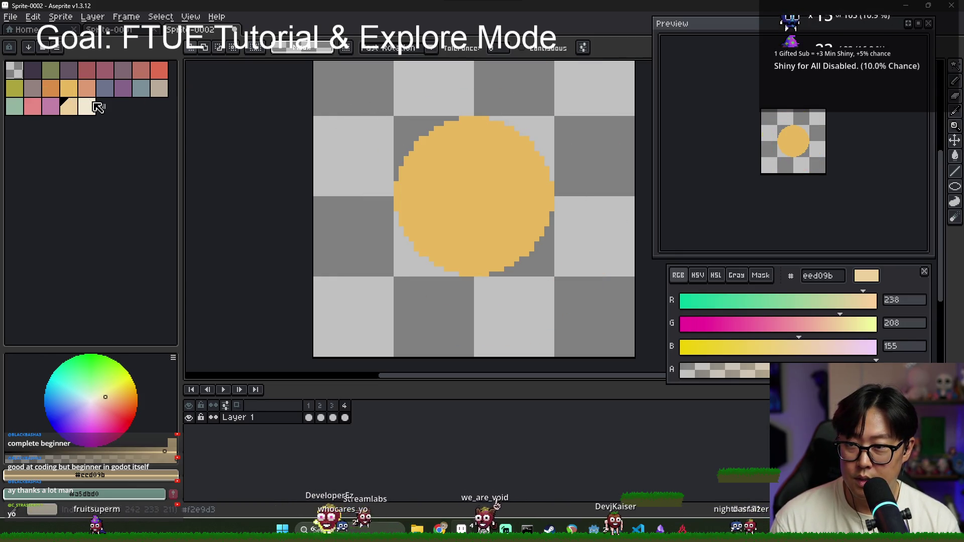
Draw two concentric ellipse outlines around the orange circle on frame 4.
{"action": "key", "text": "b"}
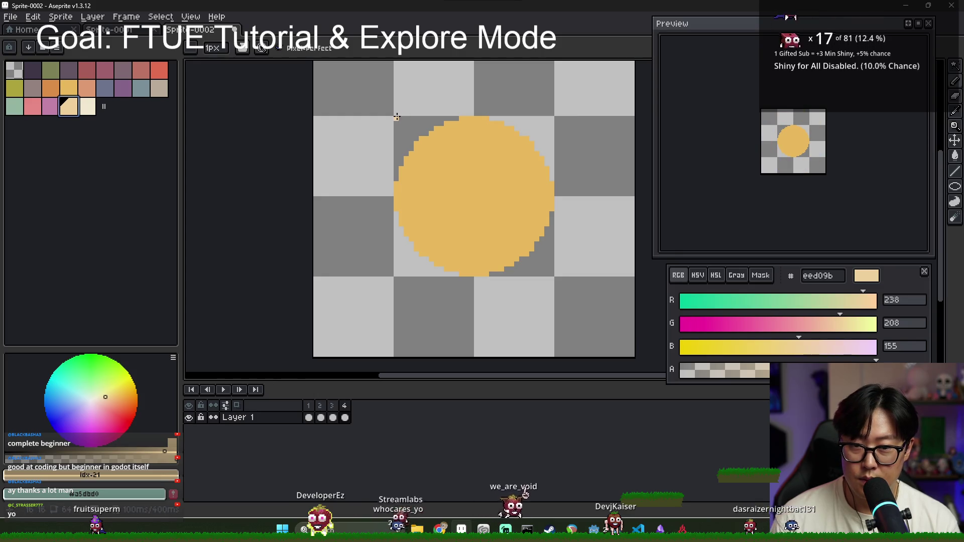
{"action": "key", "text": "u"}
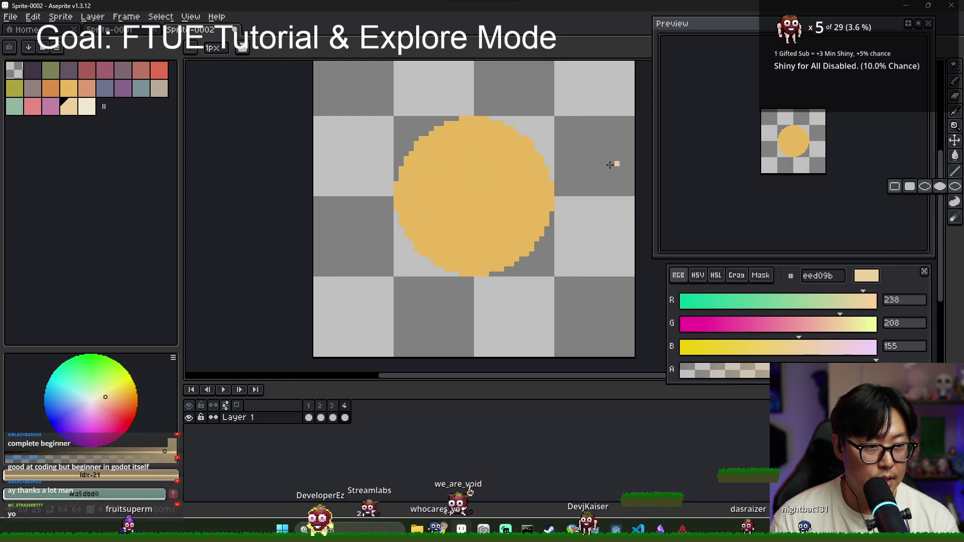
{"action": "key", "text": "shift+u"}
{"action": "mouse_move", "coordinate": [381, 106]}
{"action": "left_mouse_down"}
{"action": "mouse_move", "coordinate": [437, 181]}
{"action": "mouse_move", "coordinate": [571, 299]}
{"action": "mouse_move", "coordinate": [556, 307]}
{"action": "left_mouse_up"}
{"action": "key", "text": "ctrl+z"}
{"action": "mouse_move", "coordinate": [383, 101]}
{"action": "left_mouse_down"}
{"action": "mouse_move", "coordinate": [516, 318]}
{"action": "mouse_move", "coordinate": [566, 361]}
{"action": "left_mouse_up"}
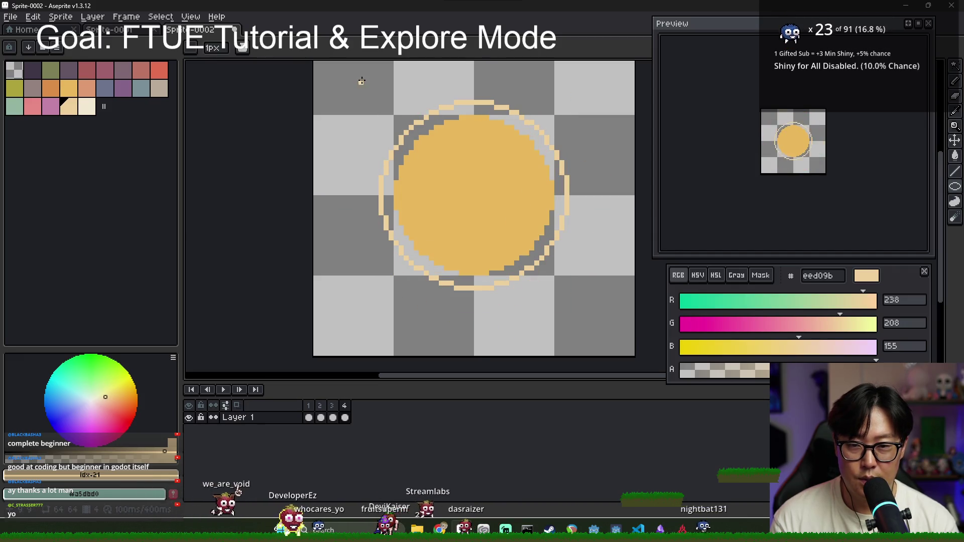
{"action": "mouse_move", "coordinate": [356, 71]}
{"action": "left_mouse_down"}
{"action": "mouse_move", "coordinate": [618, 347]}
{"action": "mouse_move", "coordinate": [592, 354]}
{"action": "left_mouse_up"}
Bucket-fill the band between the two rings, then add a fifth frame.
{"action": "key", "text": "g"}
{"action": "left_click", "coordinate": [503, 294]}
{"action": "scroll", "coordinate": [517, 301], "scroll_direction": "down", "scroll_amount": 1}
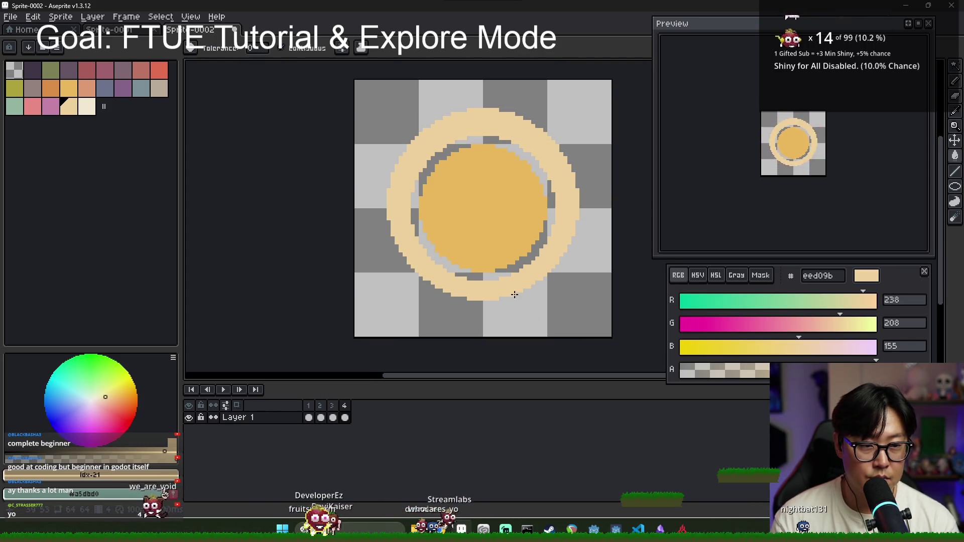
{"action": "left_click", "coordinate": [333, 417]}
{"action": "left_click", "coordinate": [345, 418]}
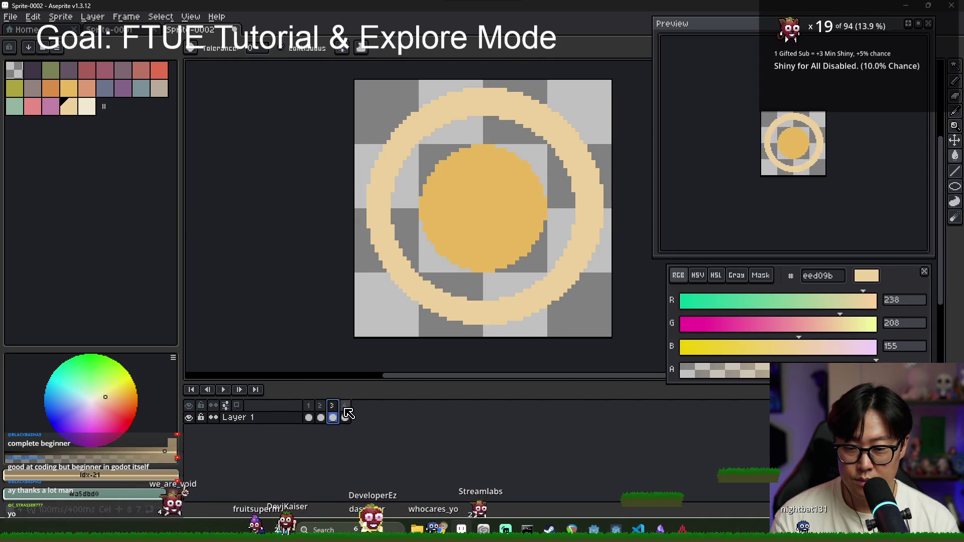
{"action": "key", "text": "alt+n"}
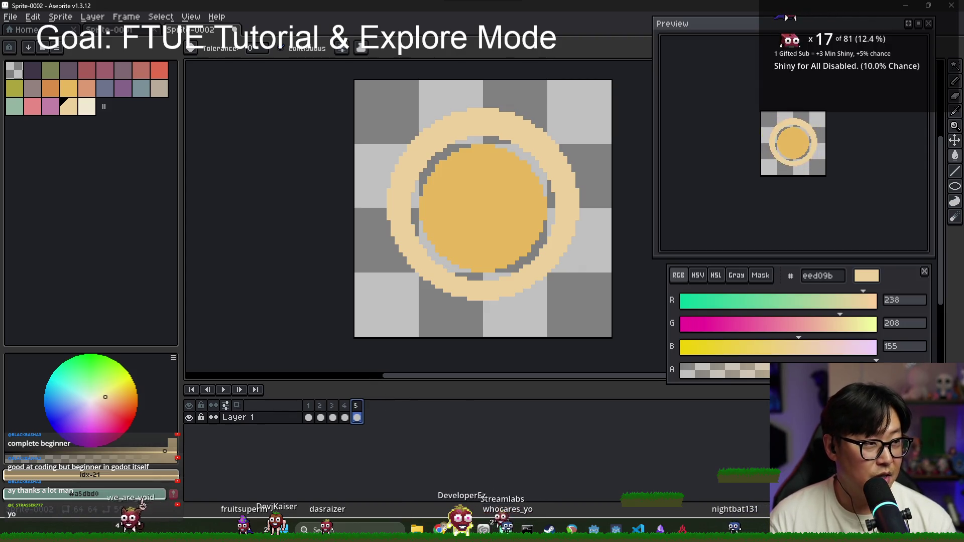
Select the wide light ring on frame 5 with the Magic Wand and delete it.
{"action": "scroll", "coordinate": [540, 262], "scroll_direction": "up", "scroll_amount": 1}
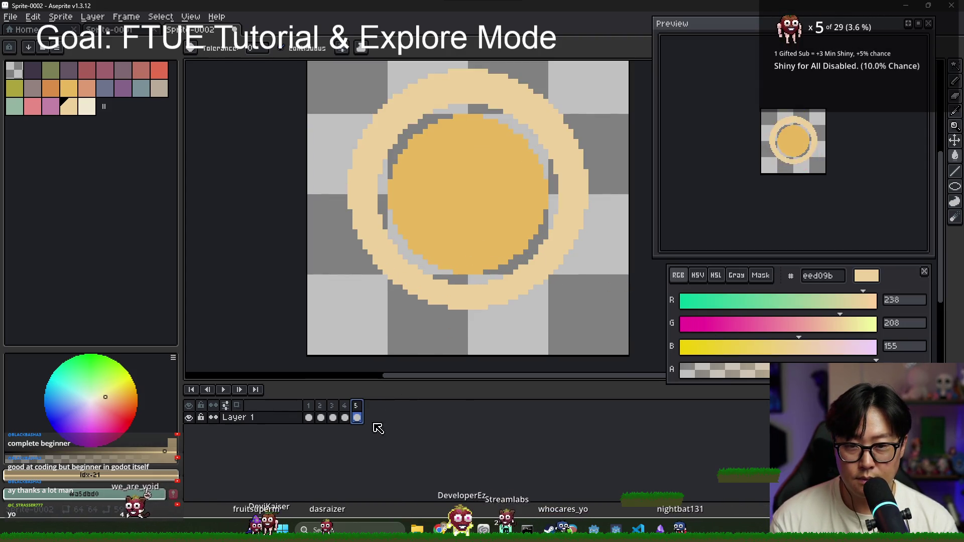
{"action": "key", "text": "w"}
{"action": "left_click", "coordinate": [471, 303]}
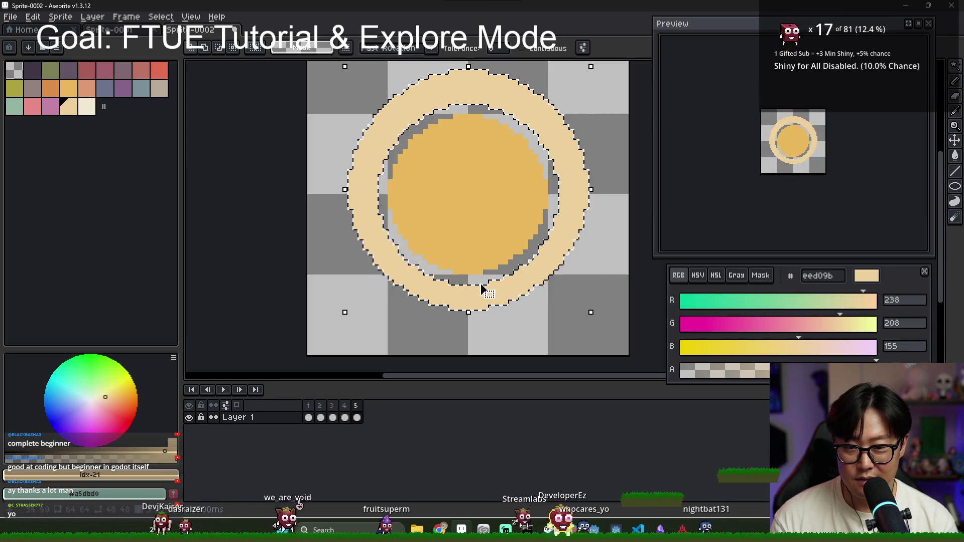
{"action": "key", "text": "Delete"}
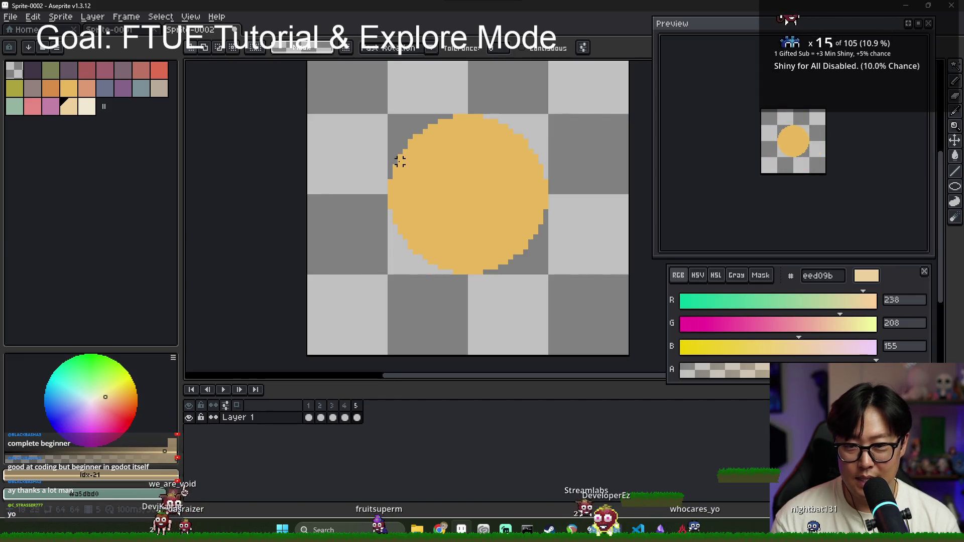
Draw a thin light ellipse outline hugging the orange circle and touch it up with the Pencil.
{"action": "scroll", "coordinate": [394, 118], "scroll_direction": "up", "scroll_amount": 2}
{"action": "scroll", "coordinate": [501, 144], "scroll_direction": "down", "scroll_amount": 1}
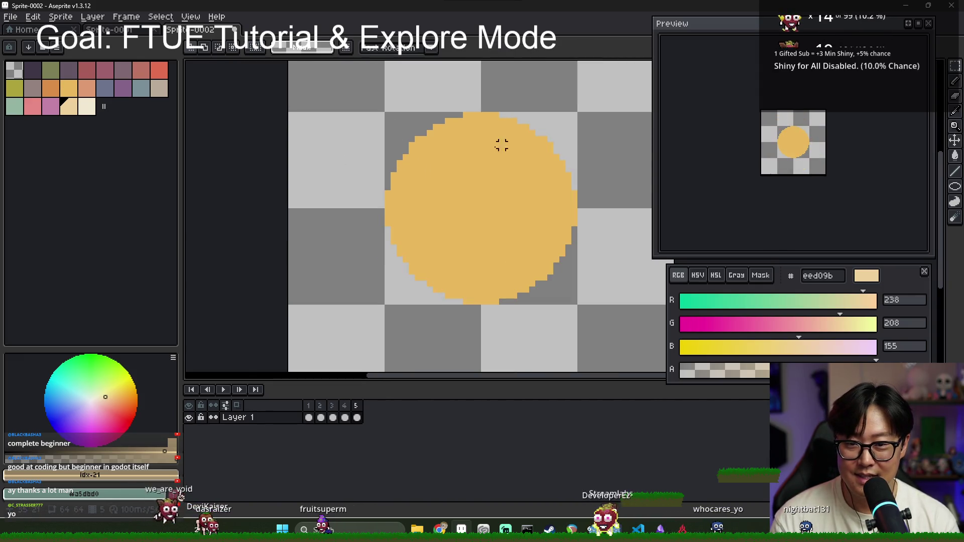
{"action": "left_click", "coordinate": [955, 201]}
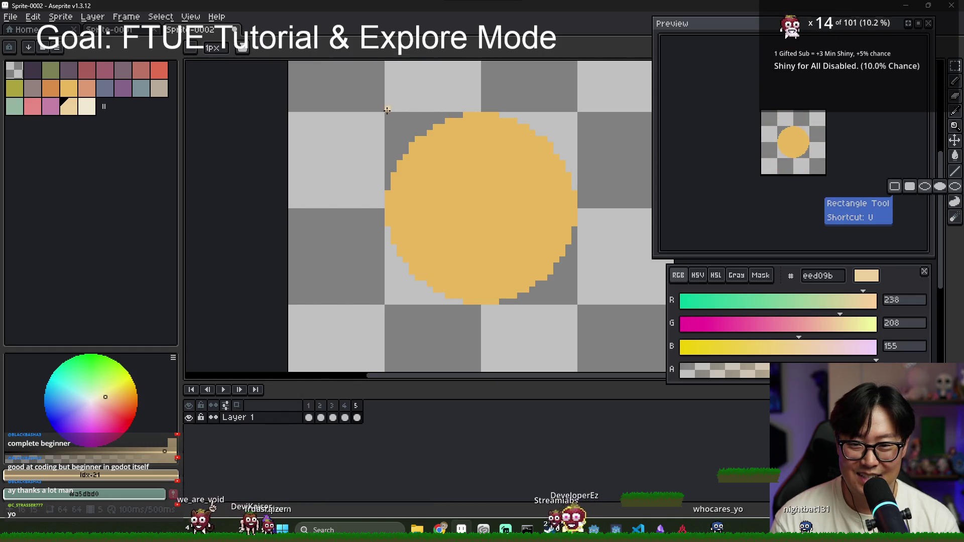
{"action": "mouse_move", "coordinate": [382, 109]}
{"action": "left_mouse_down"}
{"action": "mouse_move", "coordinate": [609, 316]}
{"action": "mouse_move", "coordinate": [595, 307]}
{"action": "left_mouse_up"}
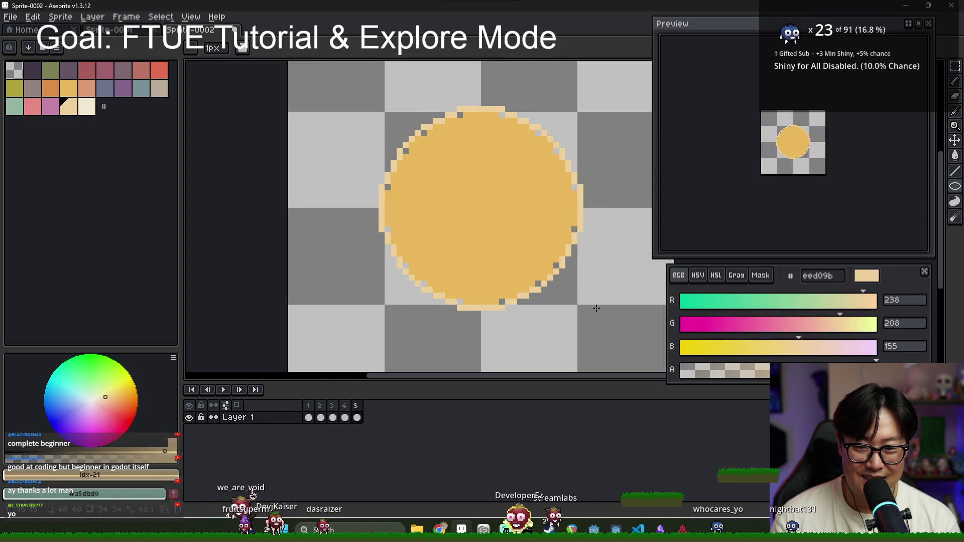
{"action": "key", "text": "b"}
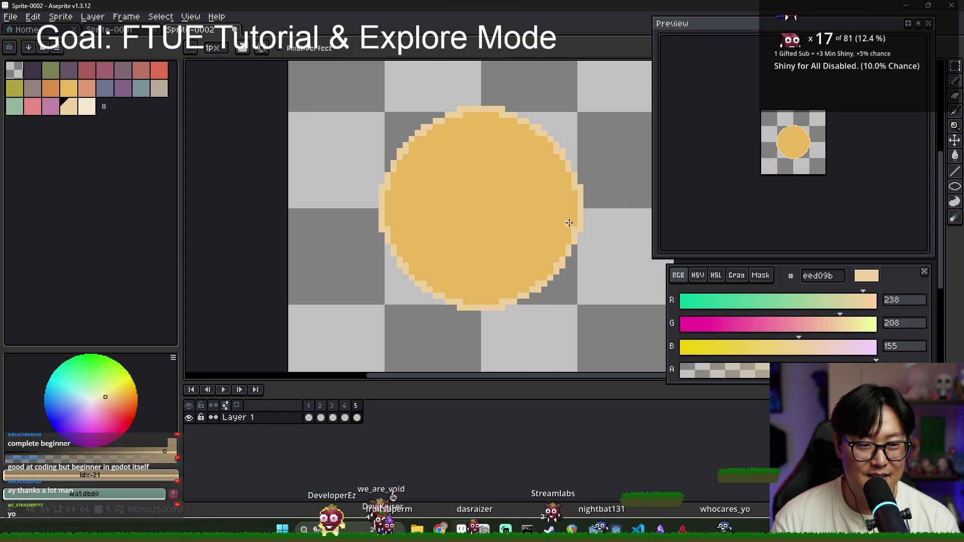
Compare frame 5 against the earlier frames, then add a sixth frame.
{"action": "left_click", "coordinate": [308, 405]}
{"action": "left_click", "coordinate": [319, 405]}
{"action": "left_click", "coordinate": [332, 405]}
{"action": "left_click", "coordinate": [357, 405]}
{"action": "key", "text": "alt+n"}
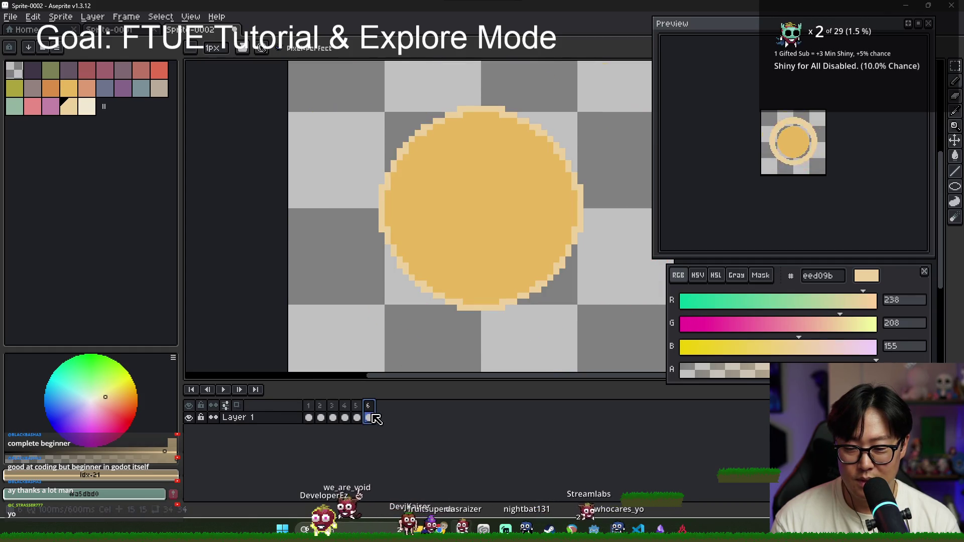
Preview the animation and bucket-fill the frame 6 circle, picking golden e8b85c.
{"action": "key", "text": "Return"}
{"action": "key", "text": "w"}
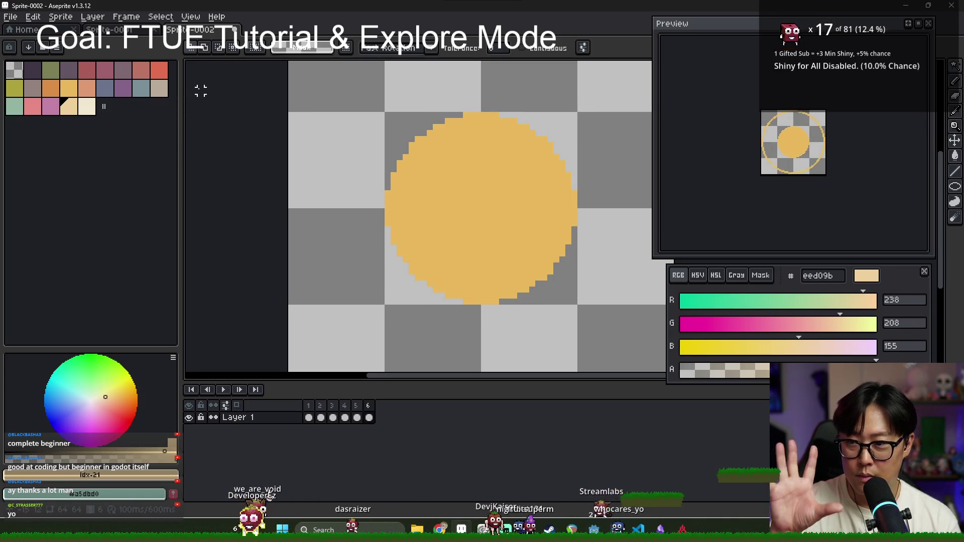
{"action": "key", "text": "g"}
{"action": "left_click", "coordinate": [431, 216]}
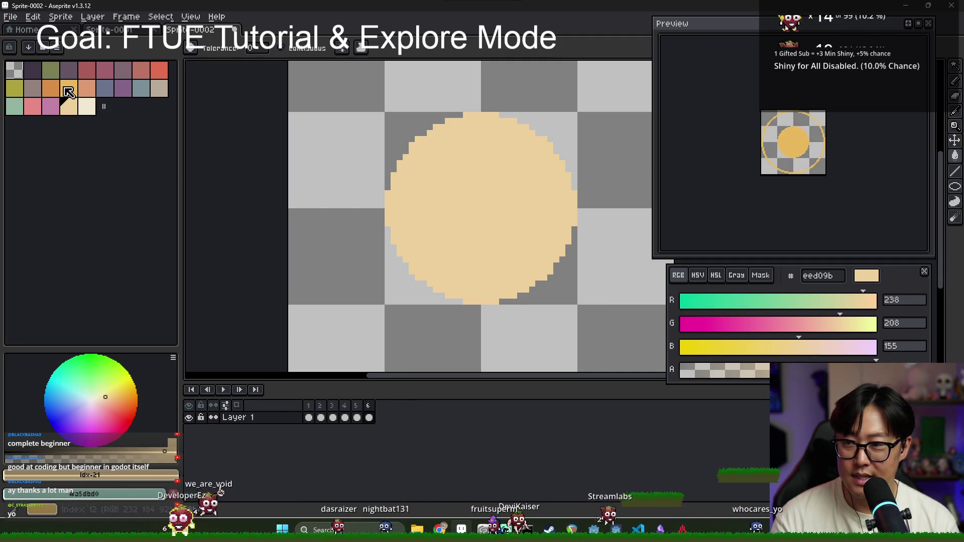
{"action": "left_click", "coordinate": [68, 92]}
{"action": "left_click", "coordinate": [955, 189]}
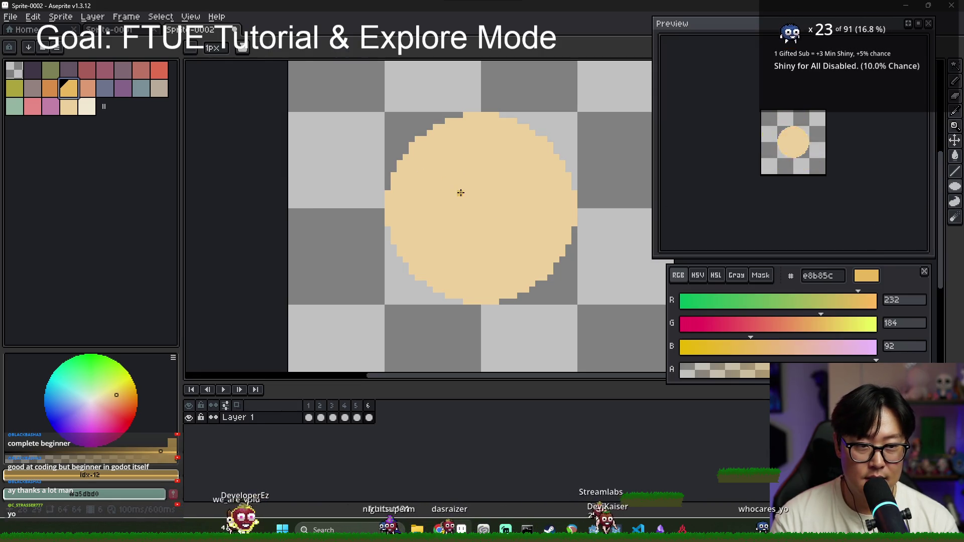
Add frame 7, try and undo a cream f2e9d3 fill, and make frame 6 orange d98d49.
{"action": "key", "text": "alt+n"}
{"action": "key", "text": "g"}
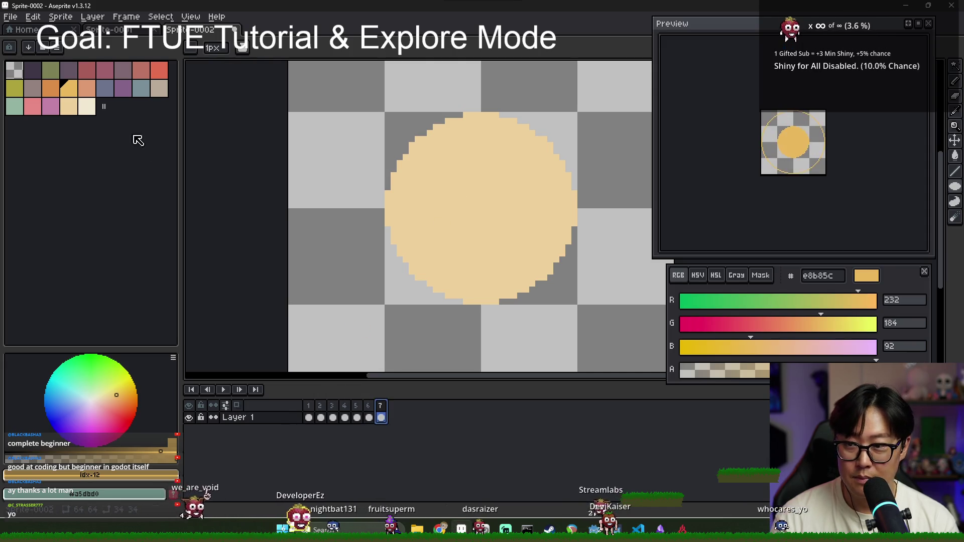
{"action": "left_click", "coordinate": [87, 106]}
{"action": "left_click", "coordinate": [415, 207]}
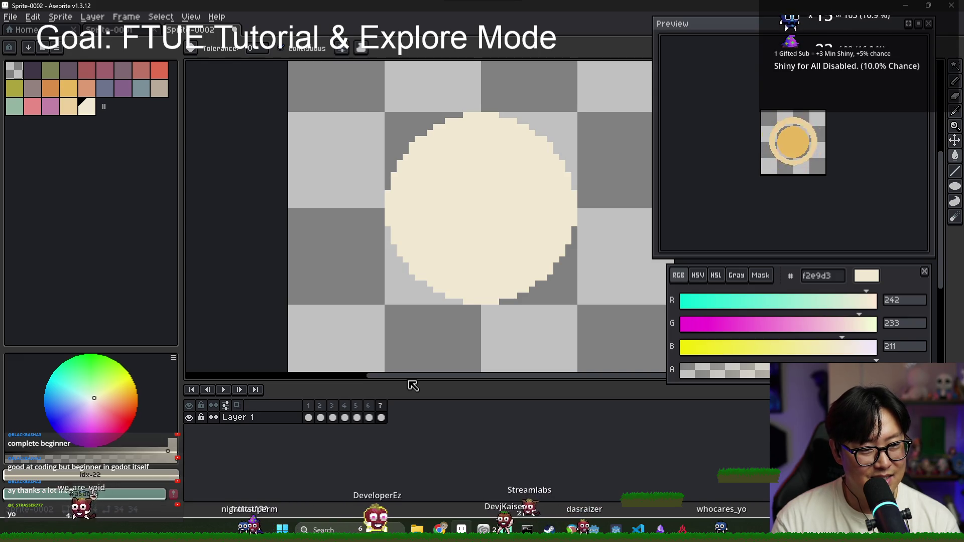
{"action": "key", "text": "ctrl+z"}
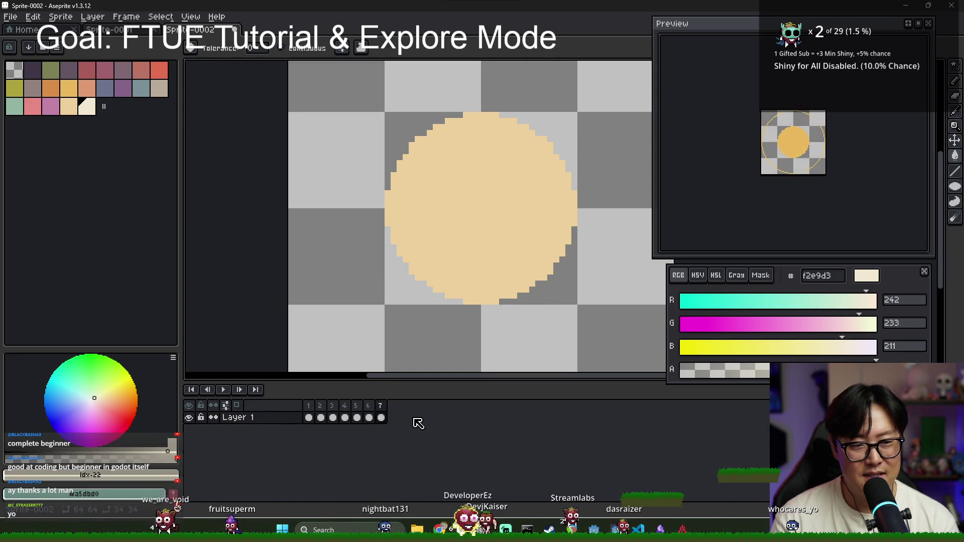
{"action": "left_click", "coordinate": [50, 87]}
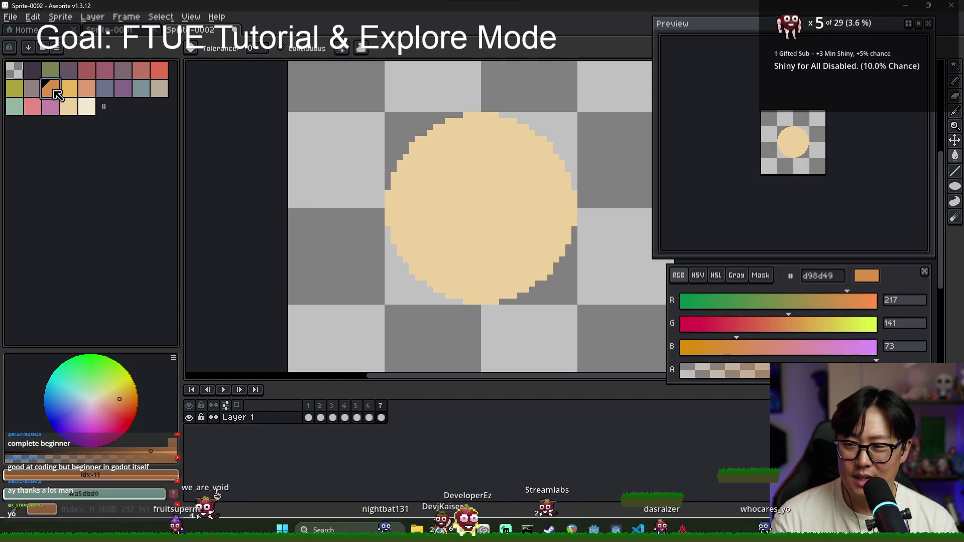
{"action": "key", "text": "ctrl+z"}
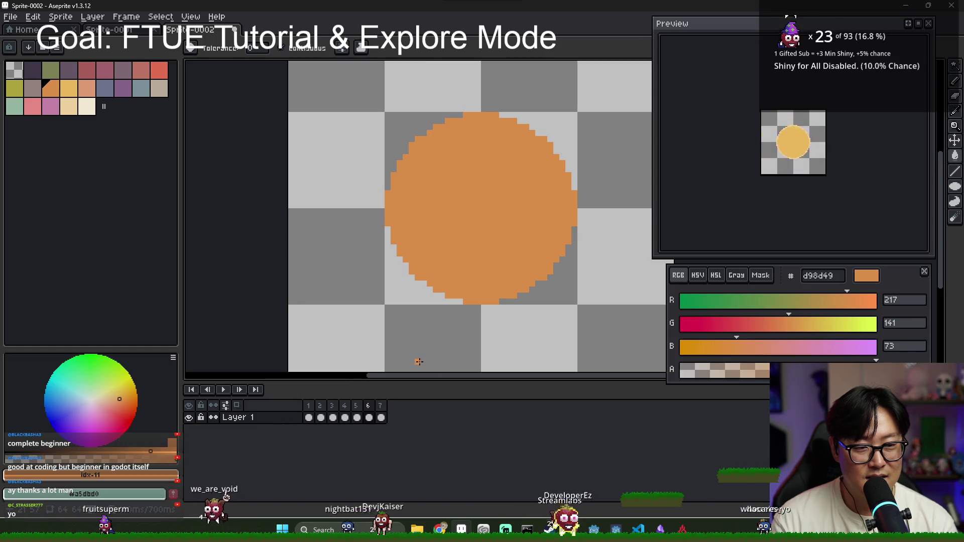
Fill the frame 7 circle with peach dc9a72.
{"action": "left_click", "coordinate": [380, 405]}
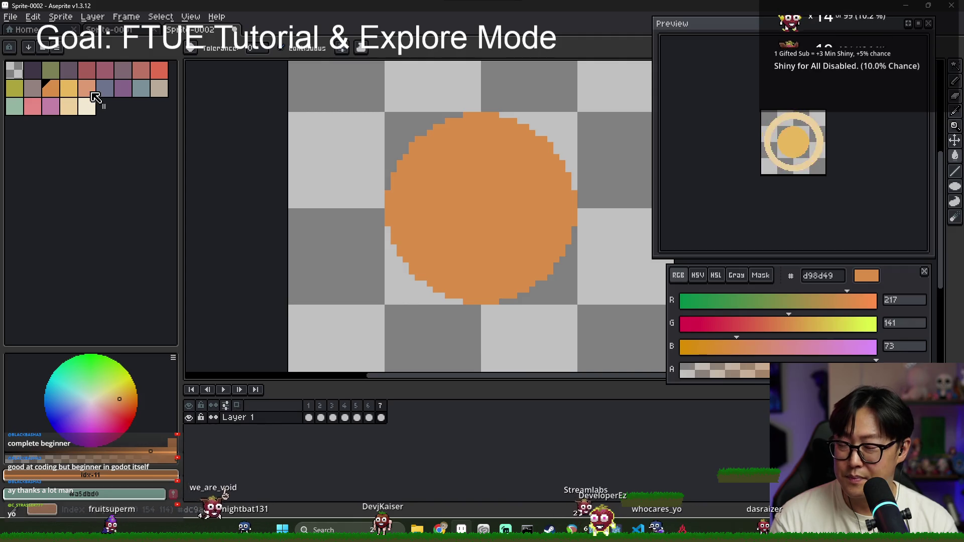
{"action": "left_click", "coordinate": [87, 89]}
{"action": "left_click", "coordinate": [479, 213]}
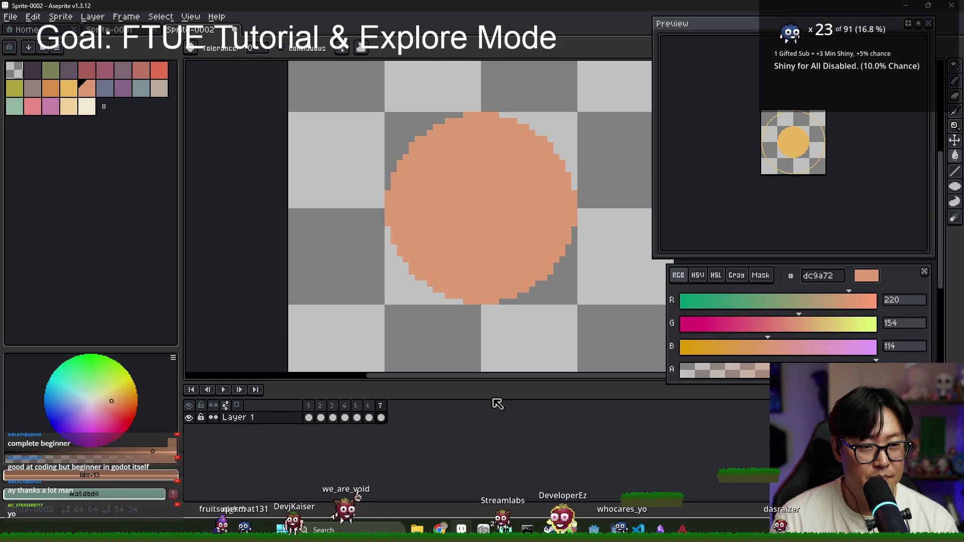
{"action": "scroll", "coordinate": [440, 254], "scroll_direction": "down", "scroll_amount": 3}
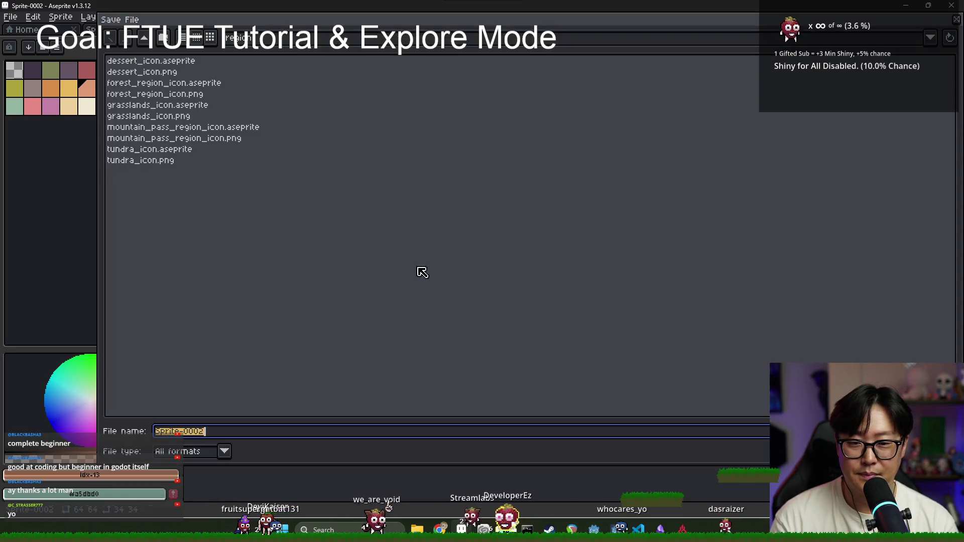
Save the sprite as location_highlighter in the project's explore_mode folder.
{"action": "key", "text": "ctrl+s"}
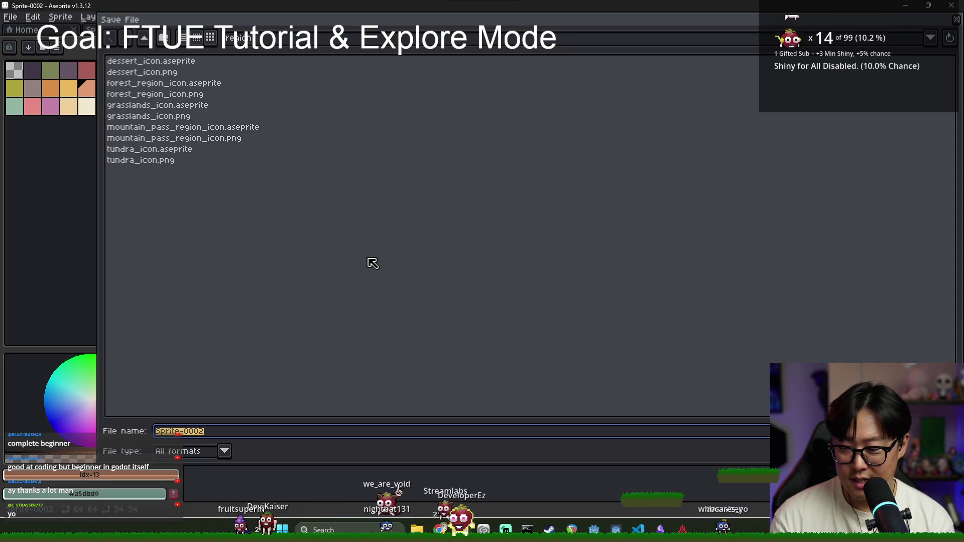
{"action": "type", "text": "location_highlig"}
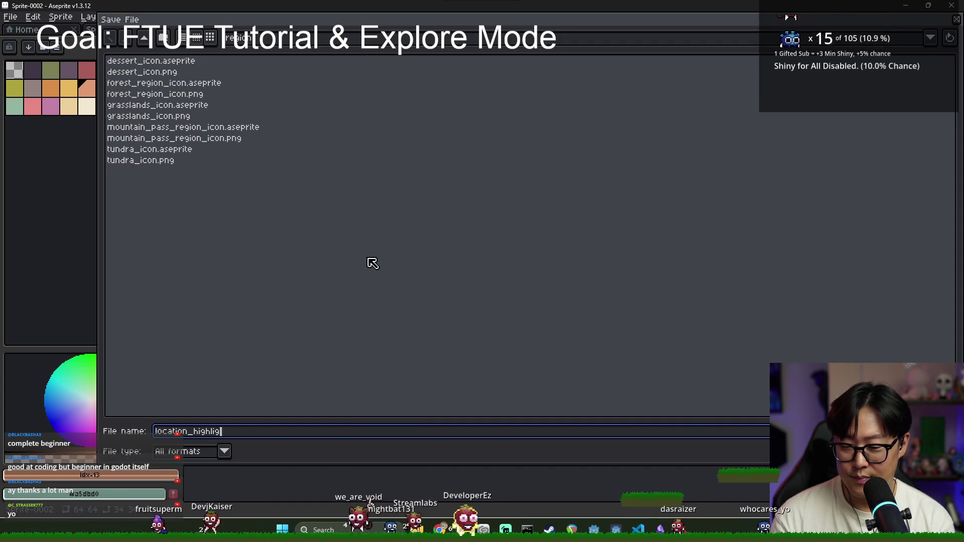
{"action": "type", "text": "hter"}
{"action": "left_click", "coordinate": [145, 39]}
{"action": "left_click", "coordinate": [145, 39]}
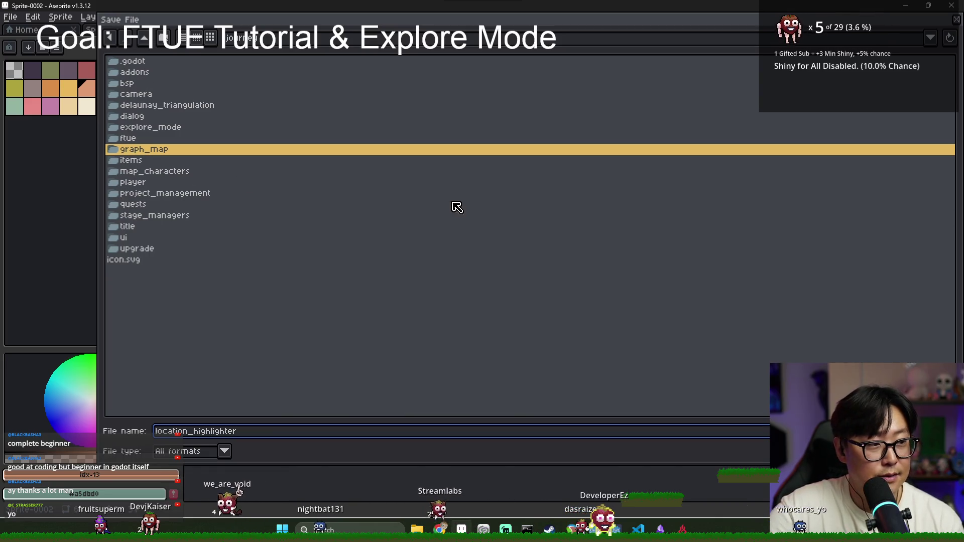
{"action": "double_click", "coordinate": [146, 128]}
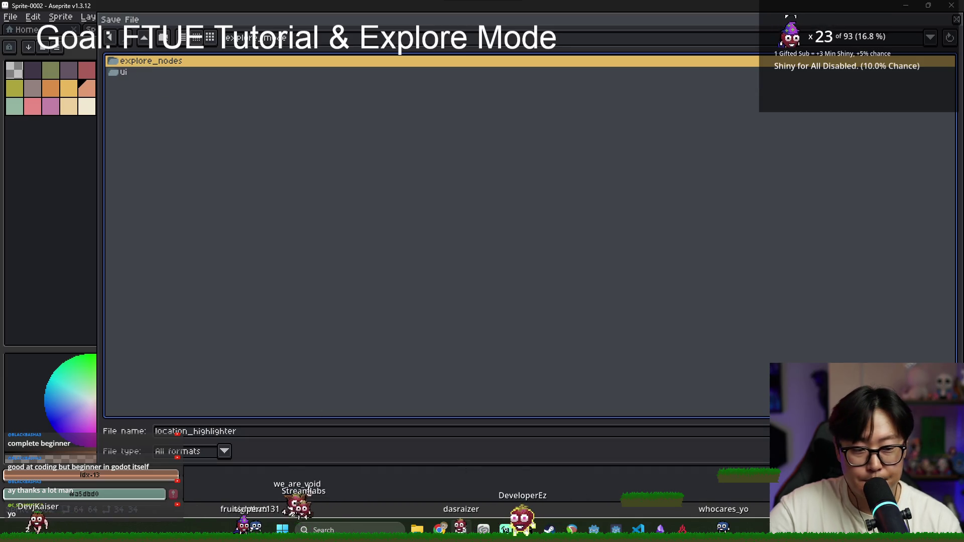
{"action": "key", "text": "Return"}
Export the animation frames as the location_highlighter.png sprite sheet.
{"action": "left_click", "coordinate": [10, 16]}
{"action": "mouse_move", "coordinate": [60, 116]}
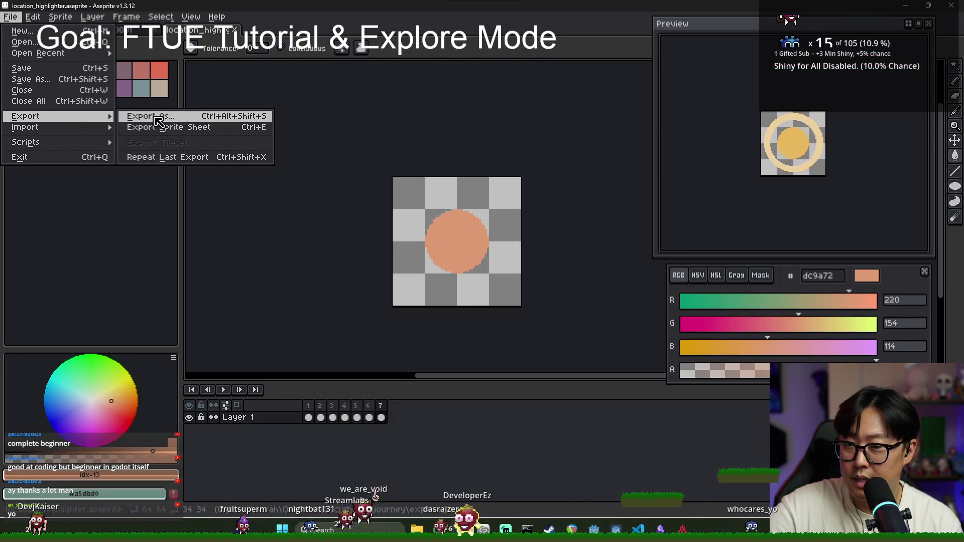
{"action": "left_click", "coordinate": [160, 127]}
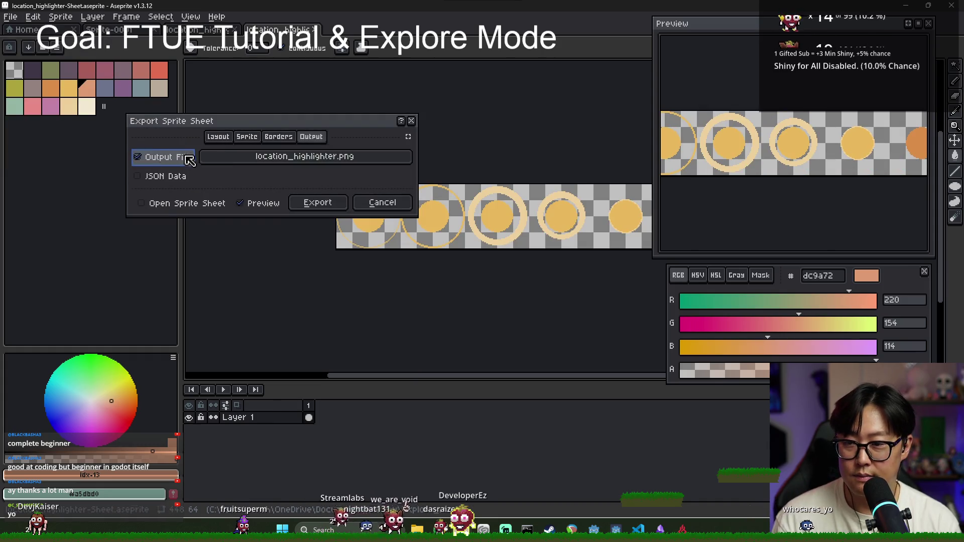
{"action": "left_click", "coordinate": [319, 202]}
{"action": "key", "text": "alt+Tab"}
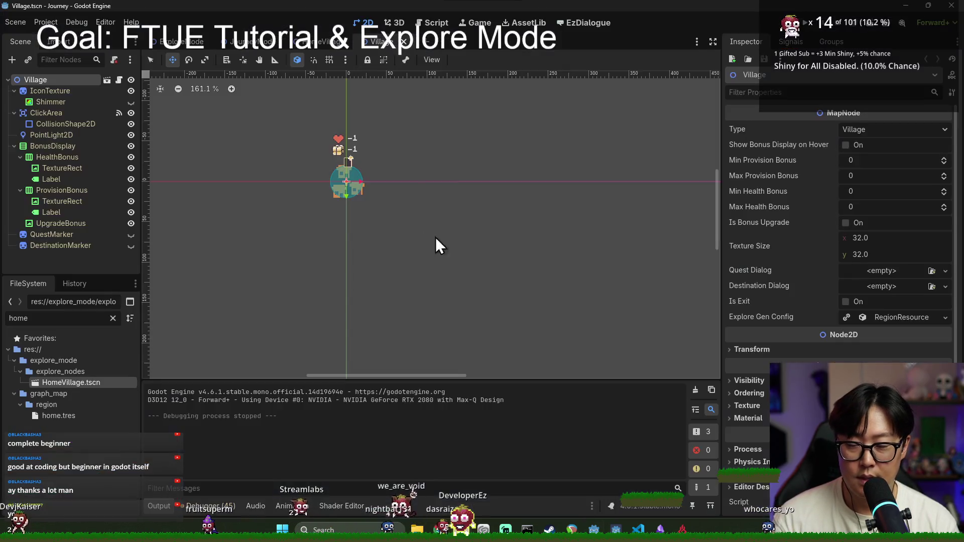
Save the scene, collapse the Village branches, and add an AnimatedSprite2D child under Village.
{"action": "key", "text": "ctrl+s"}
{"action": "left_click", "coordinate": [14, 113]}
{"action": "left_click", "coordinate": [14, 91]}
{"action": "left_click", "coordinate": [15, 124]}
{"action": "right_click", "coordinate": [26, 82]}
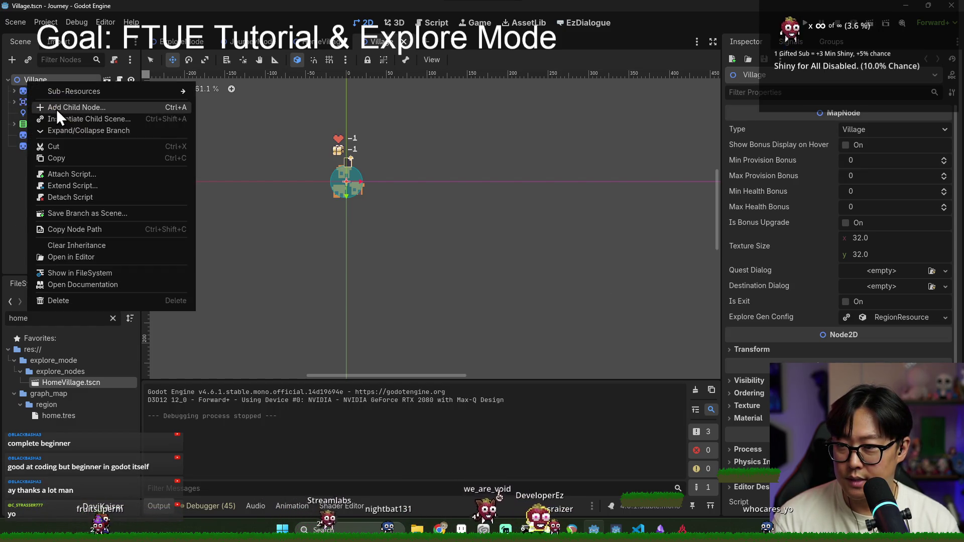
{"action": "left_click", "coordinate": [56, 107]}
{"action": "type", "text": "animate"}
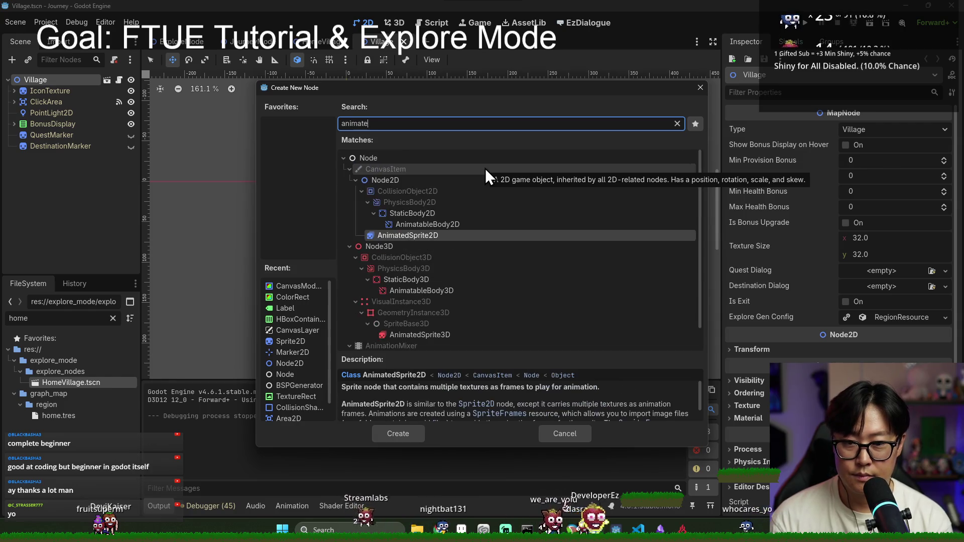
{"action": "double_click", "coordinate": [408, 235]}
Name the new node Highliter and move it to be Village's first child.
{"action": "double_click", "coordinate": [58, 160]}
{"action": "type", "text": "Highliter"}
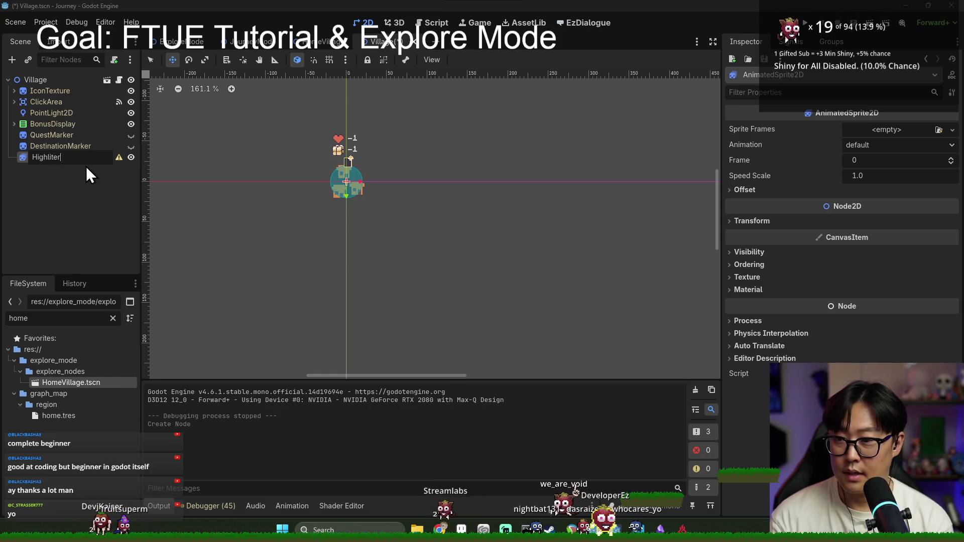
{"action": "key", "text": "Return"}
{"action": "left_click_drag", "start_coordinate": [53, 75], "coordinate": [60, 84]}
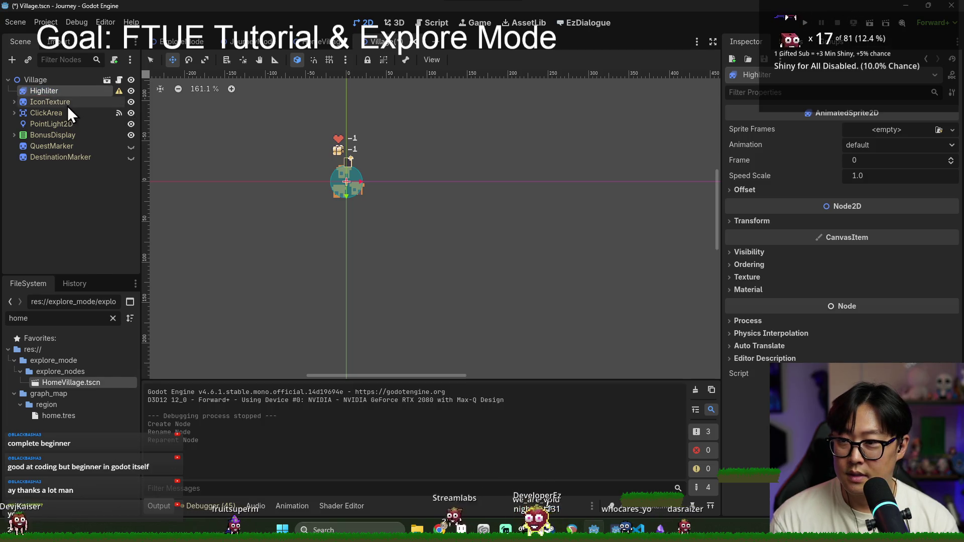
Correct the name to Highlighter, assign a new SpriteFrames resource, and save the scene.
{"action": "right_click", "coordinate": [60, 92]}
{"action": "left_click", "coordinate": [59, 93]}
{"action": "double_click", "coordinate": [60, 92]}
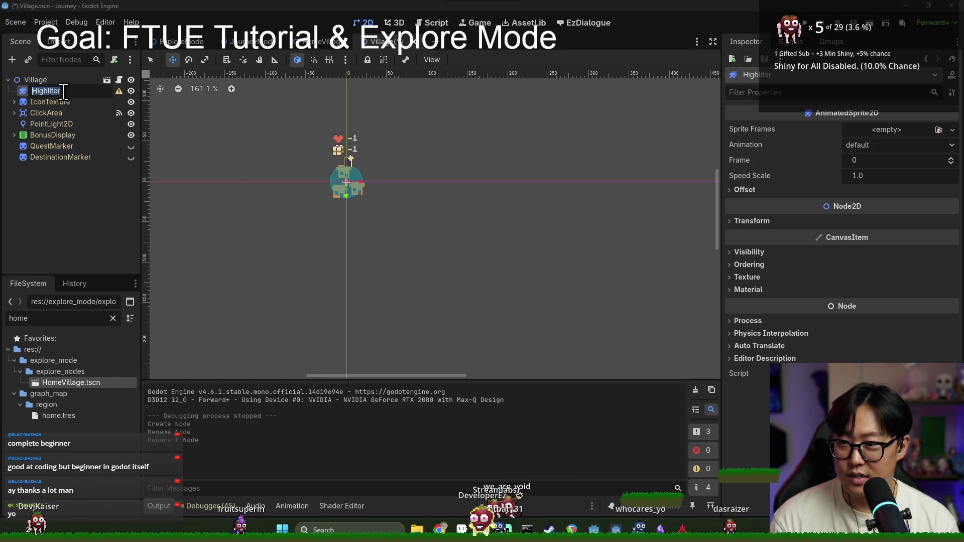
{"action": "type", "text": "Highligh"}
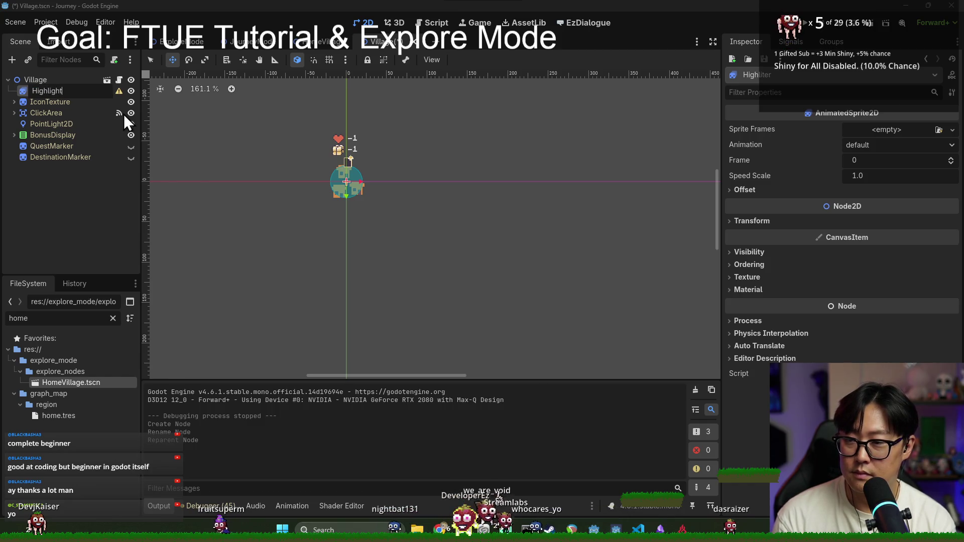
{"action": "type", "text": "ter"}
{"action": "key", "text": "Return"}
{"action": "left_click", "coordinate": [921, 129]}
{"action": "left_click", "coordinate": [927, 157]}
{"action": "key", "text": "ctrl+s"}
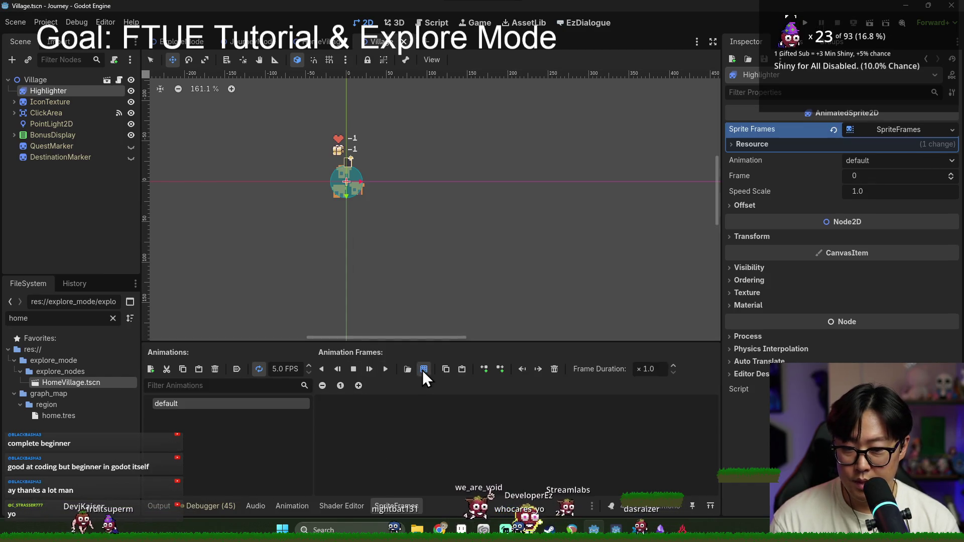
Add all seven 64 px frames from the explore_mode location_highlighter sprite sheet.
{"action": "left_click", "coordinate": [424, 370]}
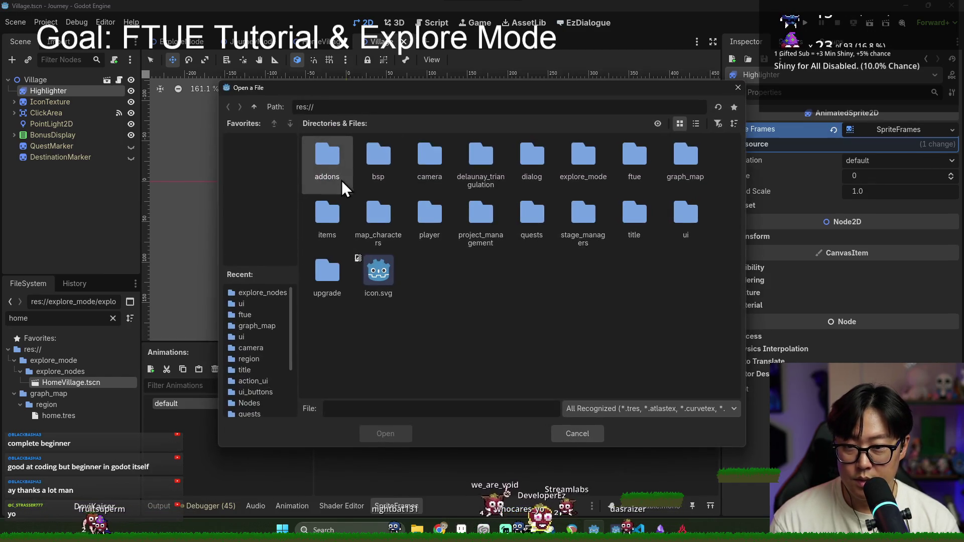
{"action": "double_click", "coordinate": [584, 170]}
{"action": "double_click", "coordinate": [431, 165]}
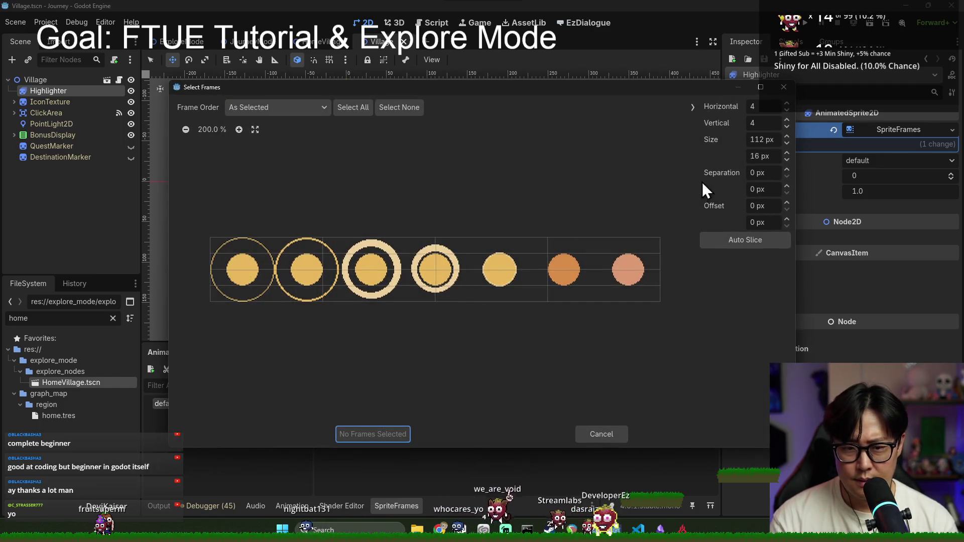
{"action": "type", "text": "64"}
{"action": "left_click", "coordinate": [766, 172]}
{"action": "left_click_drag", "start_coordinate": [266, 289], "coordinate": [627, 273]}
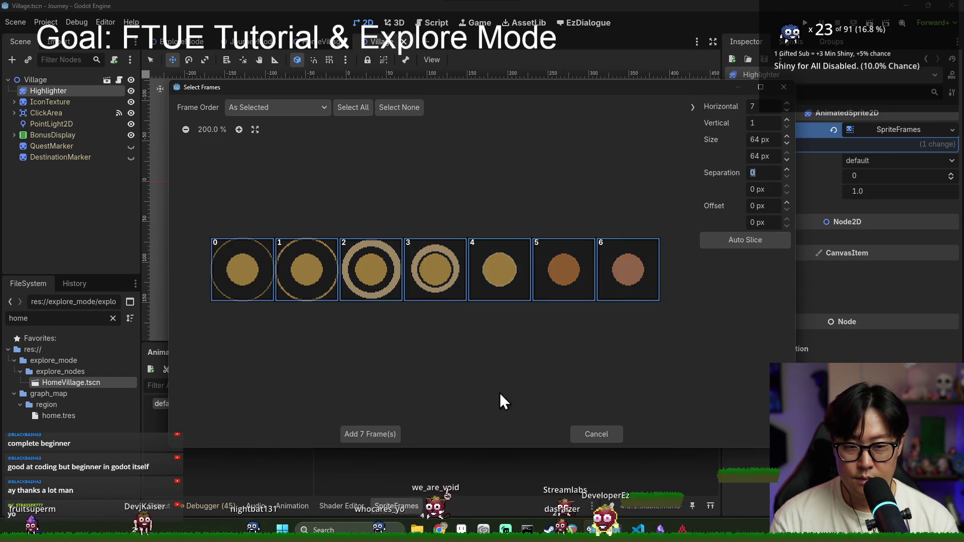
{"action": "left_click", "coordinate": [373, 433]}
Enable autoplay on the default animation, set it to 12 FPS, and save the scene.
{"action": "left_click", "coordinate": [237, 369]}
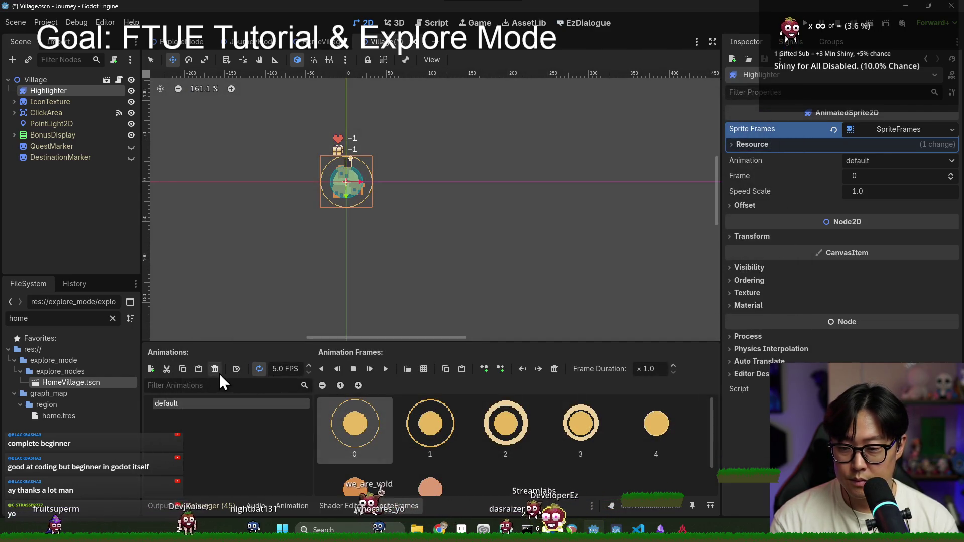
{"action": "left_click", "coordinate": [385, 369]}
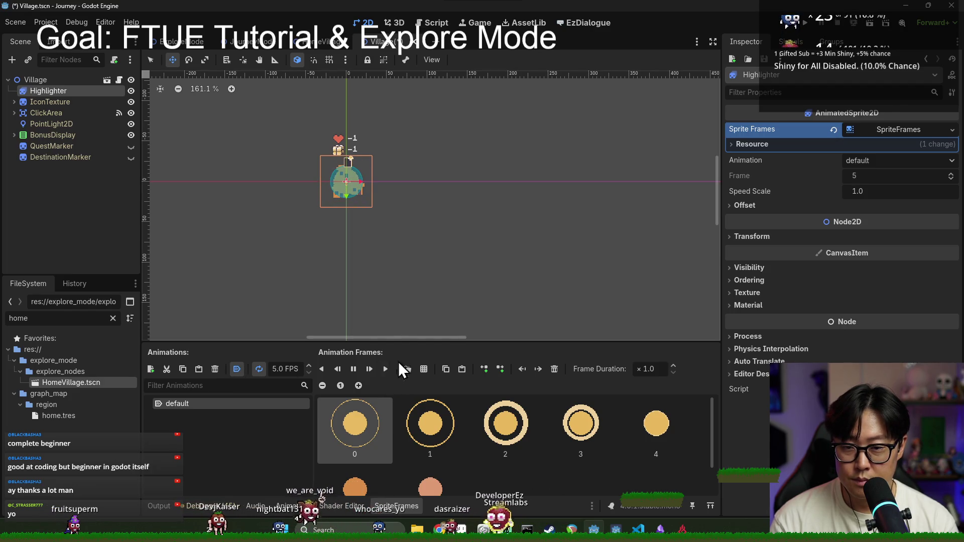
{"action": "double_click", "coordinate": [280, 369]}
{"action": "type", "text": "12"}
{"action": "key", "text": "Return"}
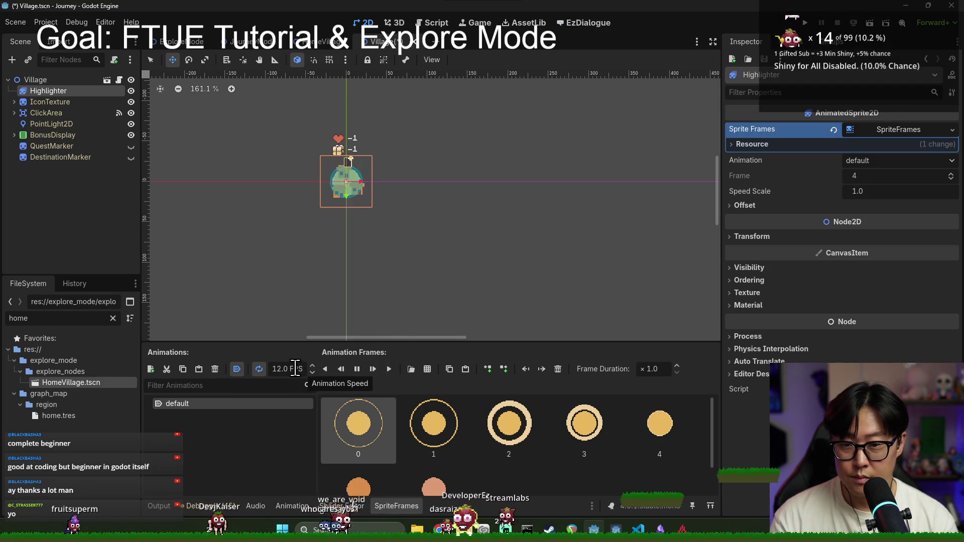
{"action": "key", "text": "ctrl+s"}
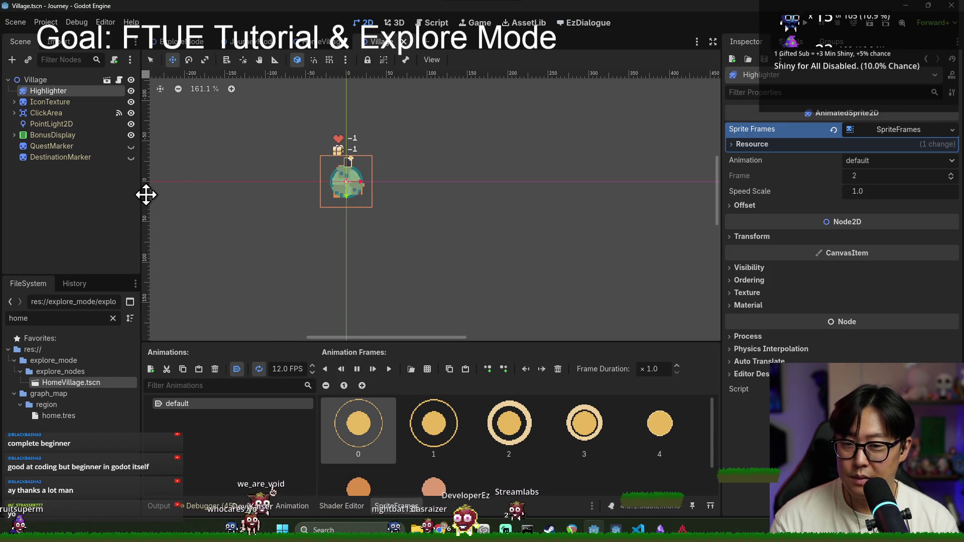
{"action": "key", "text": "ctrl+s"}
Hide the Highlighter node and open the map_node.gd script.
{"action": "left_click", "coordinate": [131, 90]}
{"action": "key", "text": "ctrl+s"}
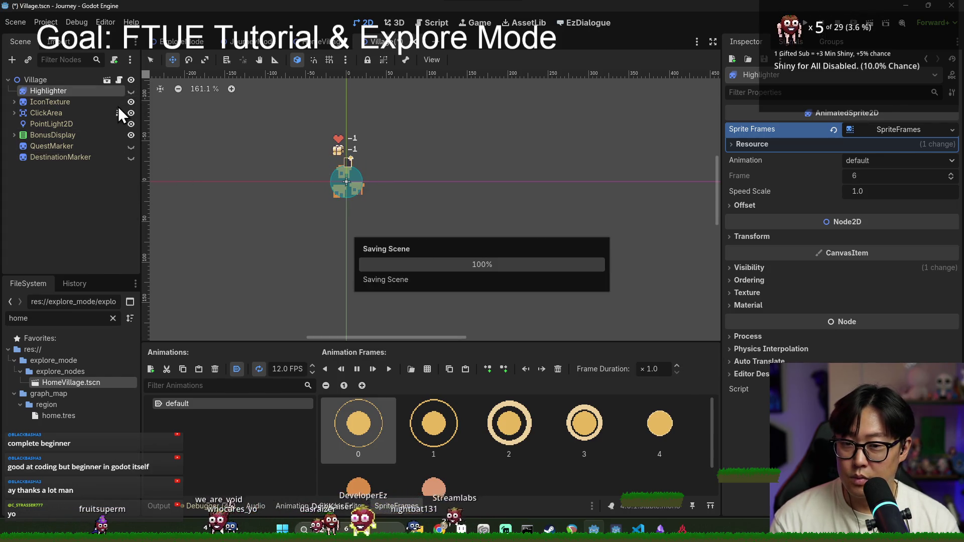
{"action": "left_click", "coordinate": [119, 80]}
{"action": "key", "text": "ctrl+s"}
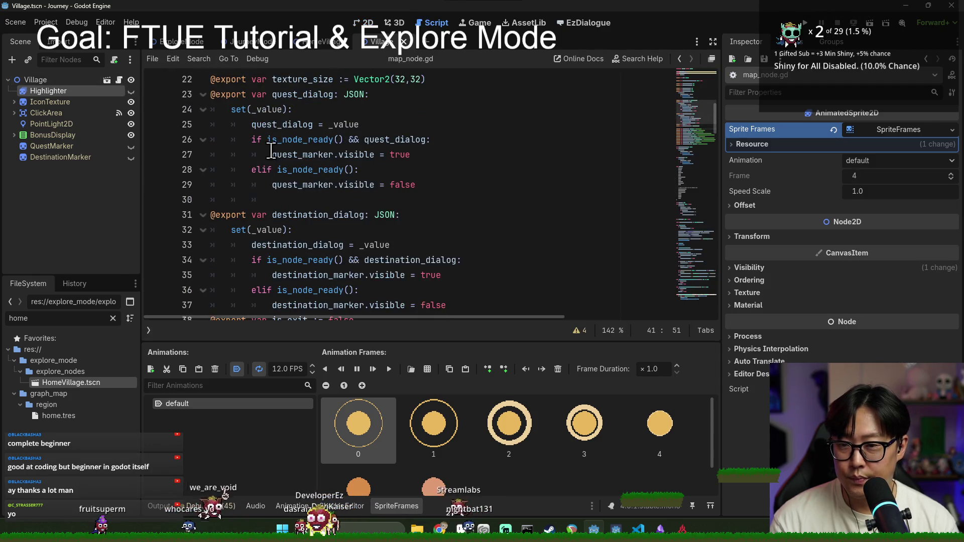
{"action": "scroll", "coordinate": [327, 183], "scroll_direction": "down", "scroll_amount": 10}
{"action": "scroll", "coordinate": [298, 156], "scroll_direction": "down", "scroll_amount": 6}
{"action": "key", "text": "ctrl+s"}
{"action": "scroll", "coordinate": [301, 158], "scroll_direction": "up", "scroll_amount": 8}
{"action": "scroll", "coordinate": [333, 193], "scroll_direction": "down", "scroll_amount": 8}
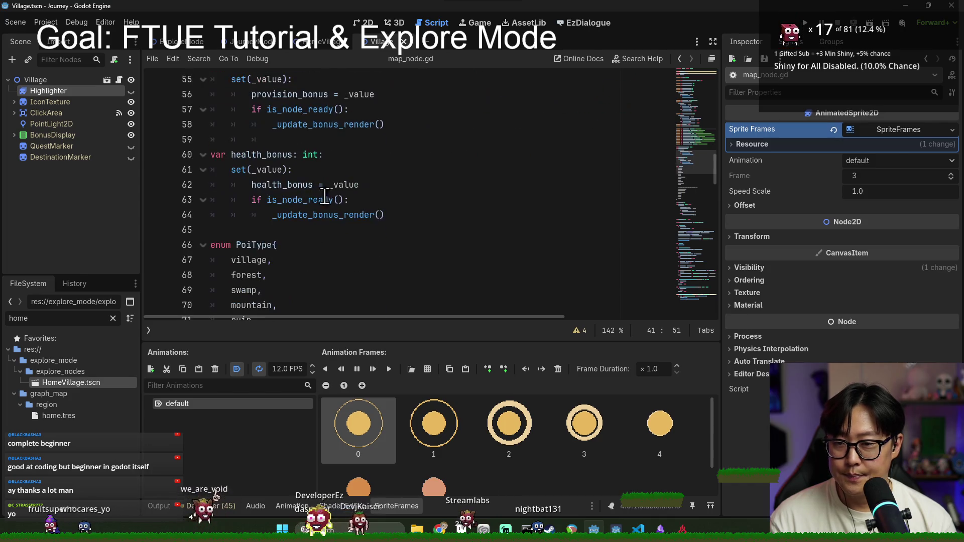
{"action": "left_click", "coordinate": [423, 202]}
{"action": "scroll", "coordinate": [476, 218], "scroll_direction": "down", "scroll_amount": 10}
{"action": "scroll", "coordinate": [476, 218], "scroll_direction": "down", "scroll_amount": 13}
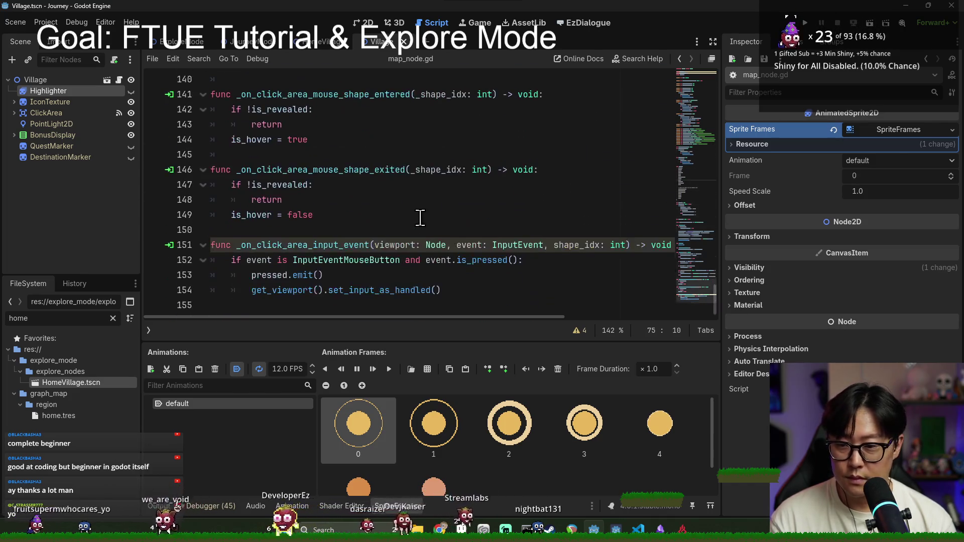
{"action": "scroll", "coordinate": [352, 195], "scroll_direction": "up", "scroll_amount": 3}
{"action": "scroll", "coordinate": [670, 249], "scroll_direction": "up", "scroll_amount": 8}
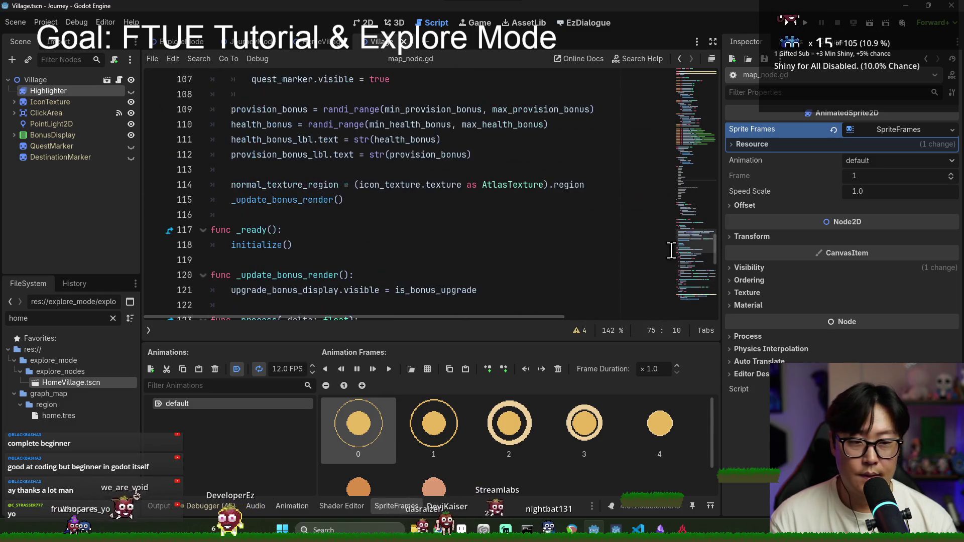
{"action": "left_click_drag", "start_coordinate": [715, 249], "coordinate": [718, 92]}
{"action": "scroll", "coordinate": [271, 200], "scroll_direction": "down", "scroll_amount": 3}
{"action": "scroll", "coordinate": [271, 200], "scroll_direction": "up", "scroll_amount": 5}
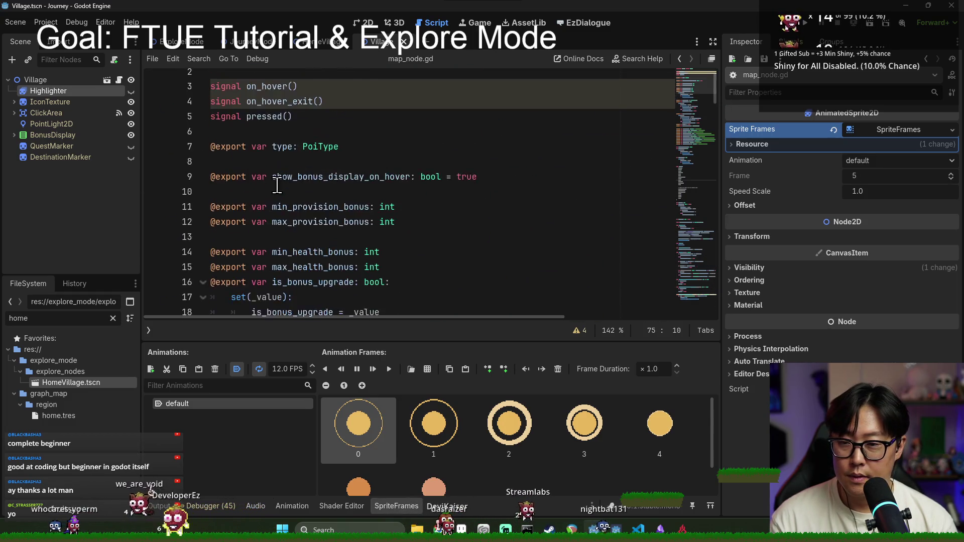
{"action": "scroll", "coordinate": [271, 200], "scroll_direction": "down", "scroll_amount": 15}
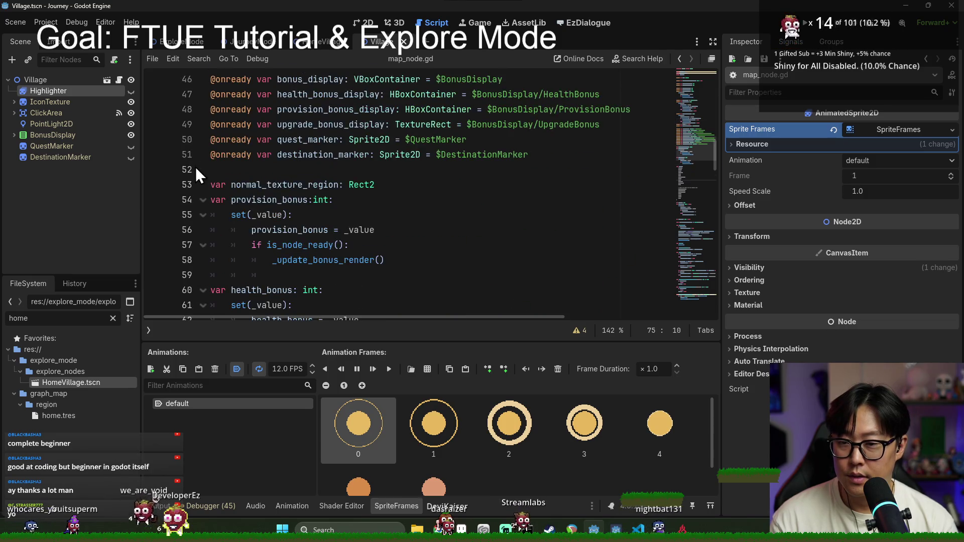
{"action": "mouse_move", "coordinate": [59, 88]}
{"action": "left_mouse_down"}
{"action": "mouse_move", "coordinate": [218, 151]}
{"action": "mouse_move", "coordinate": [89, 96]}
{"action": "mouse_move", "coordinate": [237, 176]}
{"action": "mouse_move", "coordinate": [230, 169]}
{"action": "left_mouse_up"}
{"action": "left_click", "coordinate": [701, 294]}
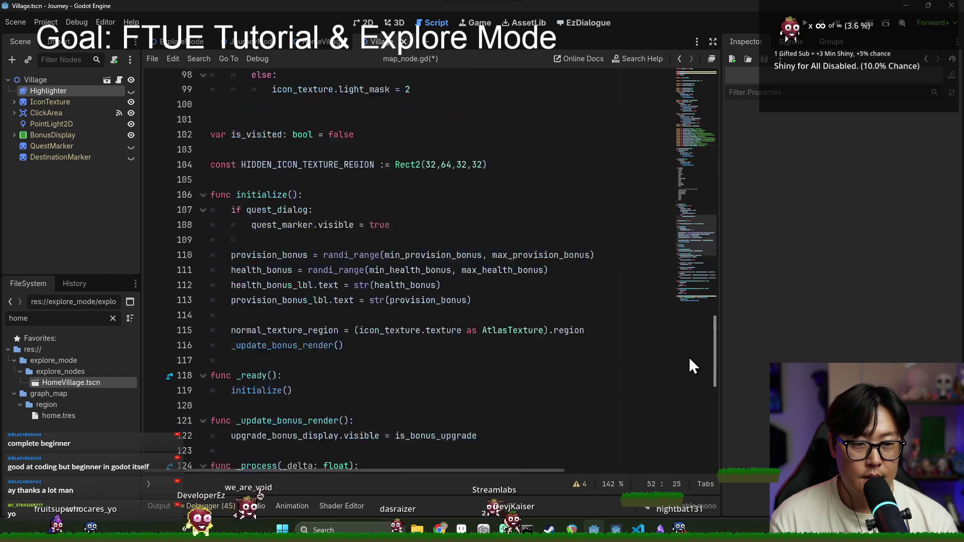
{"action": "left_click", "coordinate": [346, 462]}
Write highlight() setting highlighter.visible = true and playing its default animation, then save.
{"action": "scroll", "coordinate": [351, 441], "scroll_direction": "up", "scroll_amount": 7}
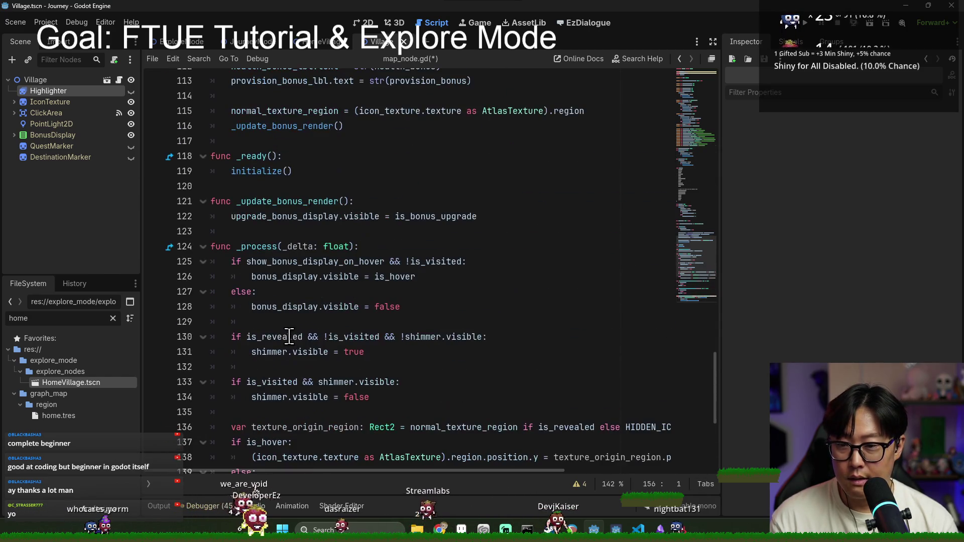
{"action": "scroll", "coordinate": [261, 281], "scroll_direction": "up", "scroll_amount": 5}
{"action": "scroll", "coordinate": [291, 312], "scroll_direction": "down", "scroll_amount": 2}
{"action": "left_click", "coordinate": [311, 321]}
{"action": "key", "text": "Return"}
{"action": "key", "text": "BackSpace"}
{"action": "key", "text": "BackSpace"}
{"action": "key", "text": "BackSpace"}
{"action": "type", "text": "func highlight()"}
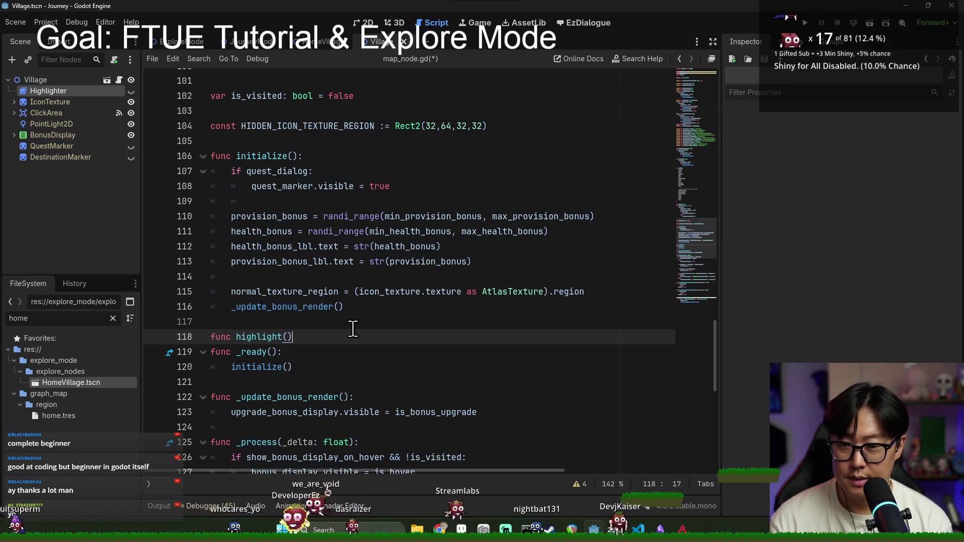
{"action": "type", "text": ":"}
{"action": "key", "text": "Return"}
{"action": "type", "text": "highlighter.visible = true"}
{"action": "key", "text": "Return"}
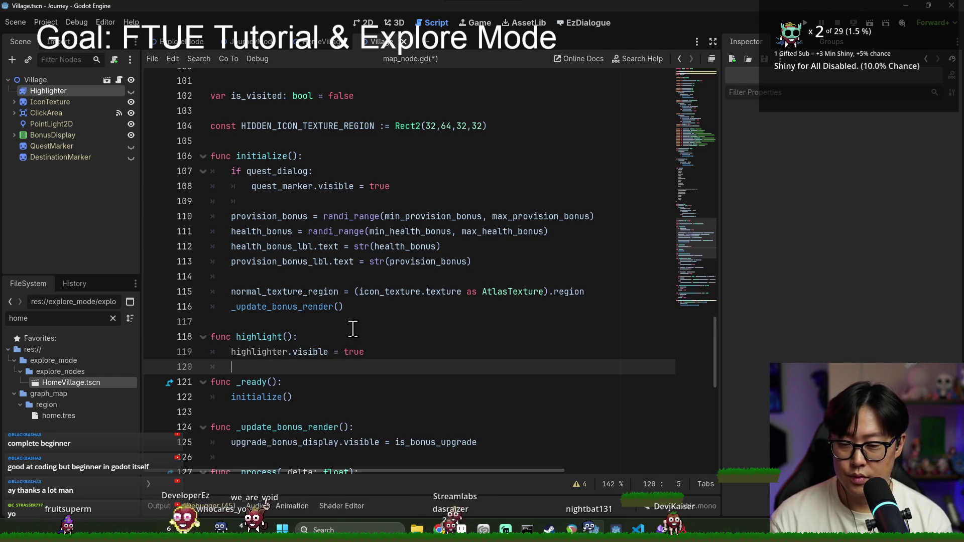
{"action": "type", "text": "\""}
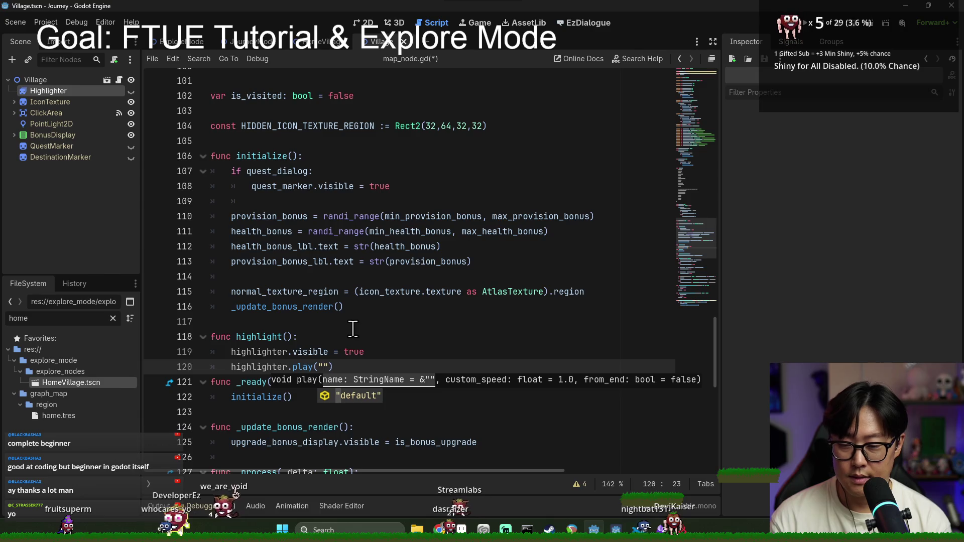
{"action": "key", "text": "Return"}
{"action": "key", "text": "ctrl+s"}
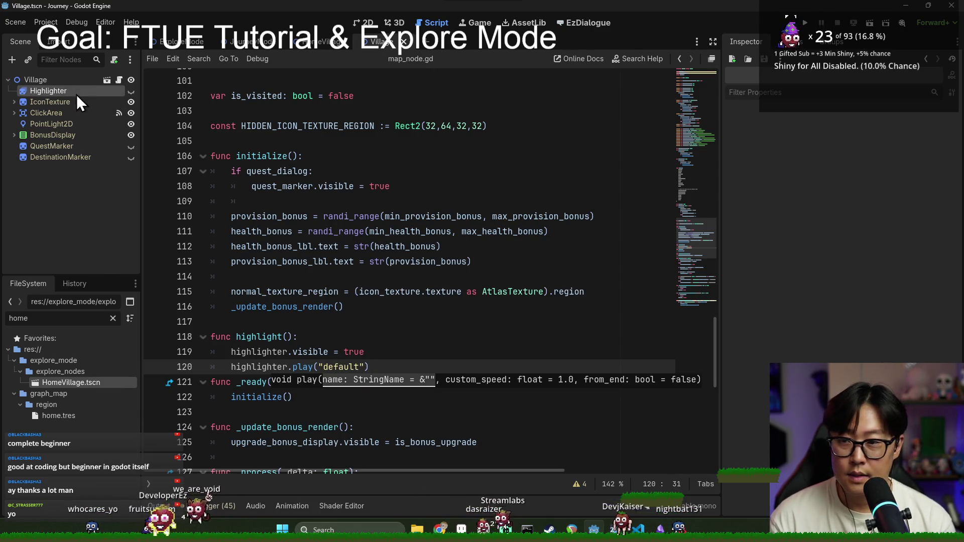
Write unhighlight() with highlighter.visible = false and highlighter.stop(), and save the script.
{"action": "left_click", "coordinate": [64, 92]}
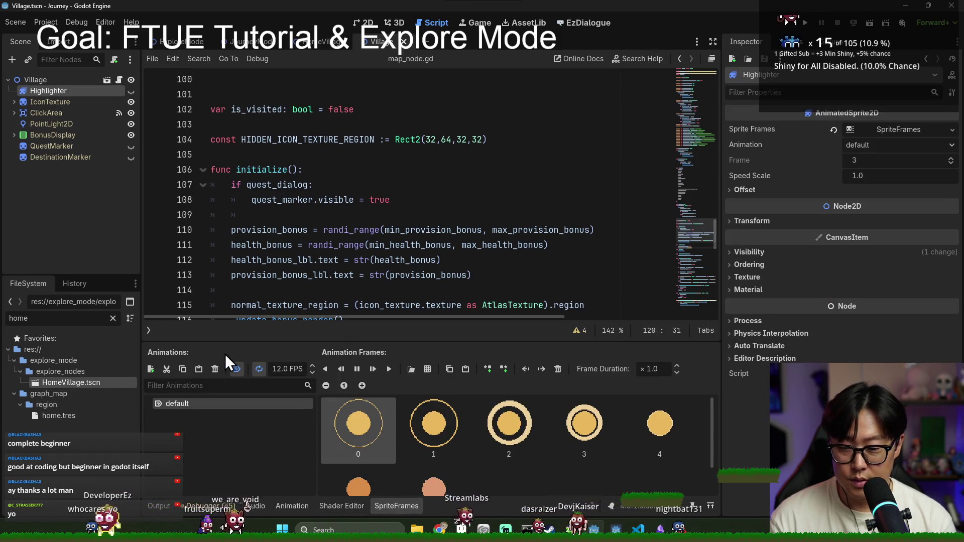
{"action": "key", "text": "ctrl+s"}
{"action": "left_click", "coordinate": [354, 199]}
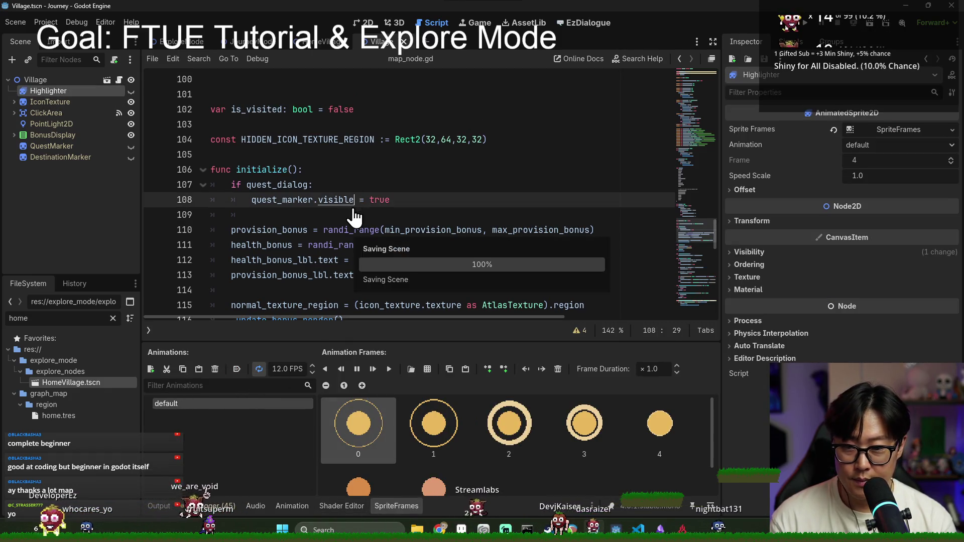
{"action": "scroll", "coordinate": [354, 216], "scroll_direction": "down", "scroll_amount": 5}
{"action": "left_click", "coordinate": [356, 155]}
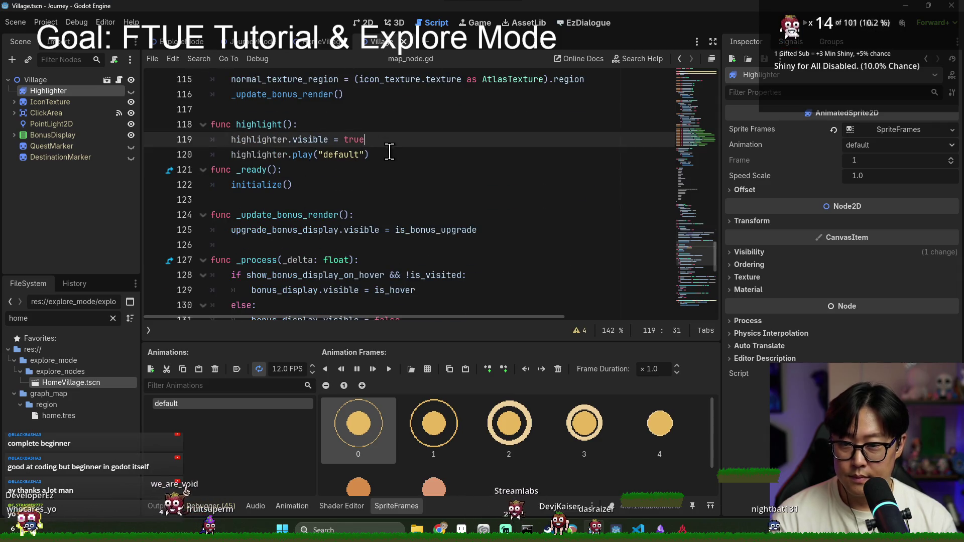
{"action": "key", "text": "Return"}
{"action": "key", "text": "Return"}
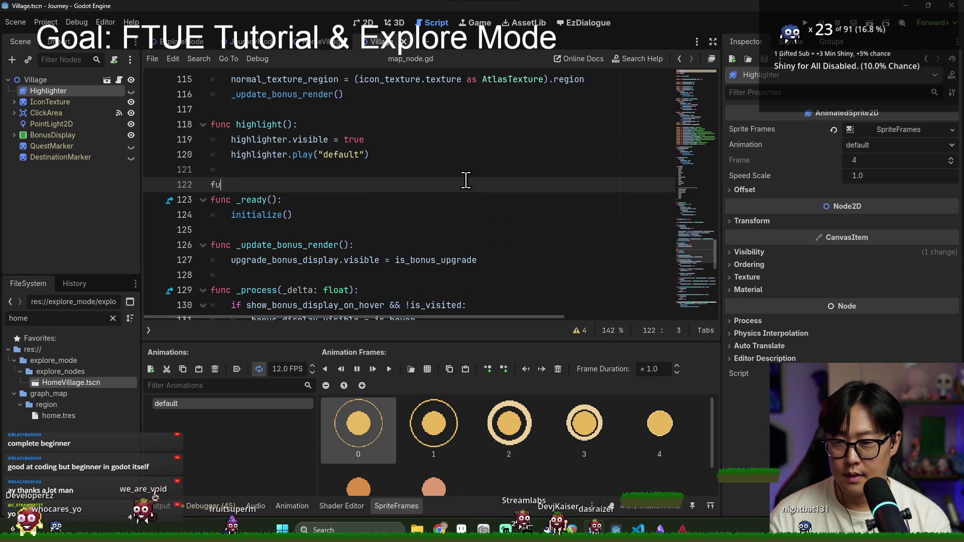
{"action": "type", "text": "func unhighlight():"}
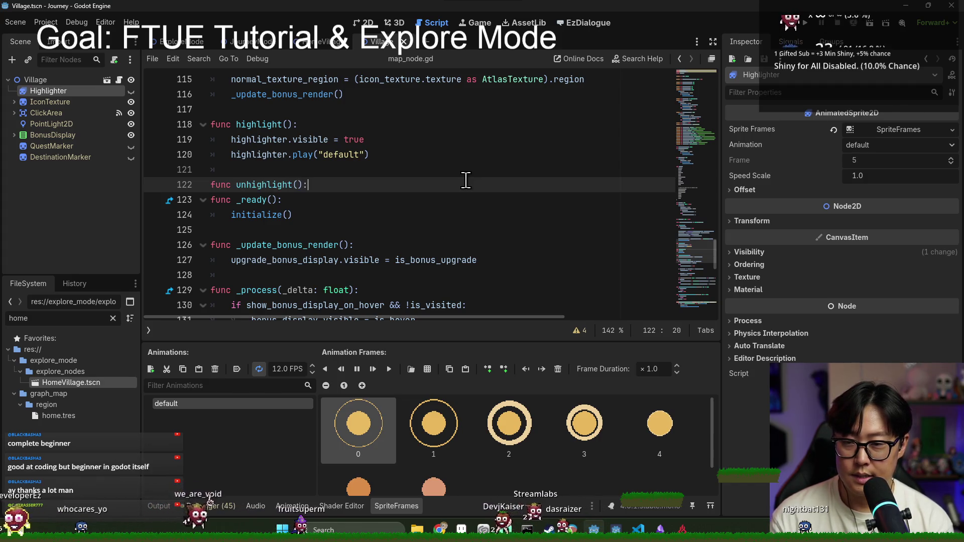
{"action": "key", "text": "Return"}
{"action": "type", "text": "high"}
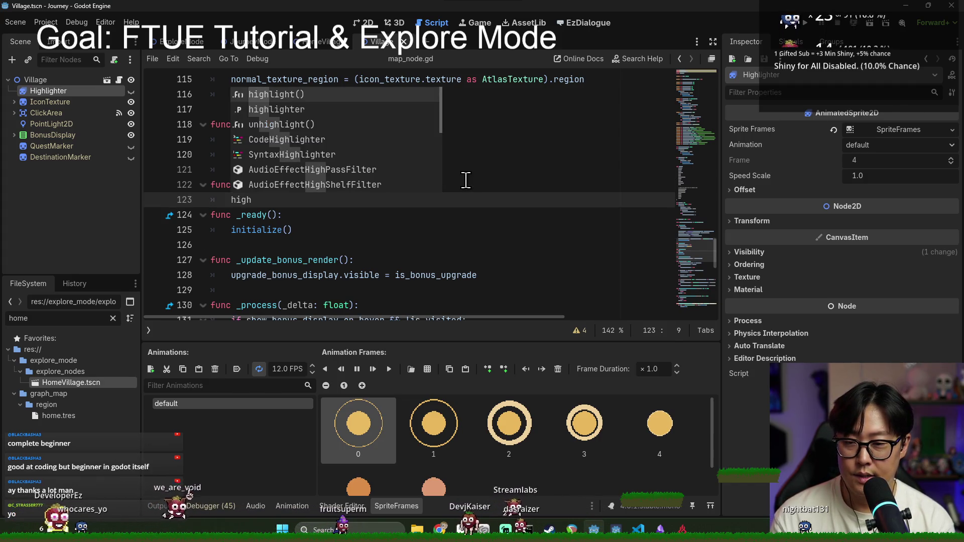
{"action": "type", "text": "lighter.visible ="}
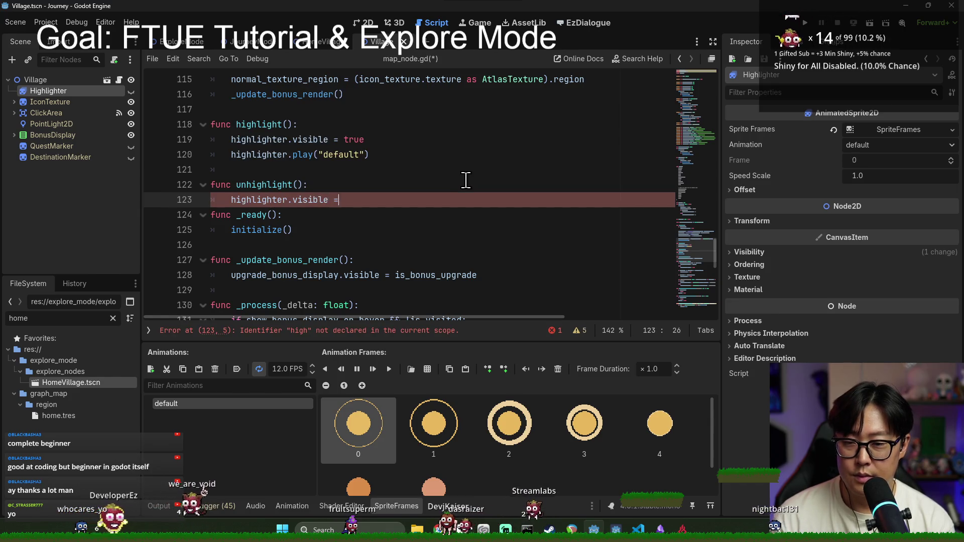
{"action": "type", "text": "e"}
{"action": "key", "text": "Return"}
{"action": "type", "text": "top()"}
{"action": "key", "text": "ctrl+s"}
Tidy the blank lines between the highlight and unhighlight functions and save again.
{"action": "left_click", "coordinate": [432, 185]}
{"action": "left_click", "coordinate": [406, 213]}
{"action": "key", "text": "Return"}
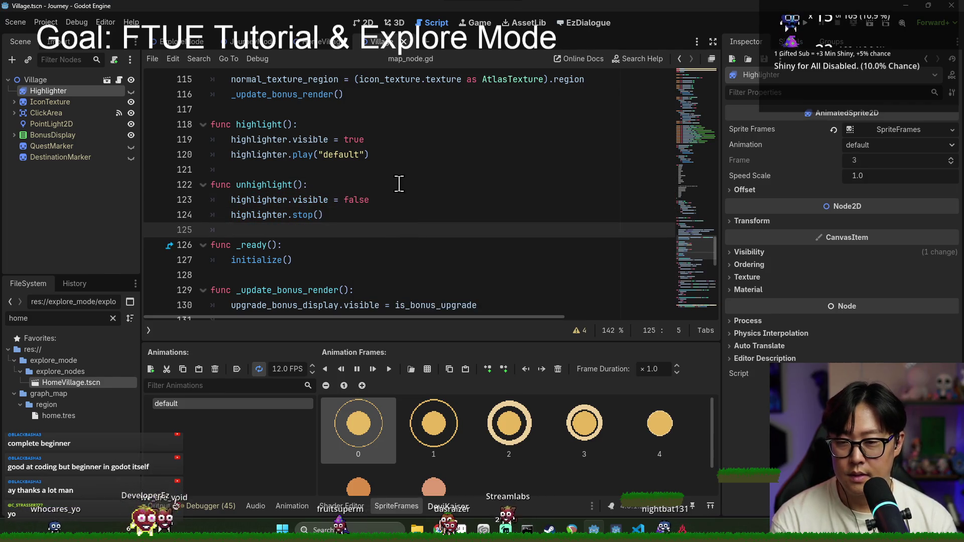
{"action": "left_click", "coordinate": [398, 188]}
{"action": "key", "text": "ctrl+s"}
{"action": "left_click_drag", "start_coordinate": [398, 171], "coordinate": [398, 154]}
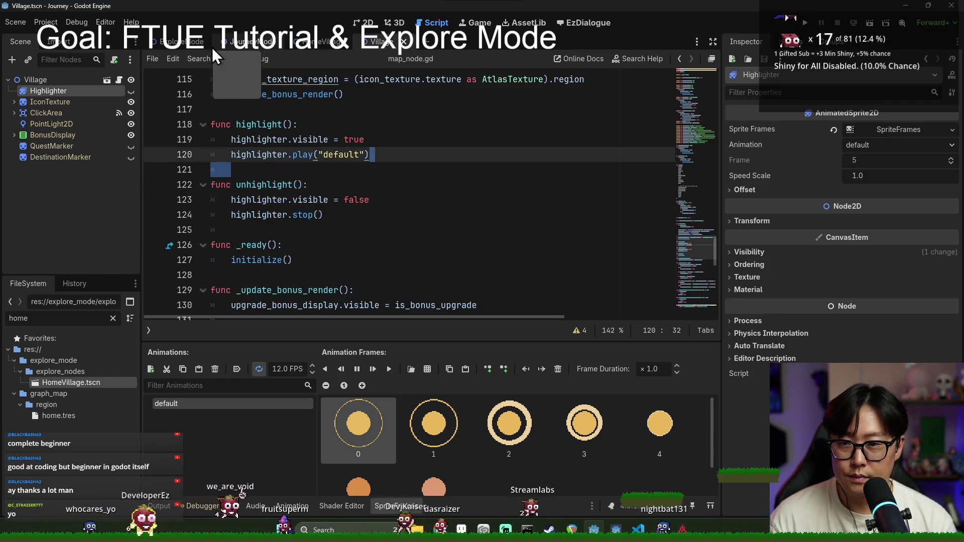
Reopen Village.tscn and take its Highlighter node out of the scene.
{"action": "middle_click", "coordinate": [379, 47]}
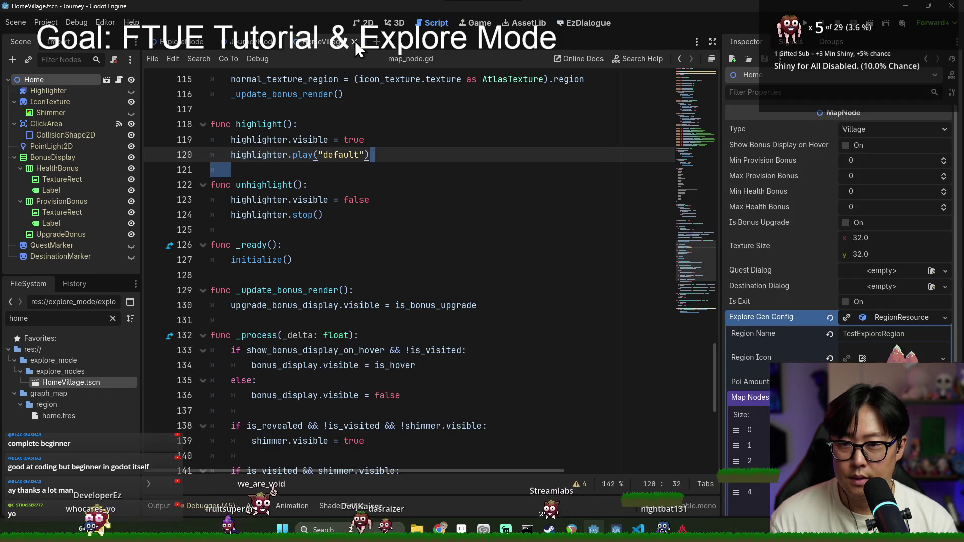
{"action": "key", "text": "ctrl+a"}
{"action": "type", "text": "villa"}
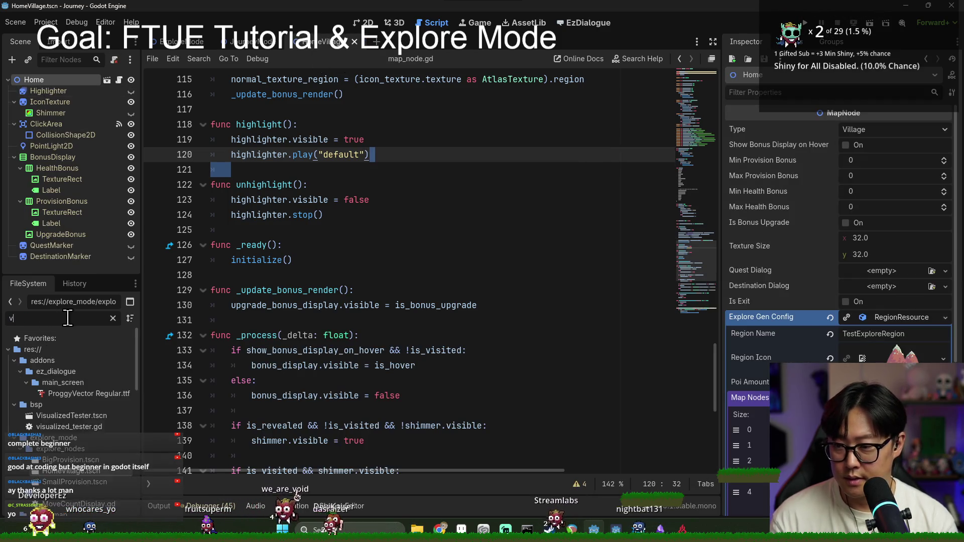
{"action": "double_click", "coordinate": [61, 417]}
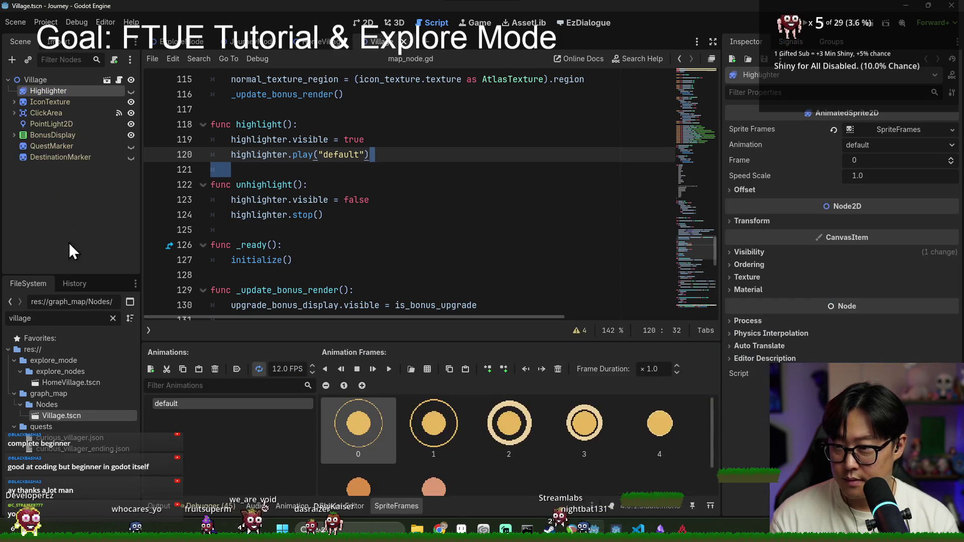
{"action": "right_click", "coordinate": [58, 92]}
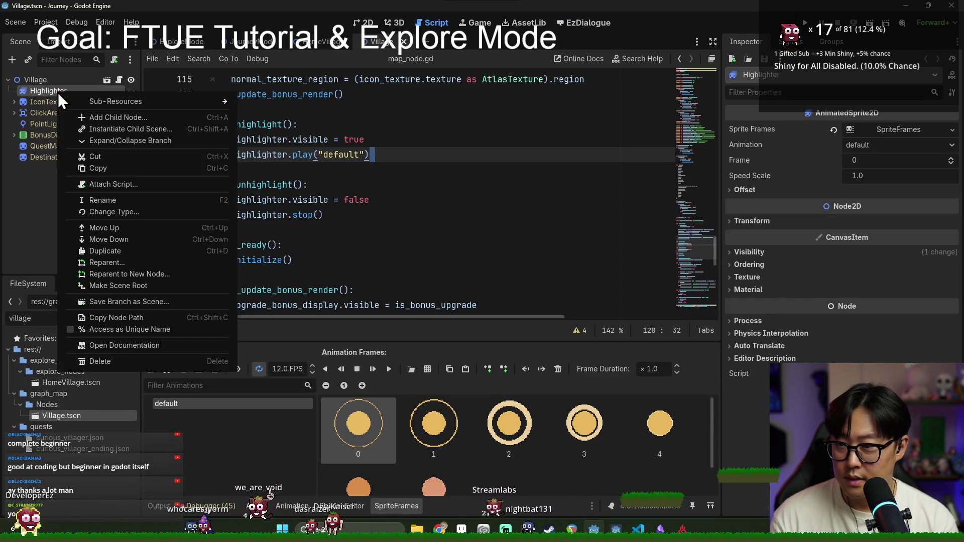
{"action": "left_click", "coordinate": [124, 366]}
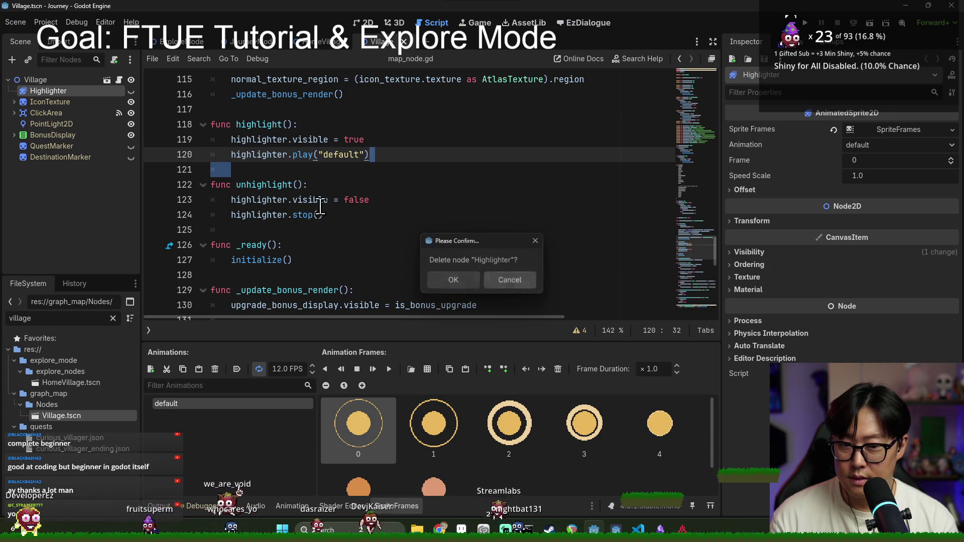
{"action": "key", "text": "Escape"}
{"action": "double_click", "coordinate": [73, 91]}
{"action": "key", "text": "Escape"}
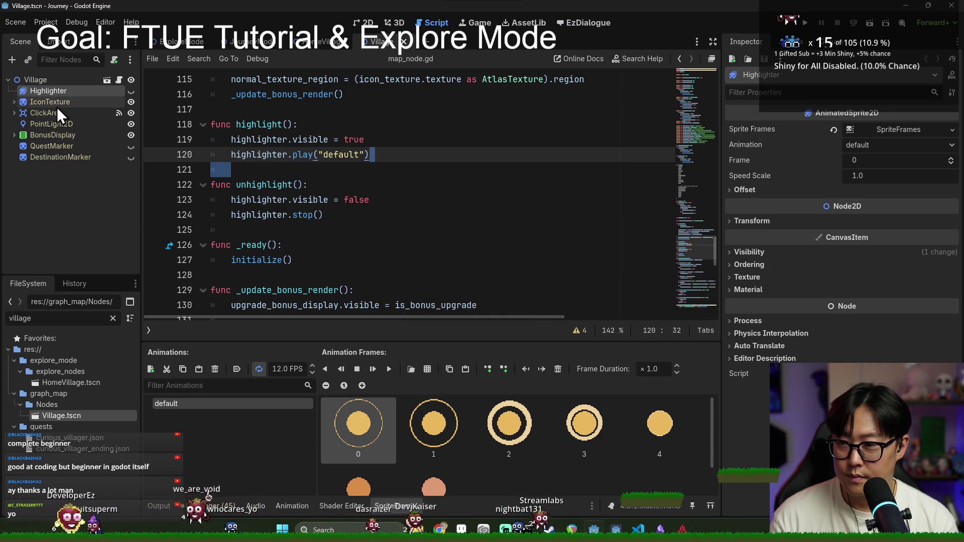
Paste Highlighter into MapNode.tscn as MapNode's first child and save the scene.
{"action": "left_click", "coordinate": [106, 80]}
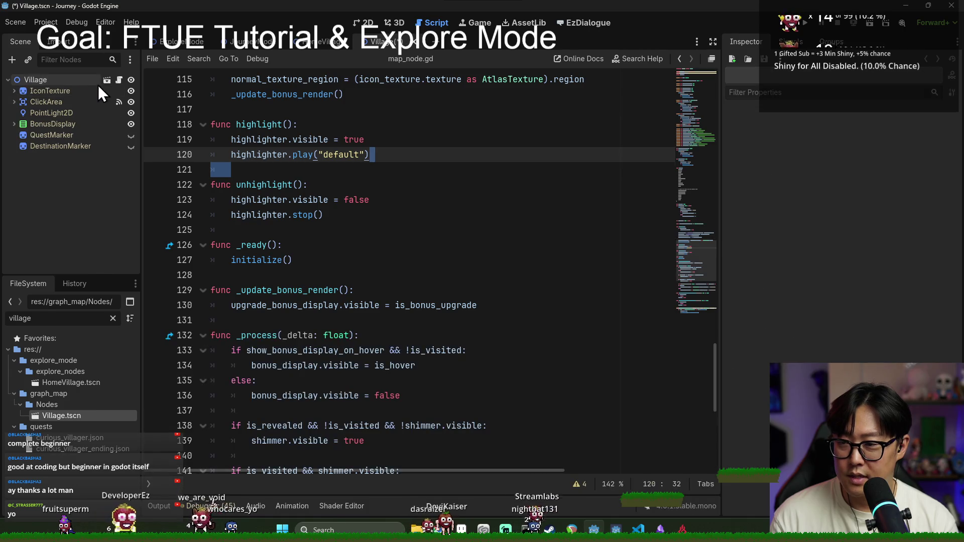
{"action": "key", "text": "ctrl+v"}
{"action": "left_click_drag", "start_coordinate": [66, 107], "coordinate": [65, 89]}
{"action": "key", "text": "ctrl+s"}
{"action": "key", "text": "ctrl+F1"}
{"action": "key", "text": "ctrl+s"}
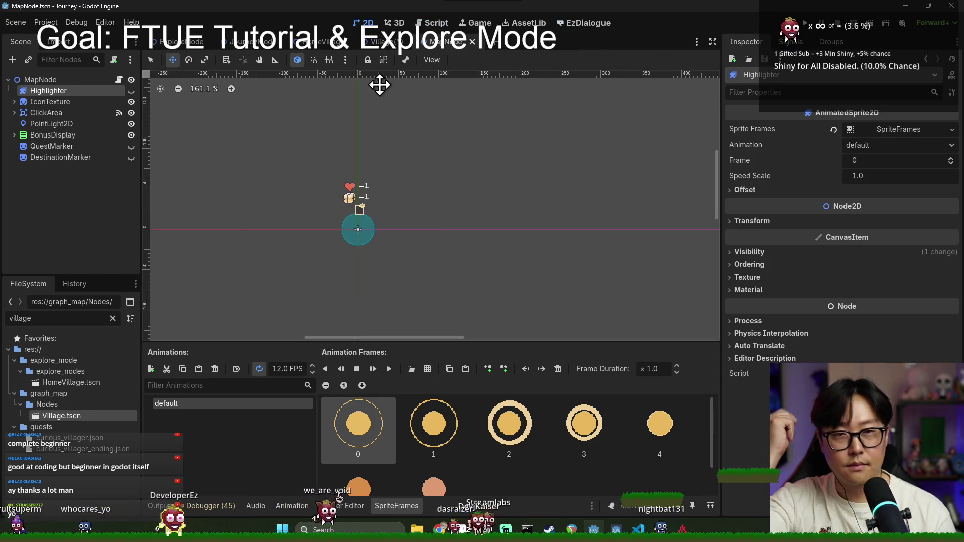
Close the Village, MapNode and HomeVillage scene tabs.
{"action": "left_click", "coordinate": [382, 41]}
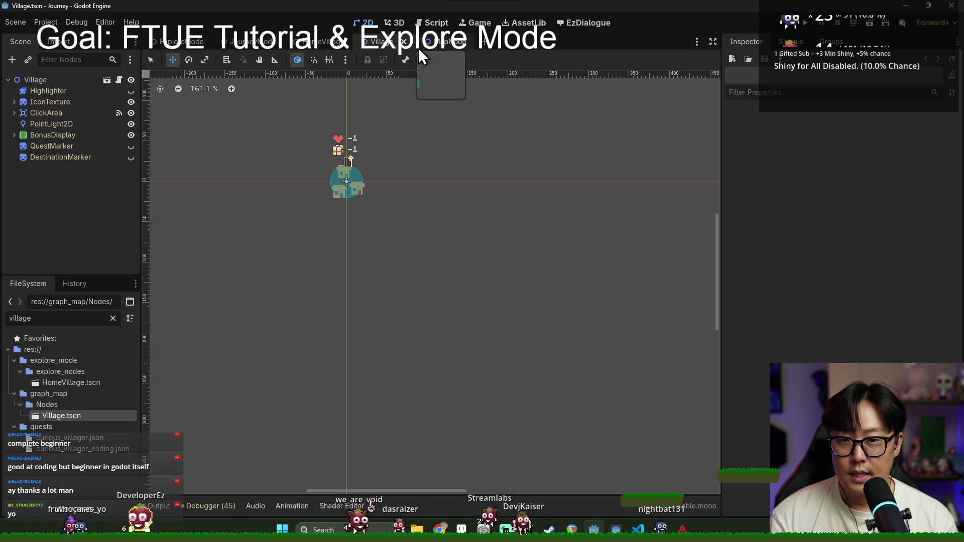
{"action": "left_click", "coordinate": [404, 41]}
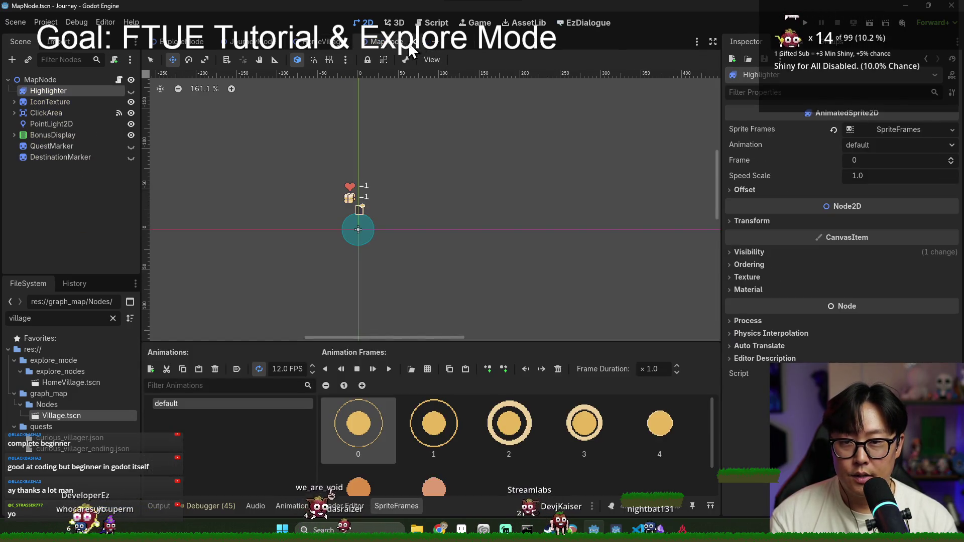
{"action": "left_click", "coordinate": [415, 41]}
{"action": "left_click", "coordinate": [354, 41]}
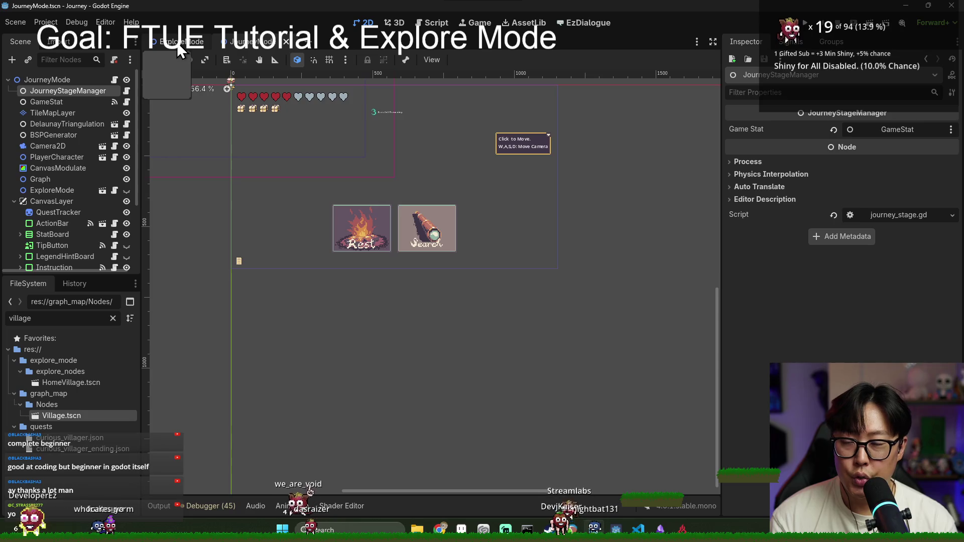
{"action": "left_click", "coordinate": [179, 44]}
Add adjacent_node.highlight() after the dolly tween await in explore_mode.gd and save.
{"action": "left_click", "coordinate": [118, 81]}
{"action": "scroll", "coordinate": [356, 282], "scroll_direction": "up", "scroll_amount": 2}
{"action": "scroll", "coordinate": [281, 226], "scroll_direction": "up", "scroll_amount": 2}
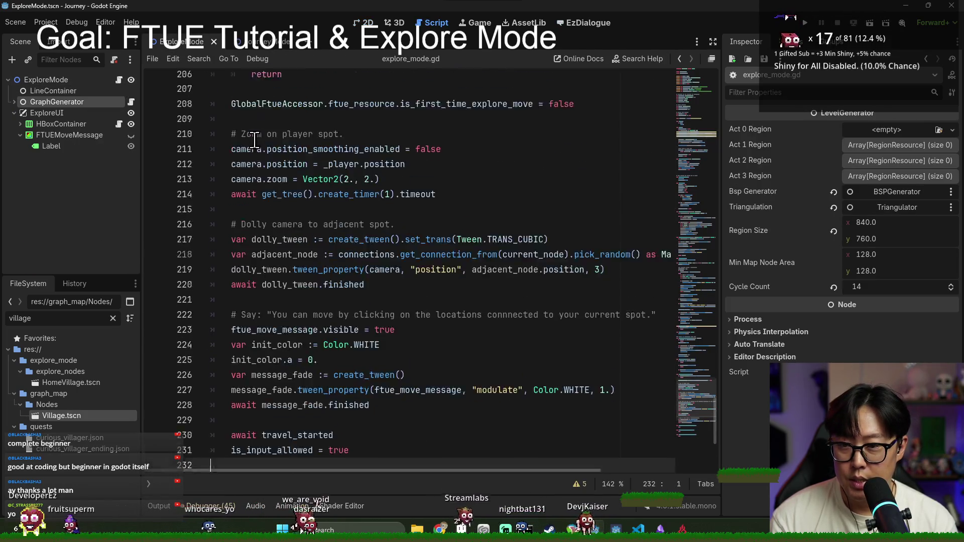
{"action": "scroll", "coordinate": [267, 183], "scroll_direction": "down", "scroll_amount": 2}
{"action": "left_click", "coordinate": [267, 183]}
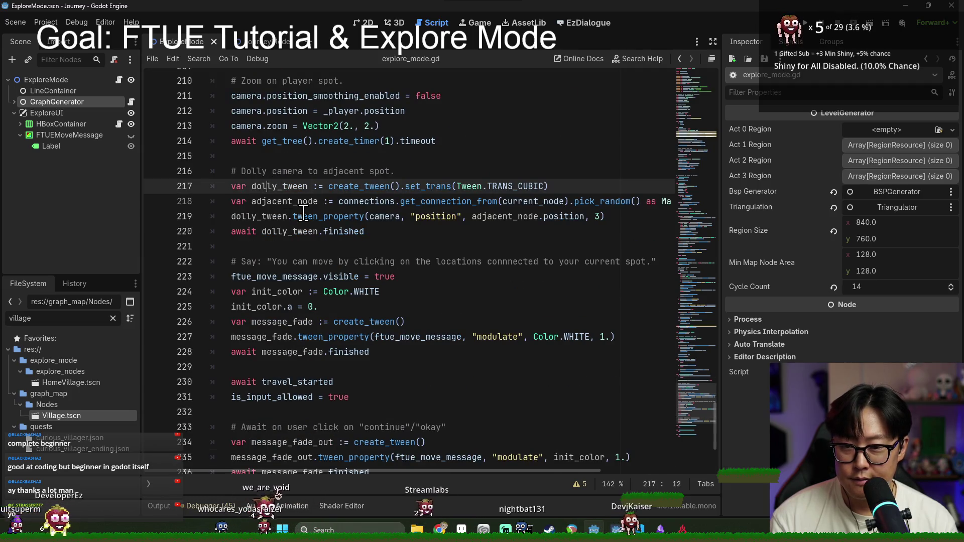
{"action": "left_click_drag", "start_coordinate": [262, 232], "coordinate": [321, 235]}
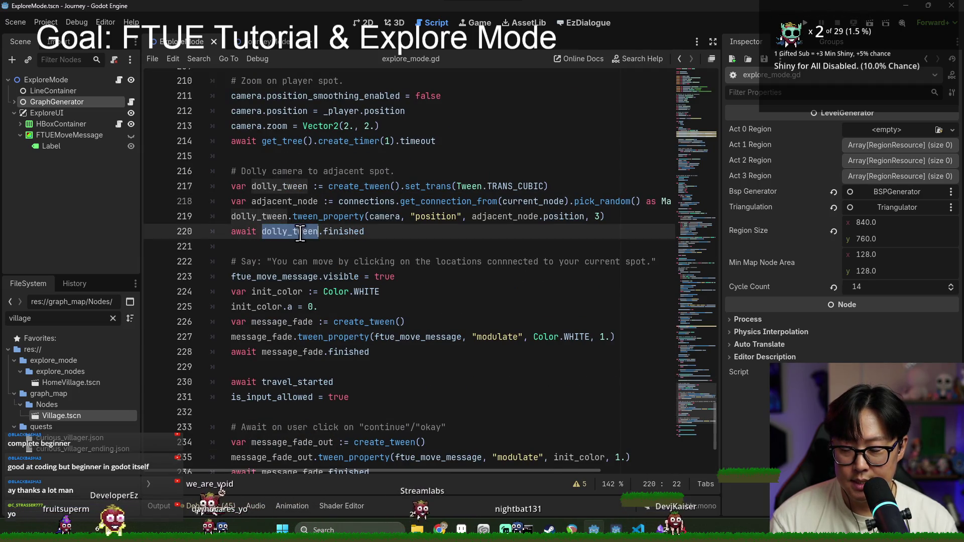
{"action": "left_click", "coordinate": [388, 236]}
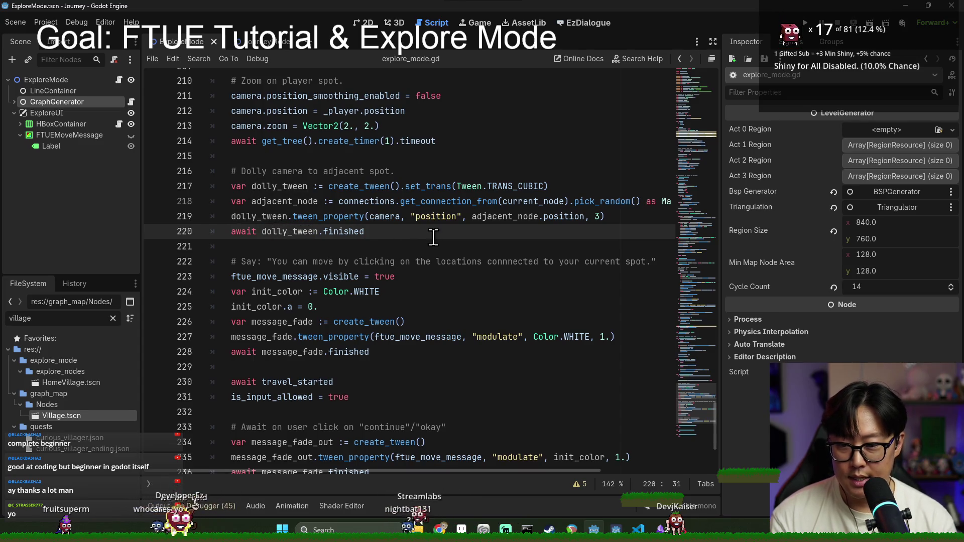
{"action": "key", "text": "Return"}
{"action": "key", "text": "Return"}
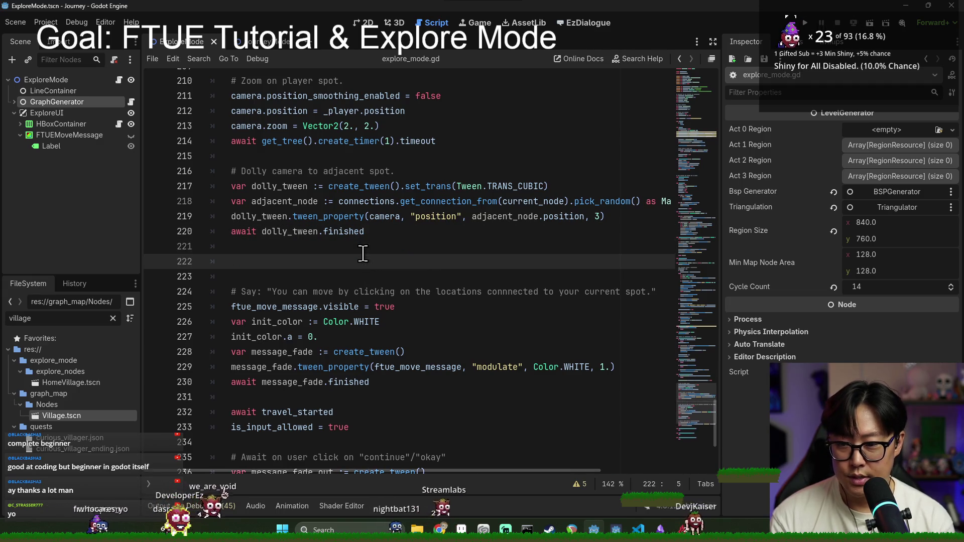
{"action": "type", "text": "c"}
{"action": "key", "text": "BackSpace"}
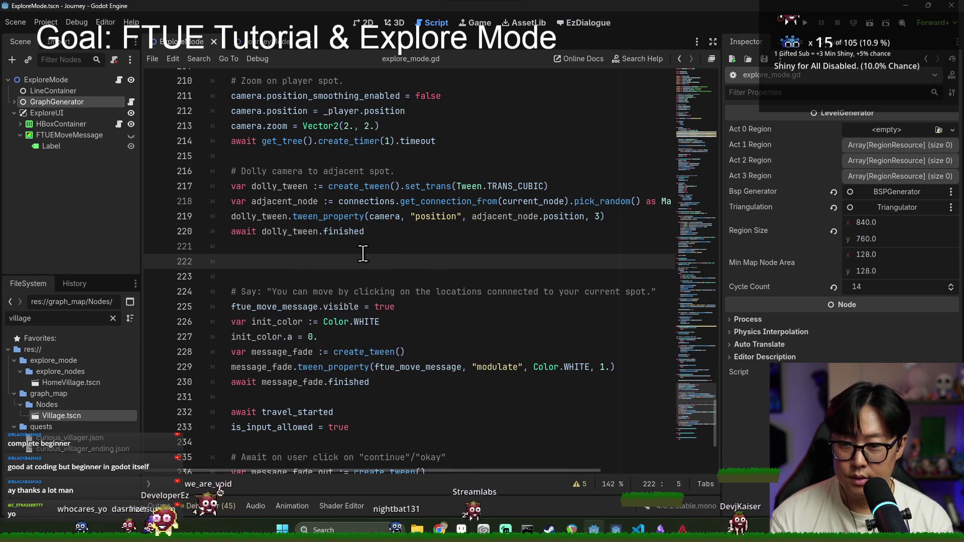
{"action": "double_click", "coordinate": [290, 205]}
{"action": "left_click", "coordinate": [288, 267]}
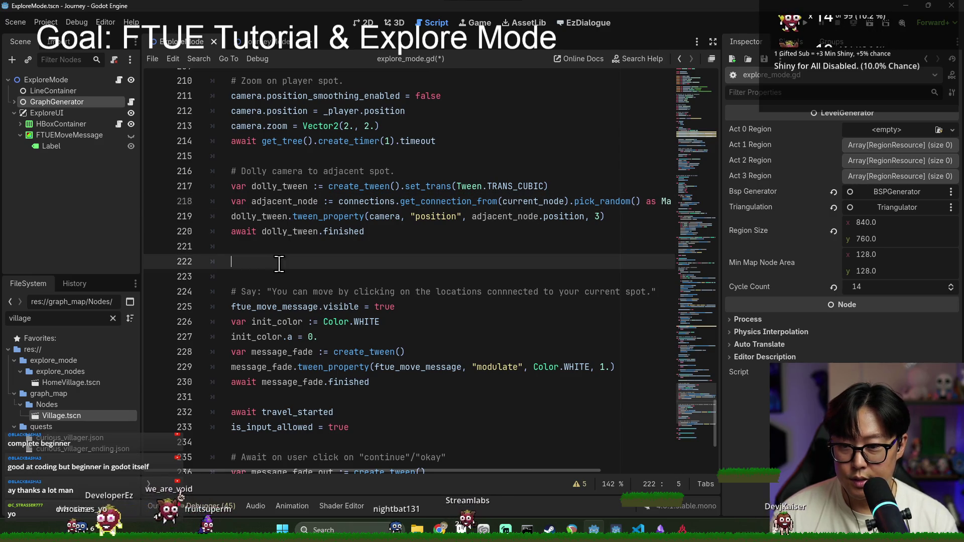
{"action": "type", "text": "adjacent_node.hi"}
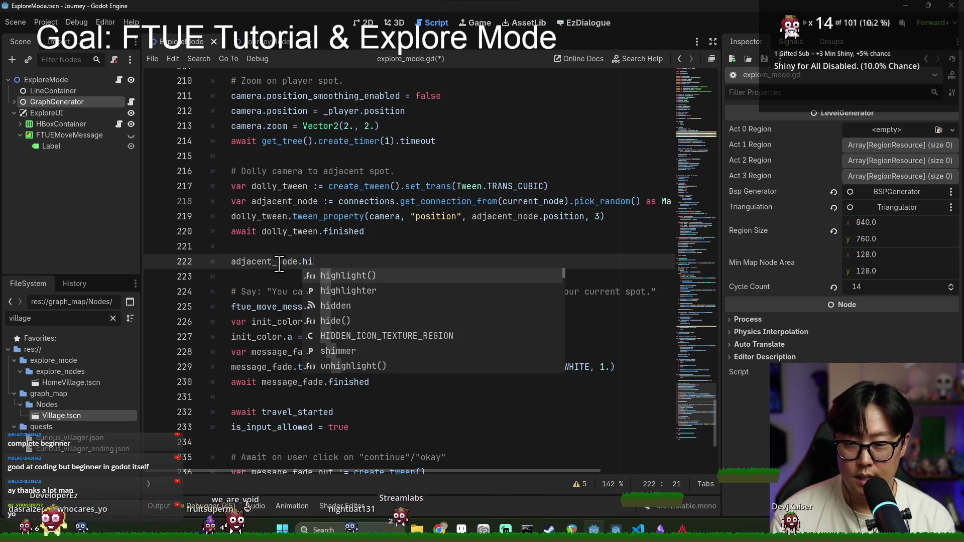
{"action": "key", "text": "Return"}
{"action": "key", "text": "ctrl+s"}
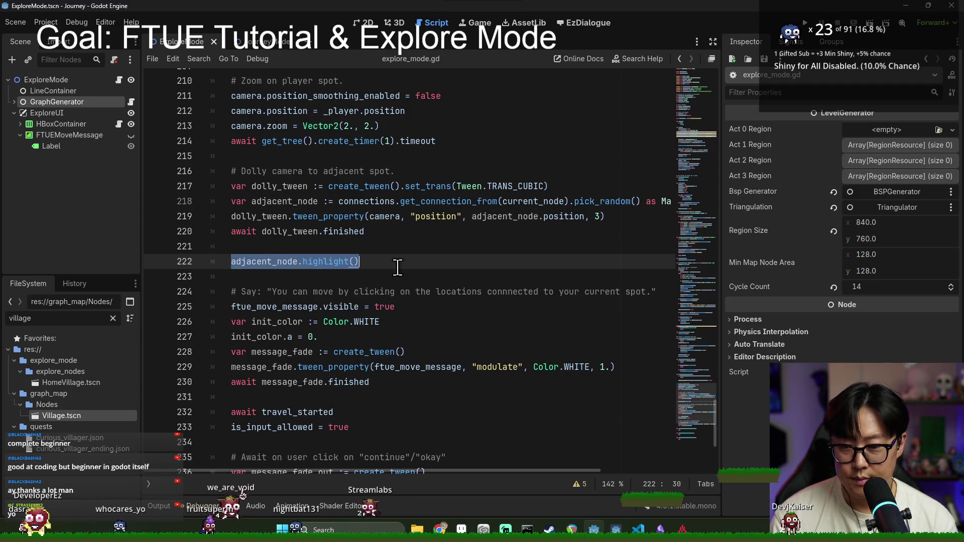
Add adjacent_node.unhighlight() after the travel_started await, save, and run the game.
{"action": "left_click", "coordinate": [347, 323]}
{"action": "left_click", "coordinate": [301, 261]}
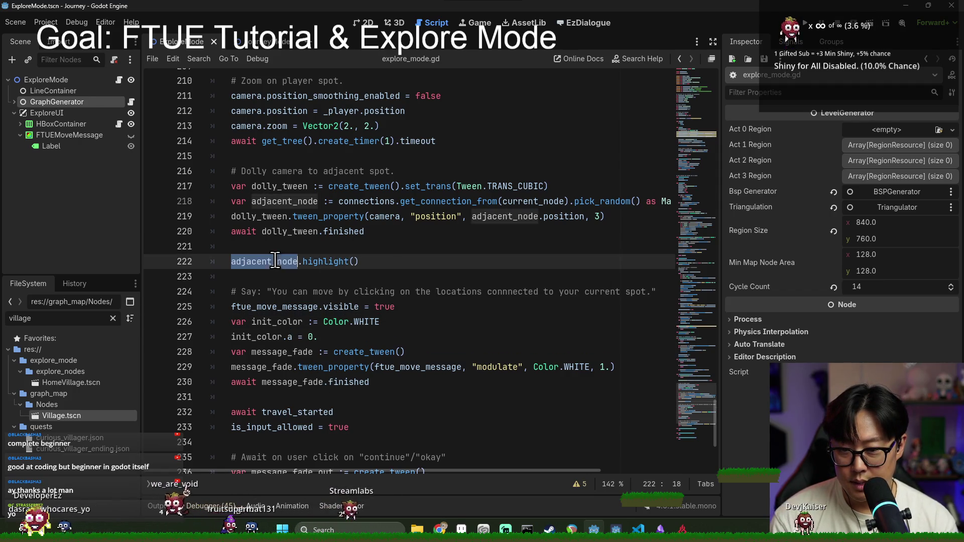
{"action": "scroll", "coordinate": [301, 281], "scroll_direction": "down", "scroll_amount": 2}
{"action": "left_click", "coordinate": [292, 307]}
{"action": "double_click", "coordinate": [292, 321]}
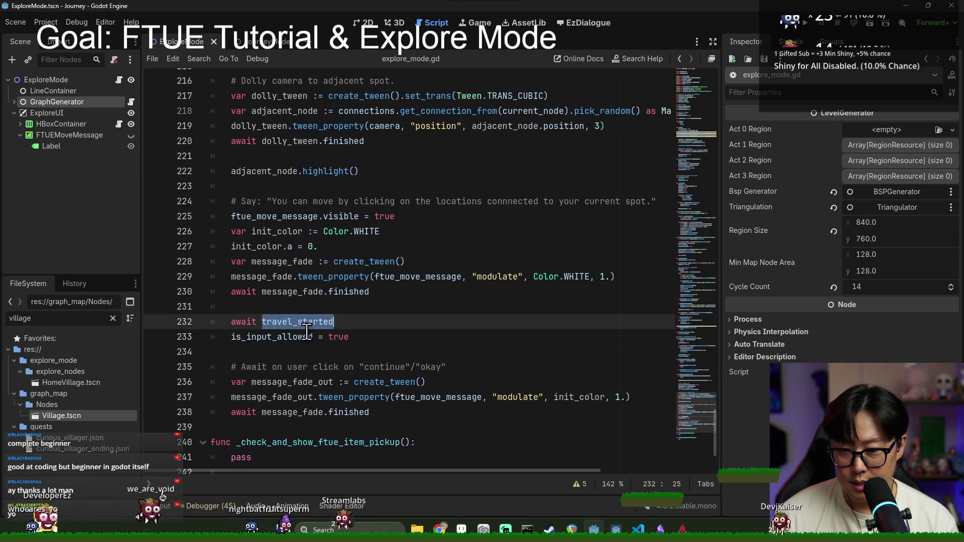
{"action": "left_click", "coordinate": [347, 337]}
{"action": "key", "text": "Return"}
{"action": "type", "text": "adjacent_node.highlight()"}
{"action": "key", "text": "BackSpace"}
{"action": "key", "text": "BackSpace"}
{"action": "key", "text": "BackSpace"}
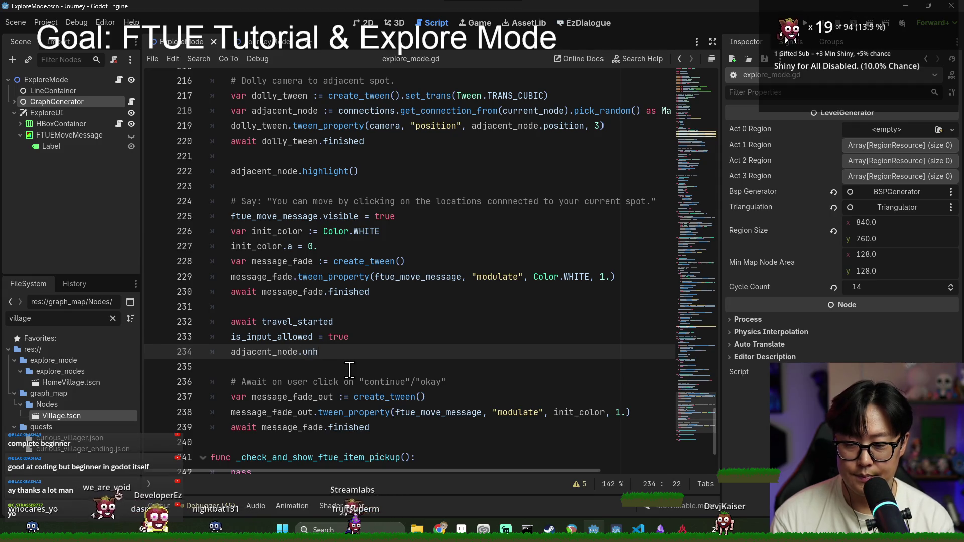
{"action": "key", "text": "Return"}
{"action": "key", "text": "ctrl+s"}
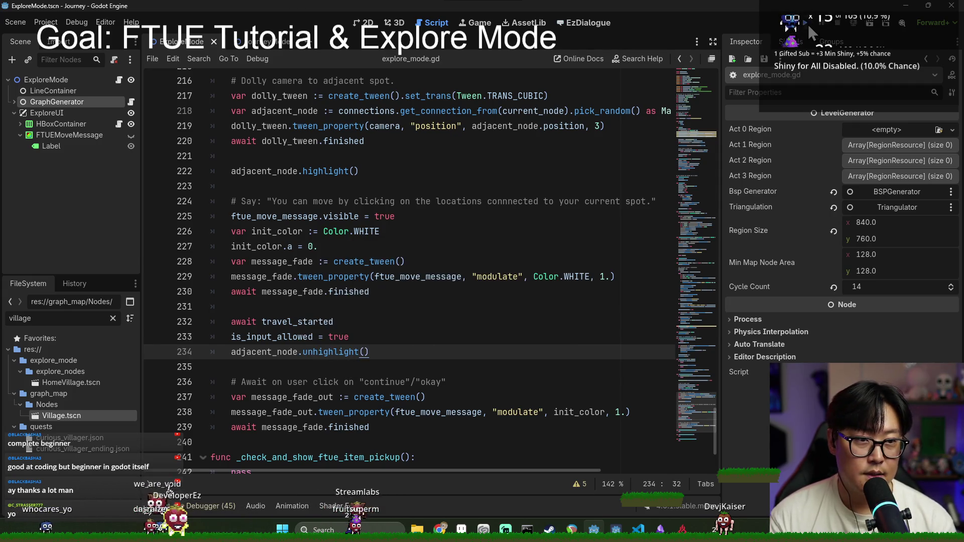
{"action": "left_click", "coordinate": [805, 23]}
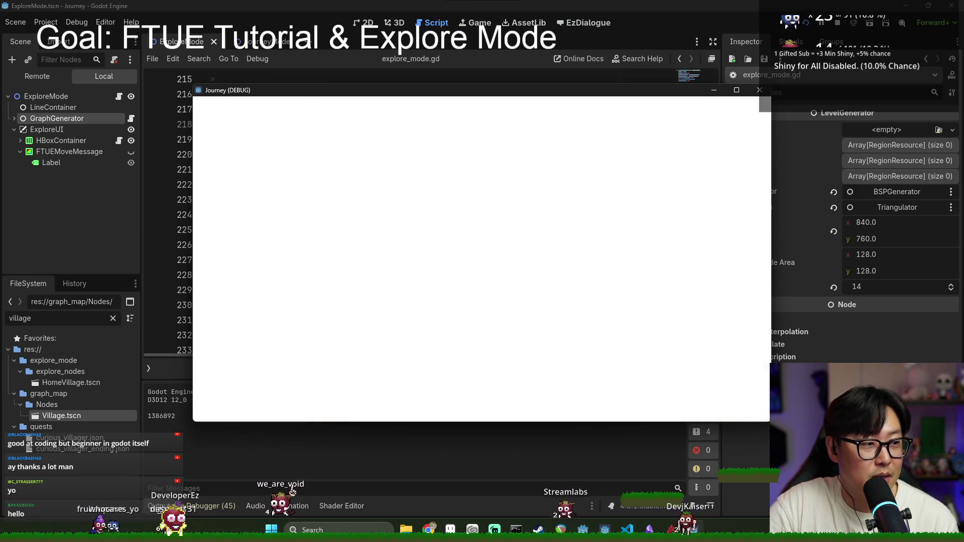
Pan the game camera and dismiss the click-to-move tip to see the highlighted adjacent node.
{"action": "key", "text": "d"}
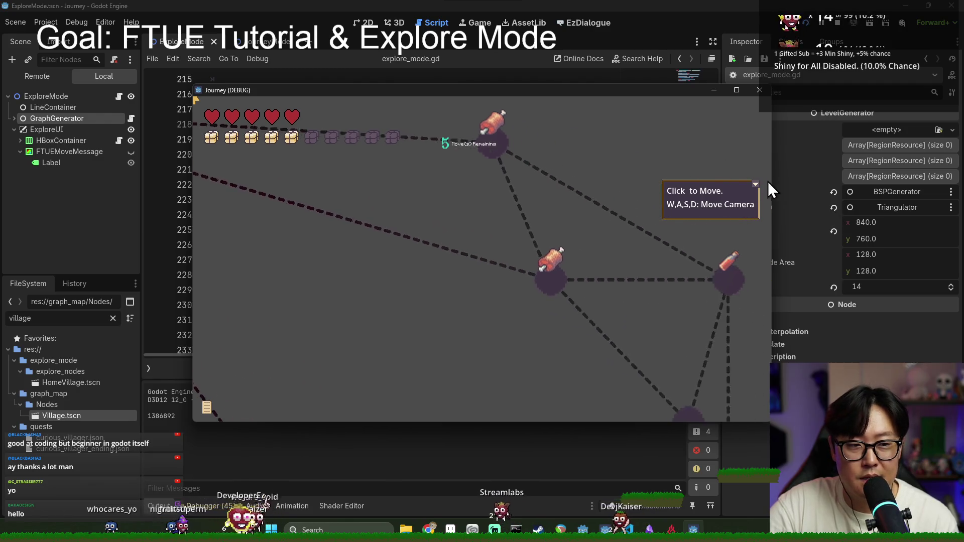
{"action": "left_click", "coordinate": [755, 187]}
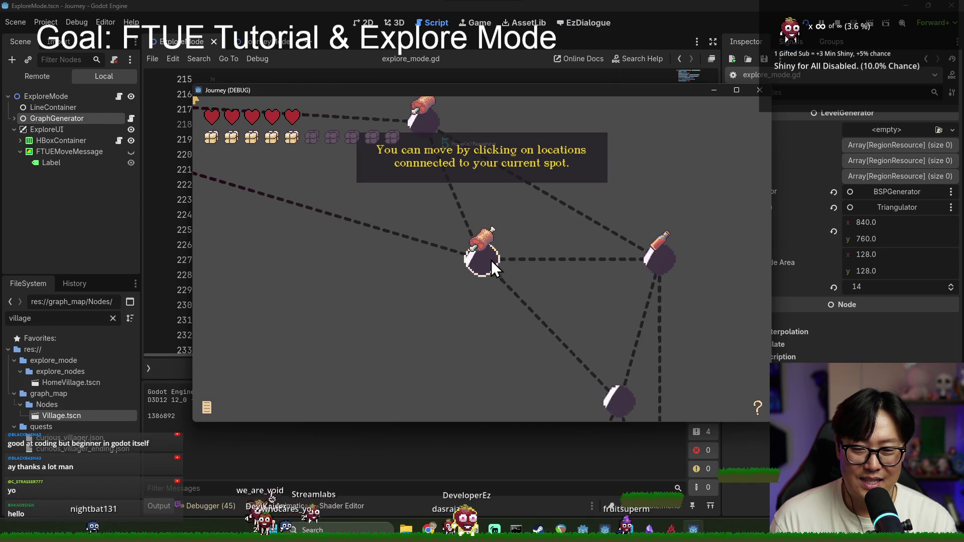
Test clicking the highlighted map node in the running game, continuing past the line 195 breakpoint.
{"action": "key", "text": "F8"}
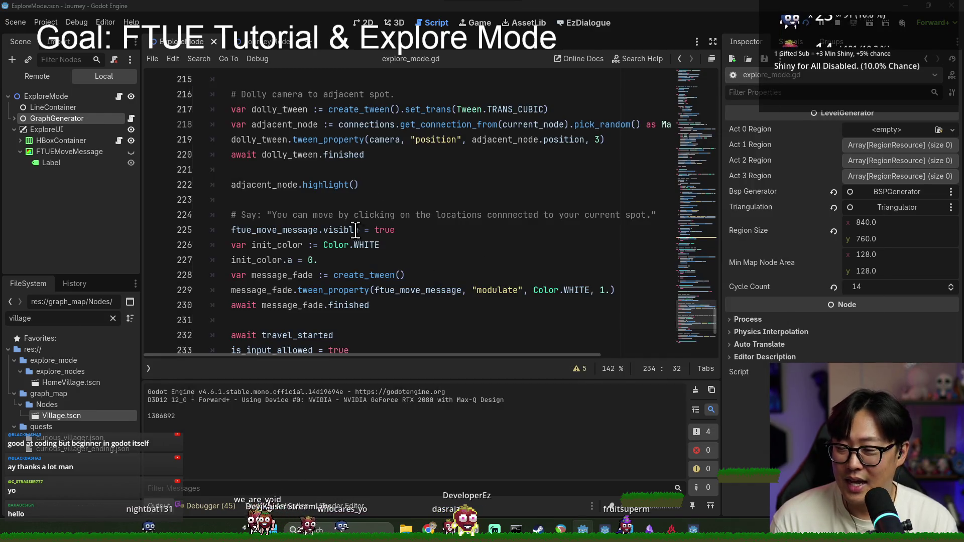
{"action": "key", "text": "alt+Tab"}
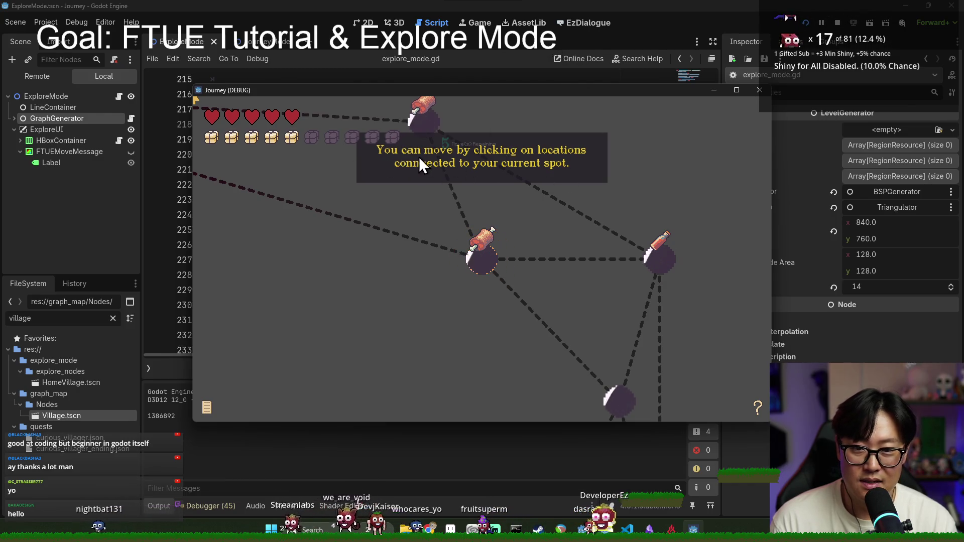
{"action": "key", "text": "F8"}
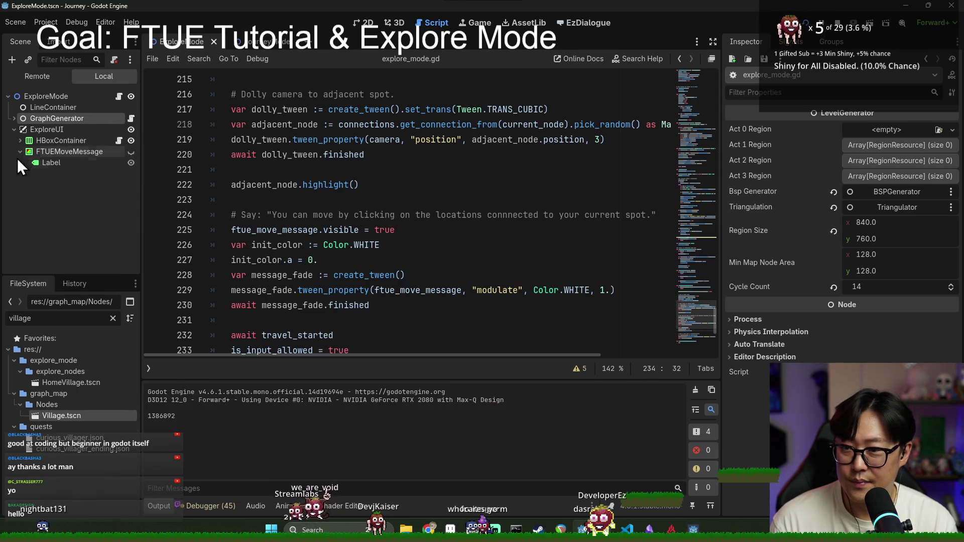
{"action": "left_click", "coordinate": [872, 129]}
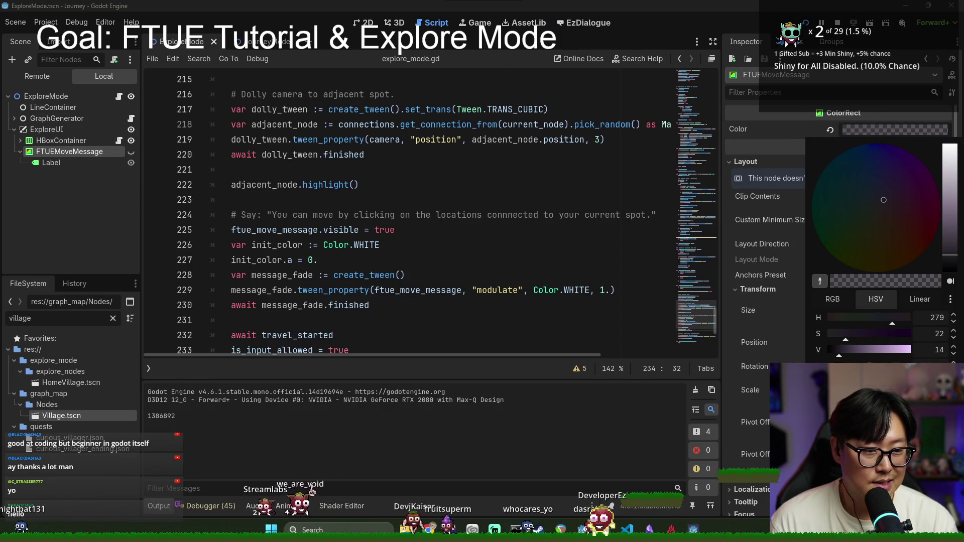
{"action": "left_click", "coordinate": [705, 327]}
{"action": "key", "text": "alt+Tab"}
{"action": "key", "text": "alt+Tab"}
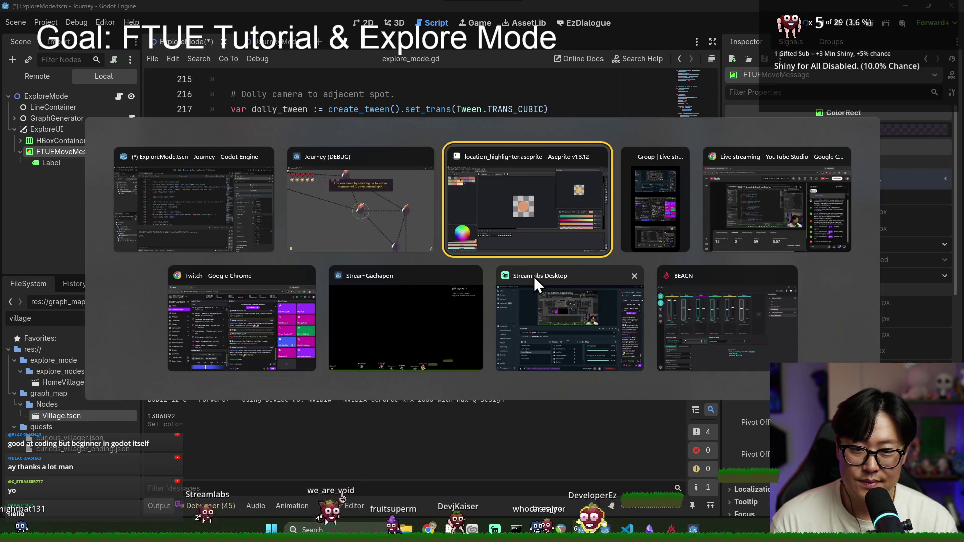
{"action": "left_click", "coordinate": [393, 222]}
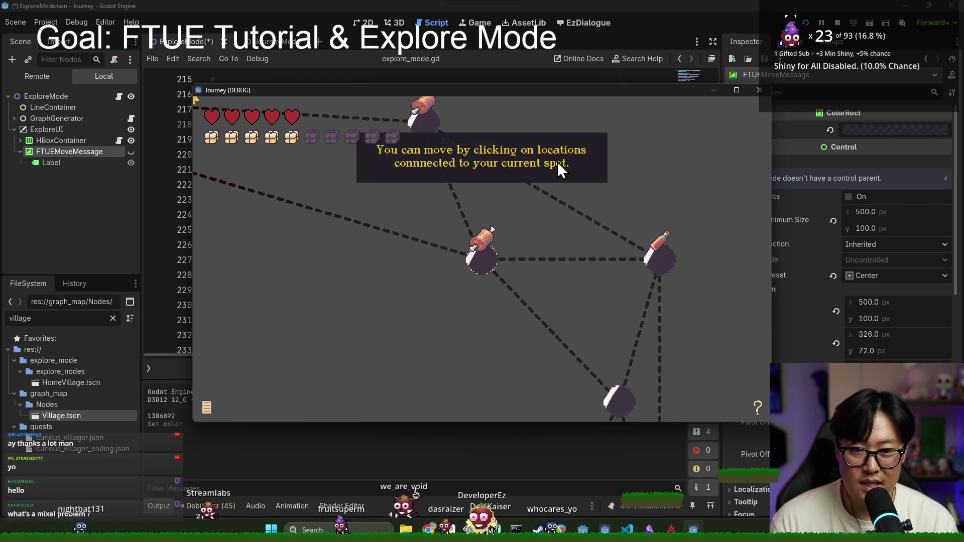
{"action": "left_click", "coordinate": [493, 268]}
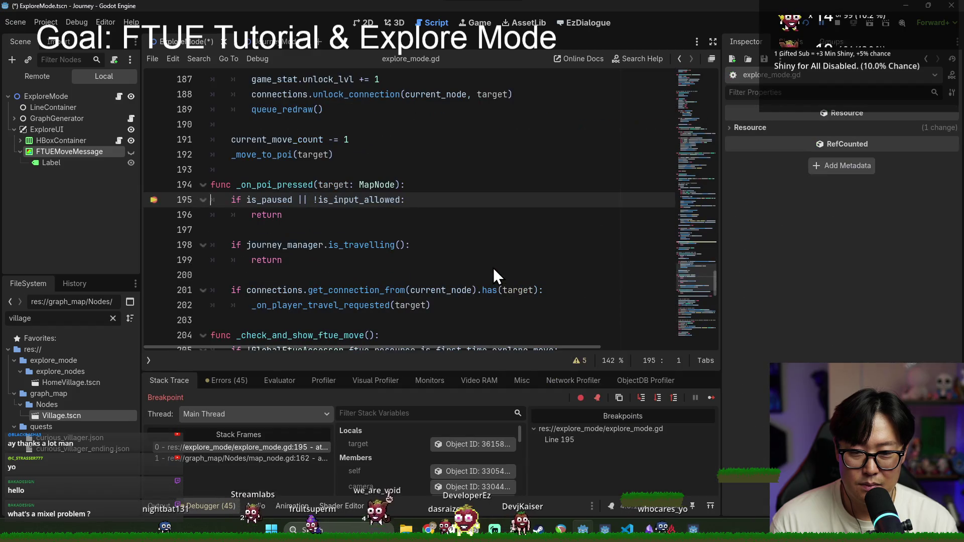
{"action": "left_click", "coordinate": [712, 398]}
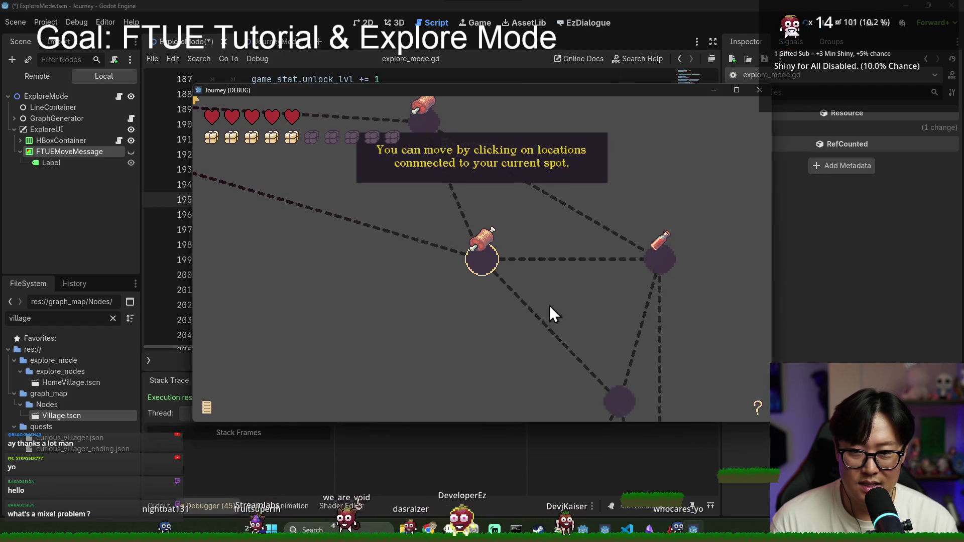
{"action": "left_click", "coordinate": [659, 259]}
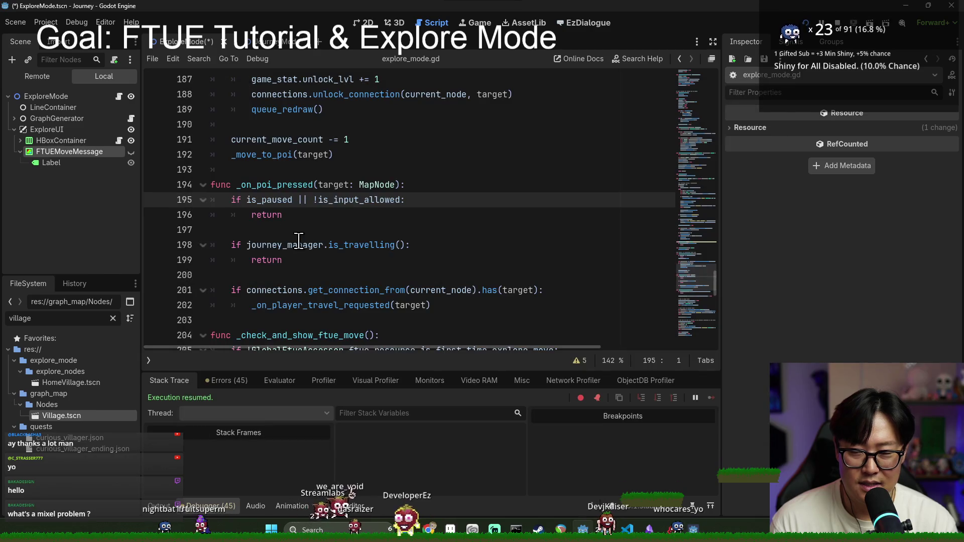
{"action": "key", "text": "ctrl+s"}
{"action": "left_click", "coordinate": [154, 199]}
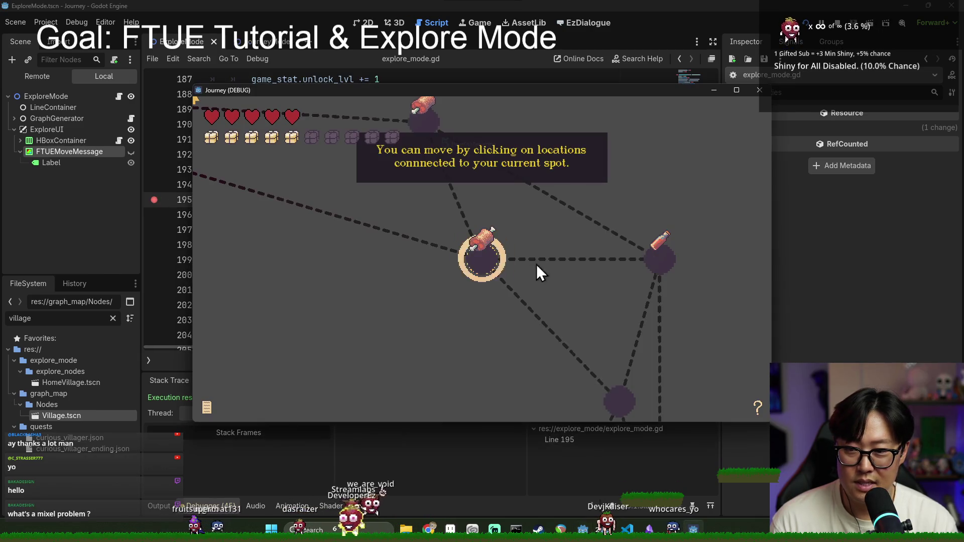
{"action": "left_click", "coordinate": [487, 258]}
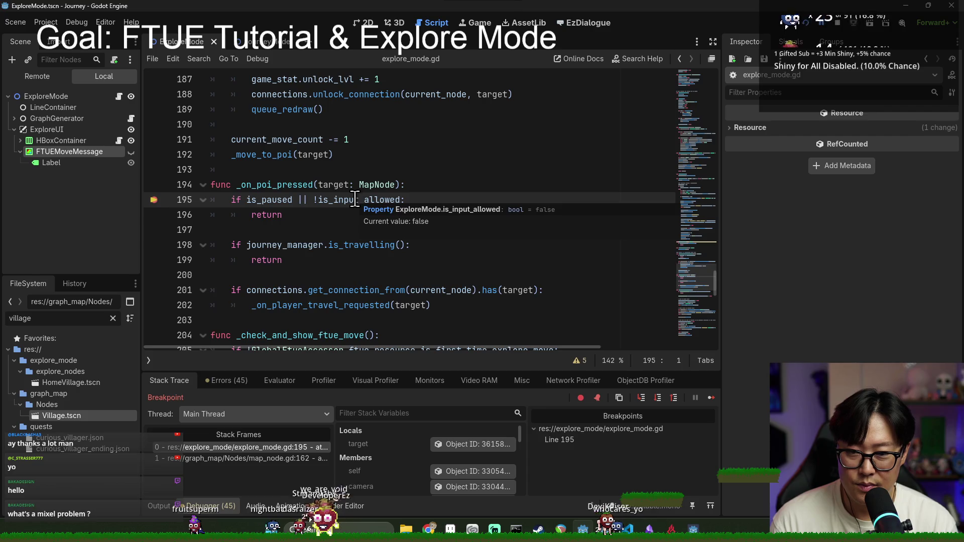
Move 'is_input_allowed = true' above 'await travel_started' in explore_mode.gd and save.
{"action": "double_click", "coordinate": [355, 200]}
{"action": "key", "text": "ctrl+f"}
{"action": "key", "text": "Return"}
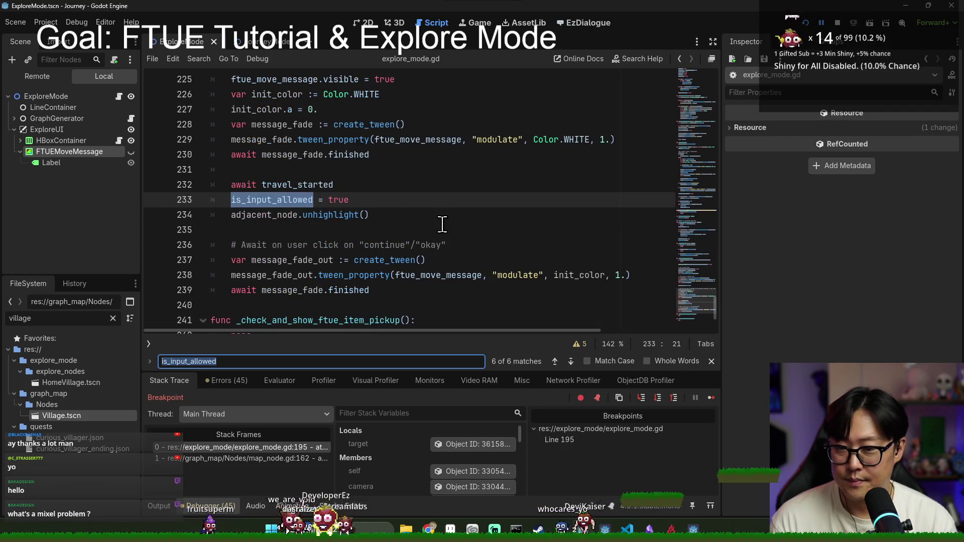
{"action": "double_click", "coordinate": [266, 190]}
{"action": "triple_click", "coordinate": [360, 203]}
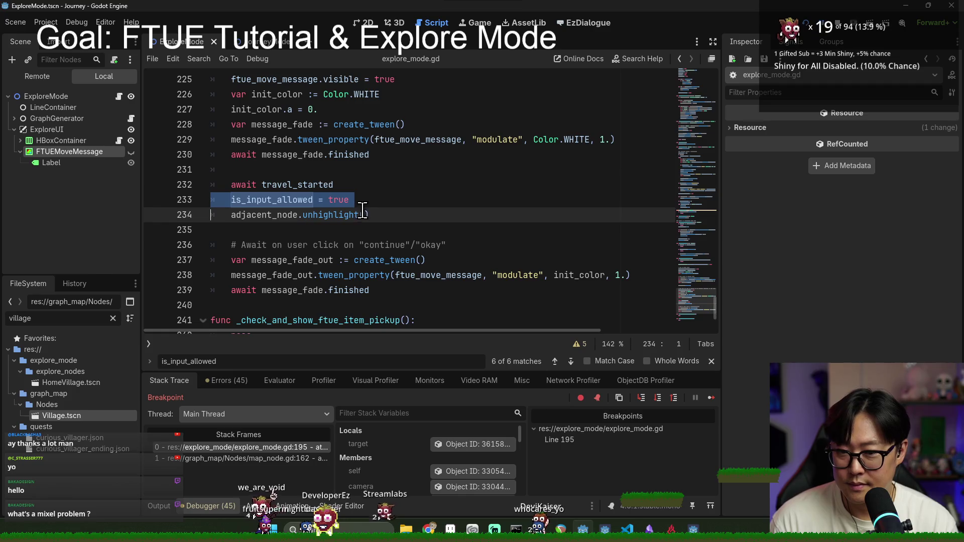
{"action": "key", "text": "ctrl+x"}
{"action": "left_click", "coordinate": [333, 170]}
{"action": "key", "text": "ctrl+v"}
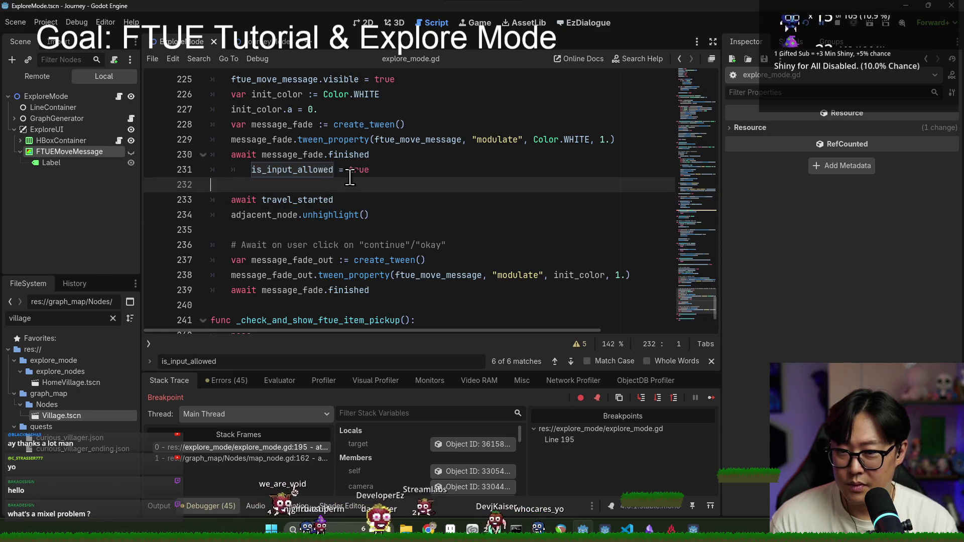
{"action": "left_click", "coordinate": [392, 171]}
{"action": "key", "text": "alt+Down"}
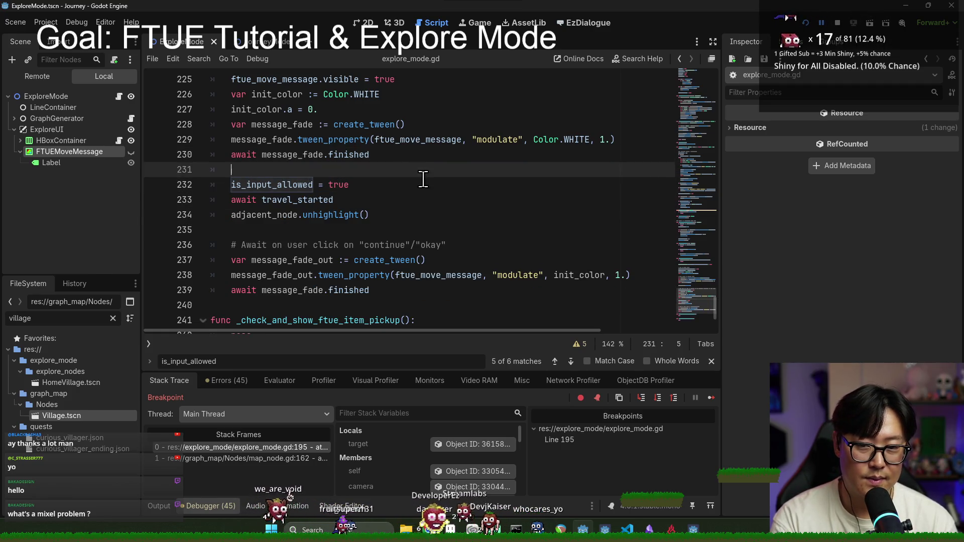
{"action": "key", "text": "ctrl+s"}
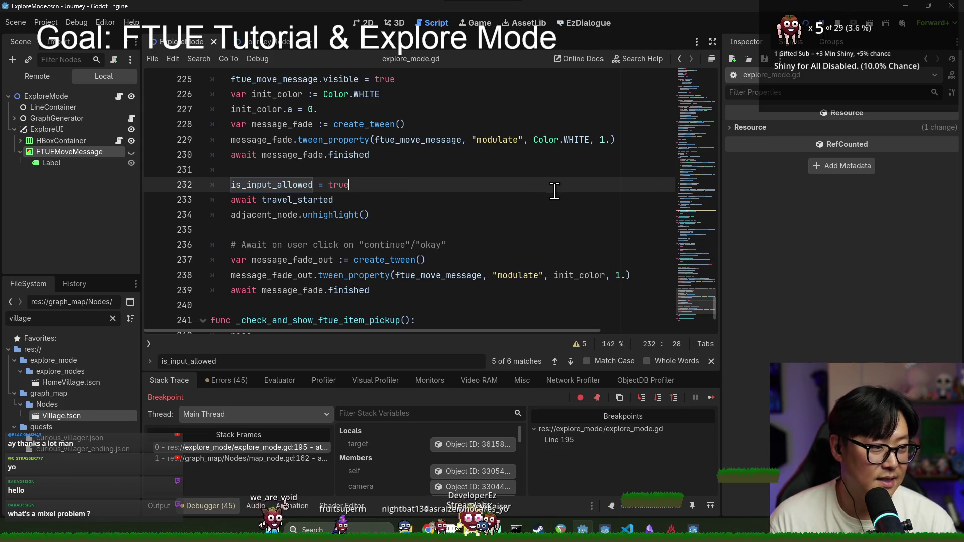
Stop the running game and relaunch the project with the change.
{"action": "left_click", "coordinate": [445, 123]}
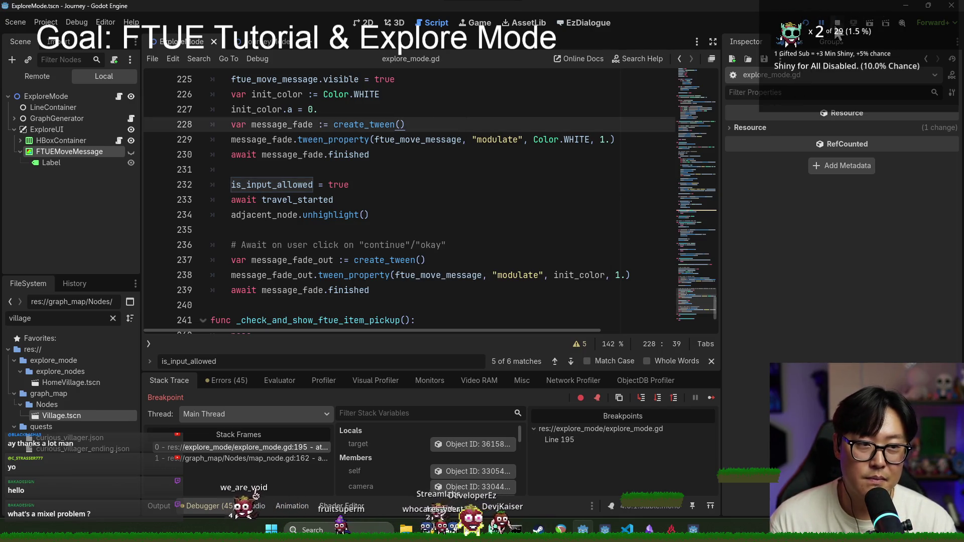
{"action": "key", "text": "F12"}
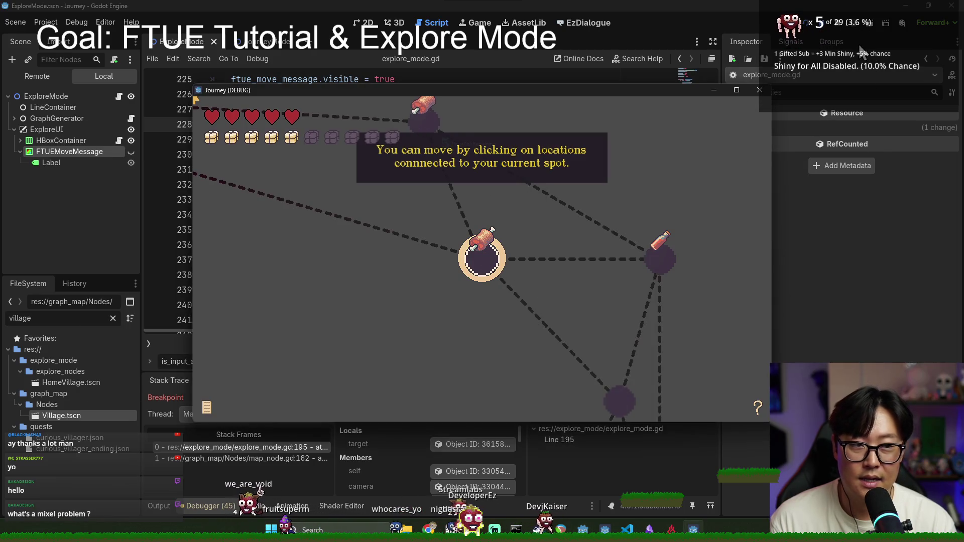
{"action": "key", "text": "F8"}
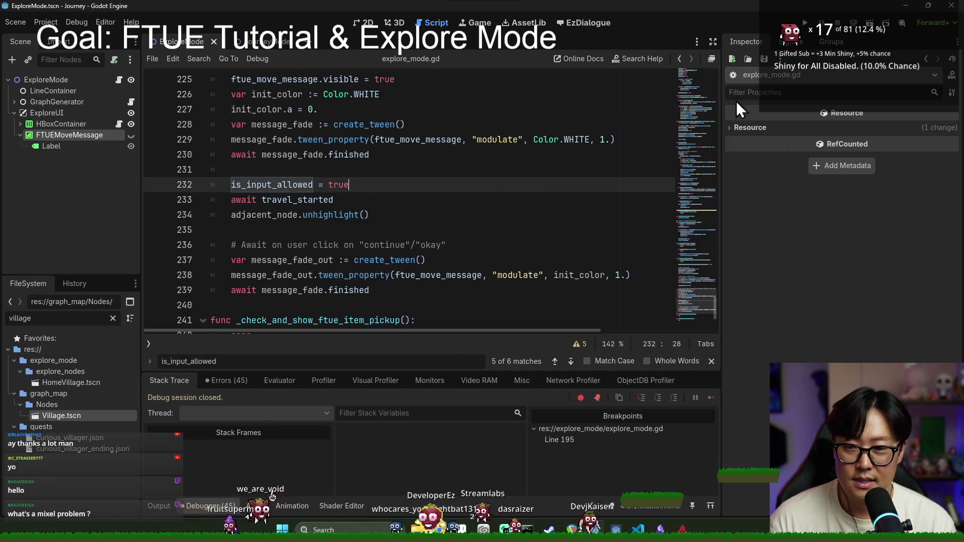
{"action": "left_click", "coordinate": [805, 24]}
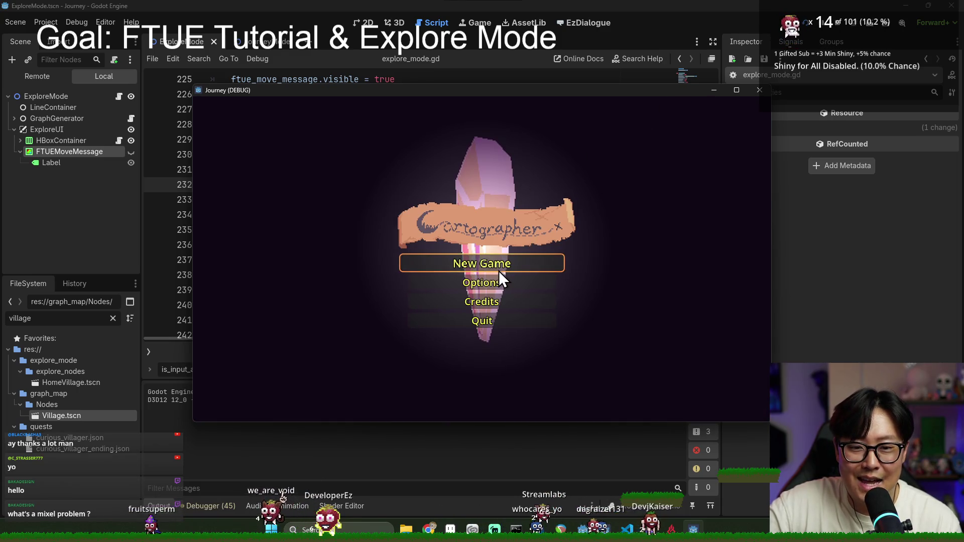
Start a New Game, walk down the path, collapse the help box, and click the ringed node.
{"action": "left_click", "coordinate": [498, 270]}
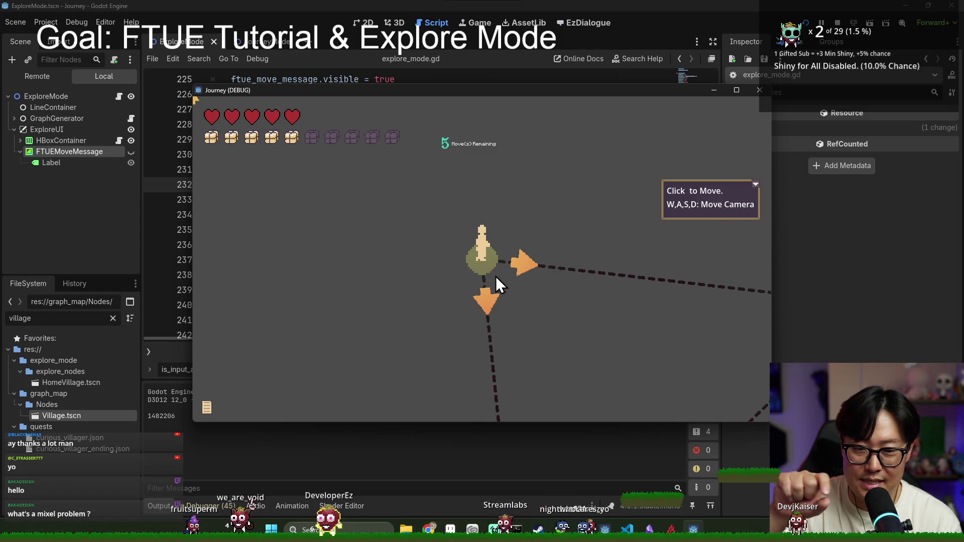
{"action": "left_click", "coordinate": [488, 281]}
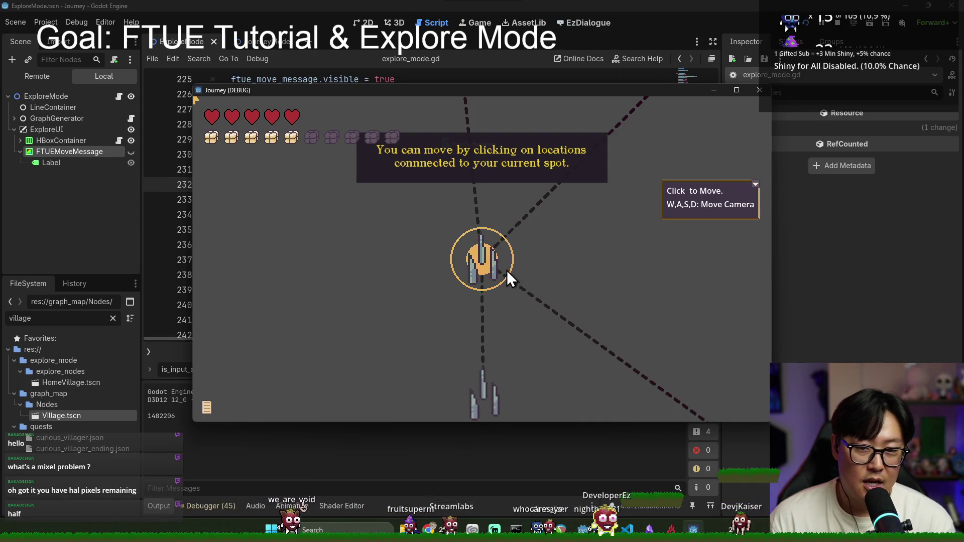
{"action": "left_click", "coordinate": [755, 185]}
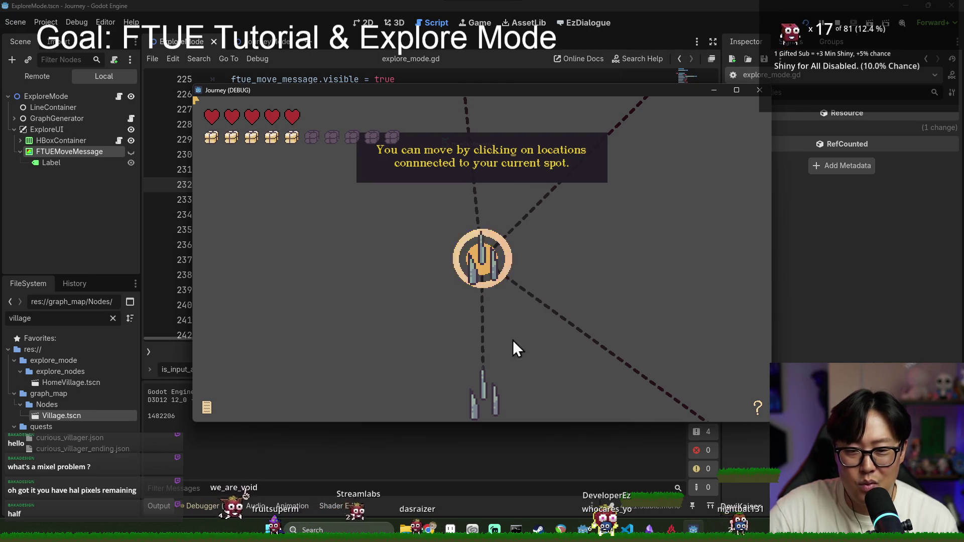
{"action": "left_click", "coordinate": [474, 257]}
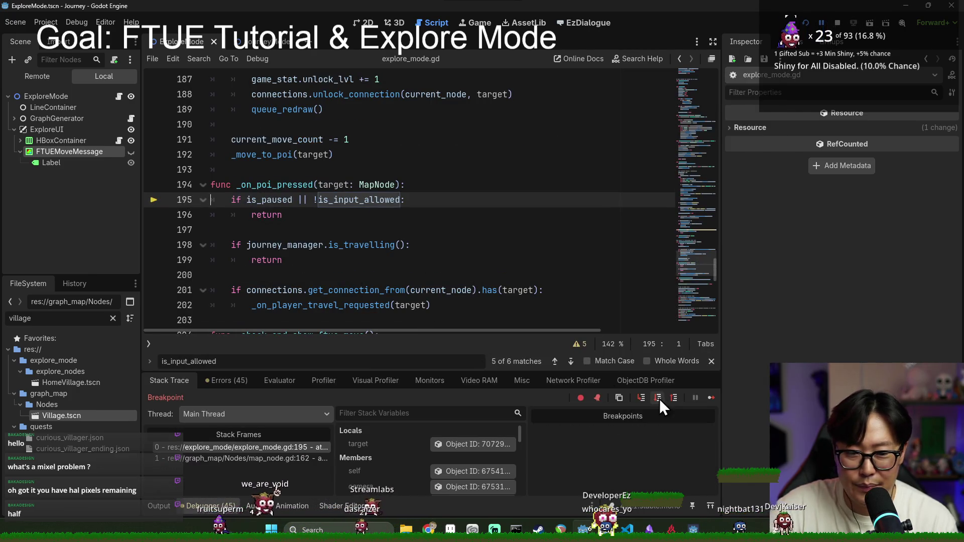
Resume from the breakpoint, then stop the running game and save.
{"action": "left_click", "coordinate": [711, 397]}
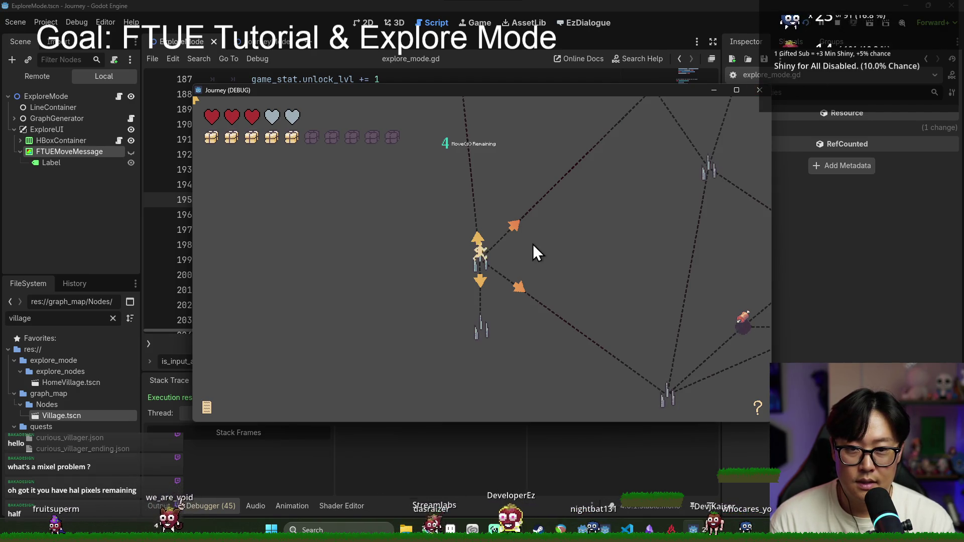
{"action": "left_click", "coordinate": [841, 22]}
{"action": "key", "text": "ctrl+s"}
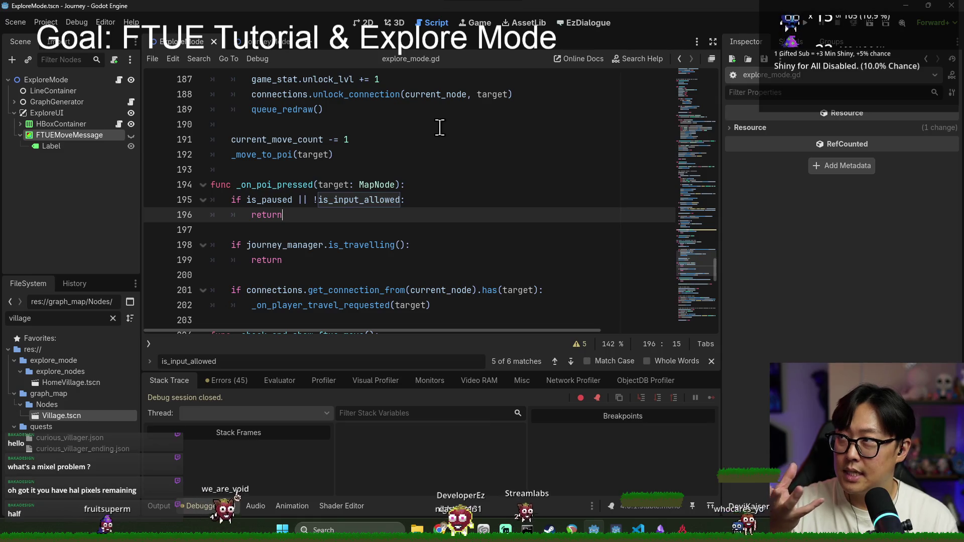
Open map_node.gd to review its highlight() and unhighlight() functions.
{"action": "left_click", "coordinate": [255, 169]}
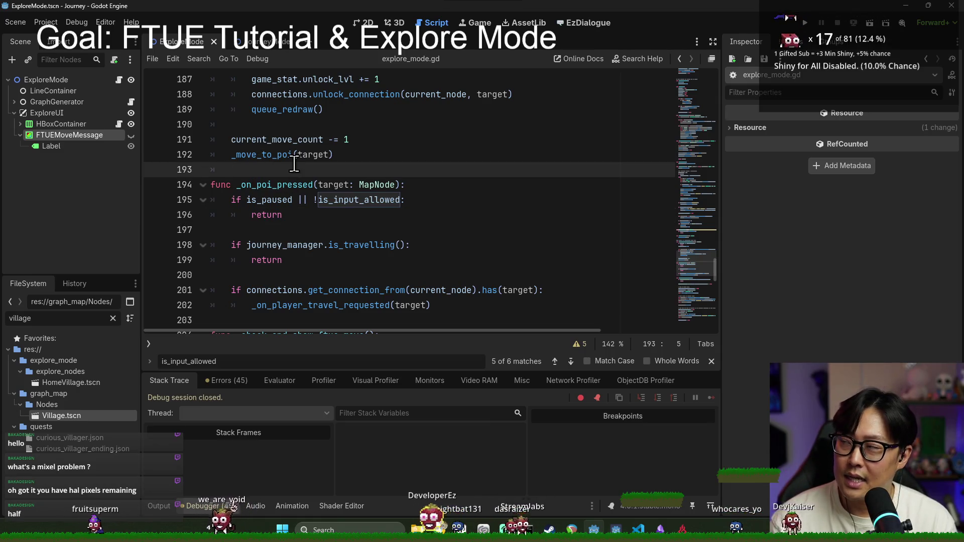
{"action": "mouse_move", "coordinate": [312, 159]}
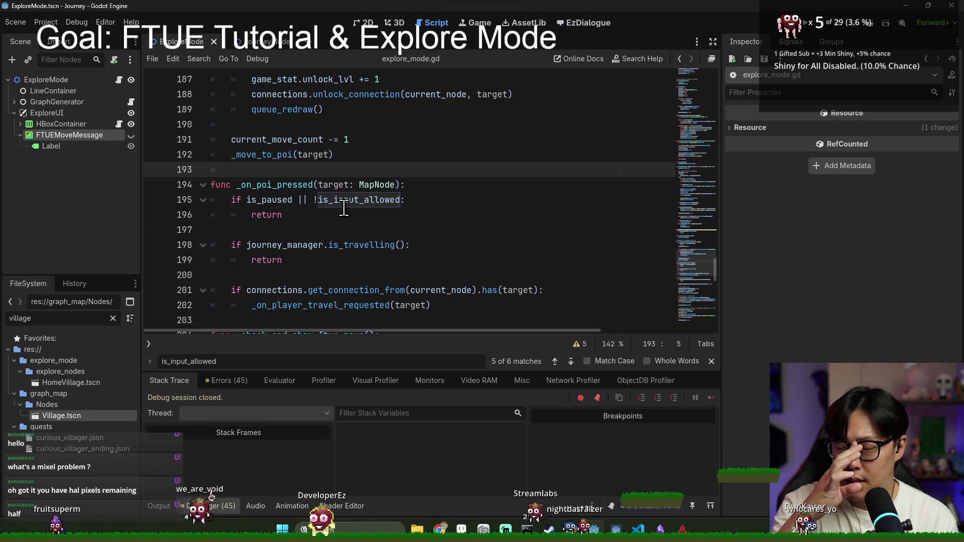
{"action": "mouse_move", "coordinate": [330, 196]}
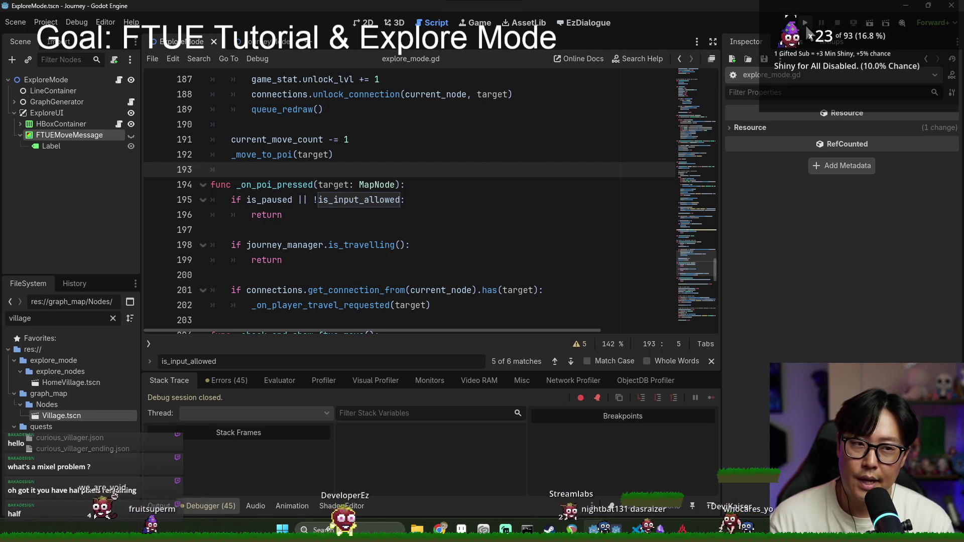
{"action": "left_click", "coordinate": [387, 186], "text": "ctrl"}
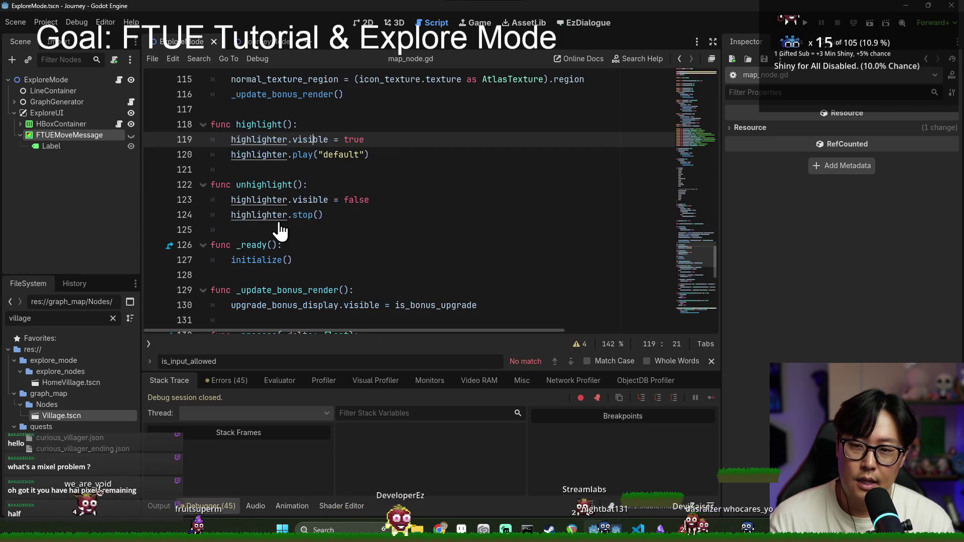
Save map_node.gd and look over the mouse-exit and input event handlers.
{"action": "left_click", "coordinate": [315, 166]}
{"action": "key", "text": "ctrl+s"}
{"action": "scroll", "coordinate": [326, 190], "scroll_direction": "down", "scroll_amount": 10}
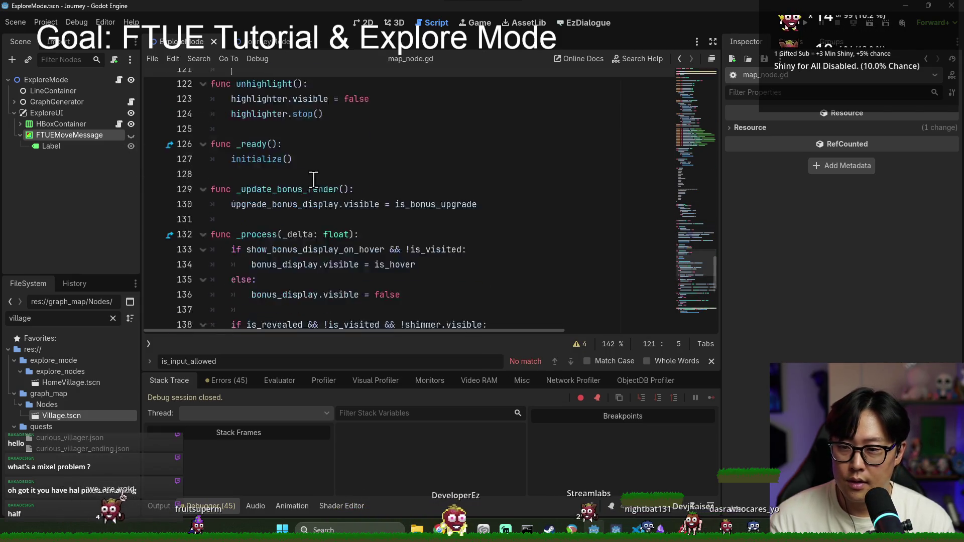
{"action": "double_click", "coordinate": [321, 185]}
{"action": "left_click_drag", "start_coordinate": [223, 245], "coordinate": [211, 260]}
{"action": "triple_click", "coordinate": [282, 261]}
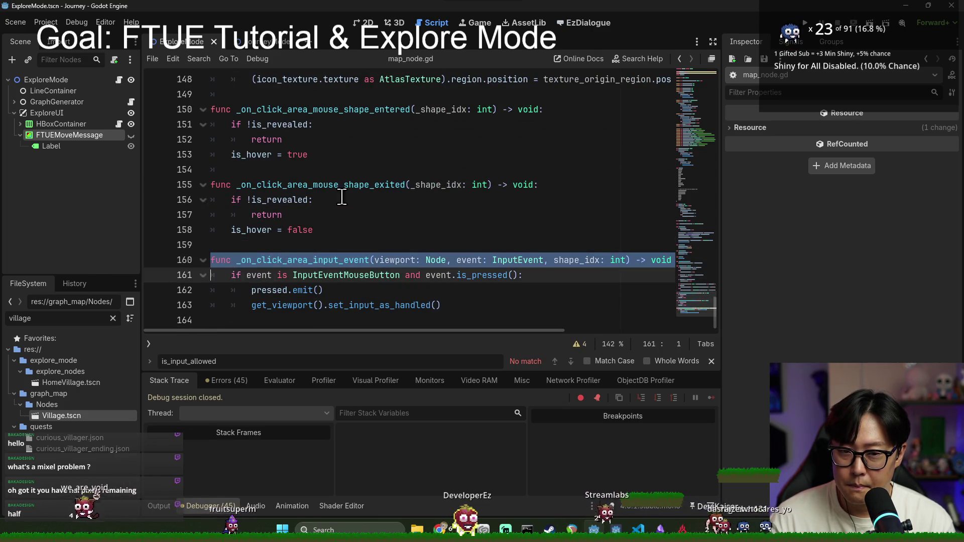
{"action": "left_click", "coordinate": [326, 170]}
Review the _on_click_area_mouse_shape_exited hover handler, then launch the Journey debug run.
{"action": "double_click", "coordinate": [325, 185]}
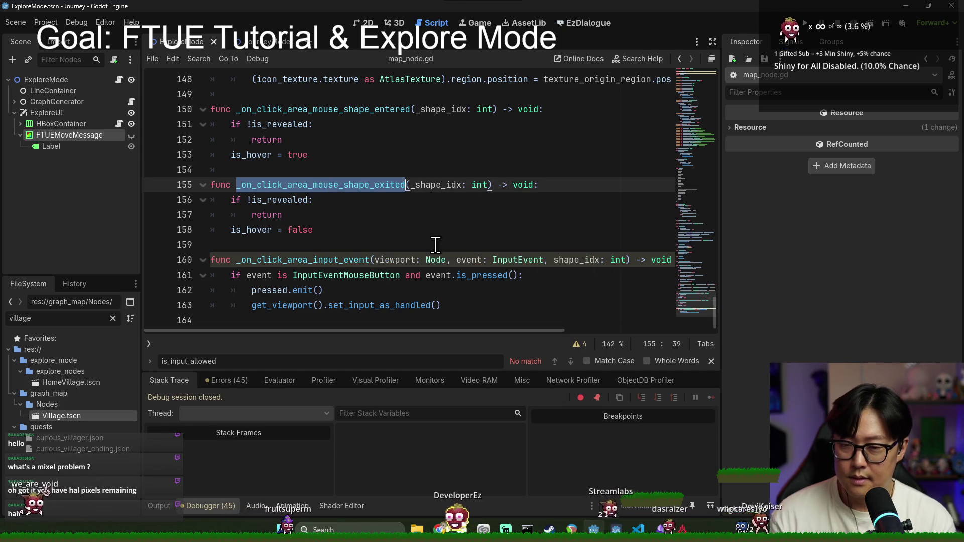
{"action": "left_click", "coordinate": [333, 231]}
{"action": "left_click", "coordinate": [316, 200]}
{"action": "left_click", "coordinate": [351, 170]}
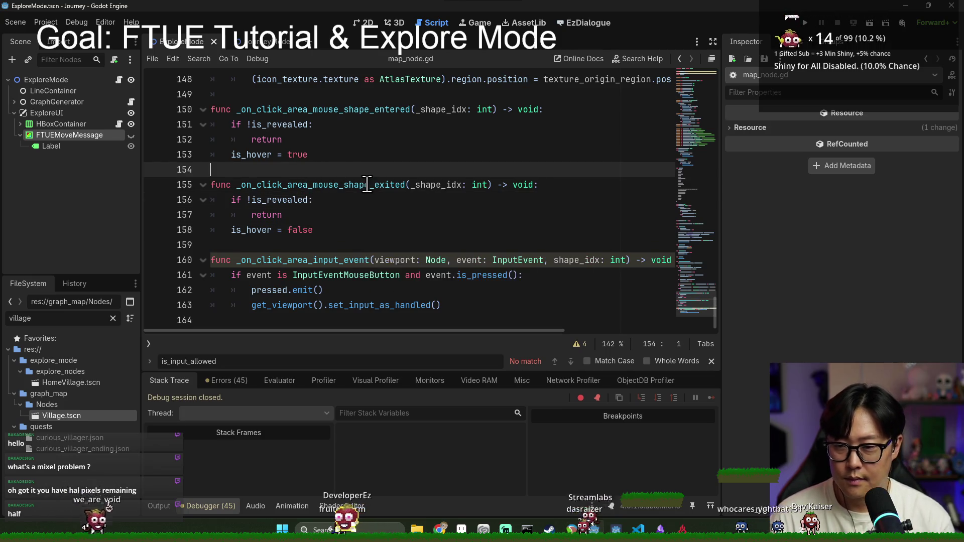
{"action": "left_click", "coordinate": [358, 180]}
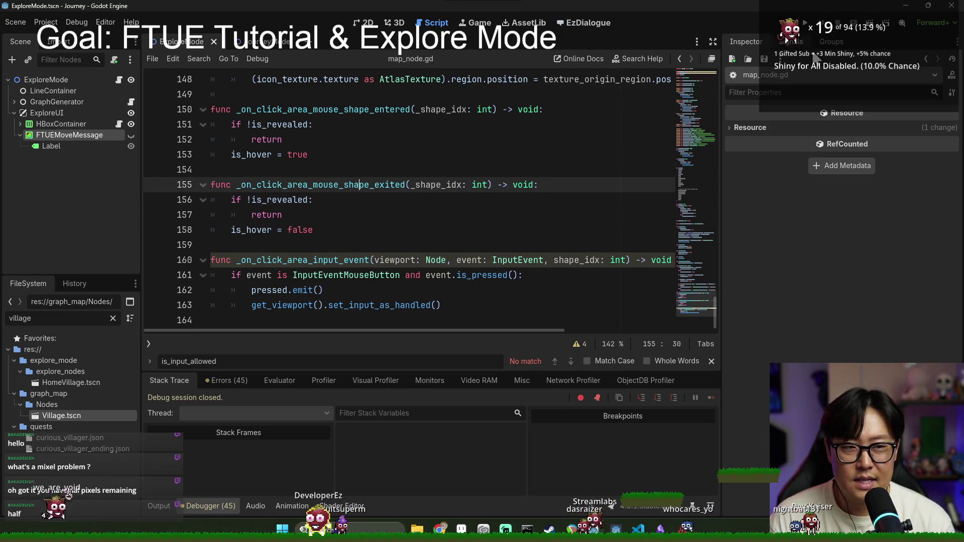
{"action": "left_click", "coordinate": [803, 25]}
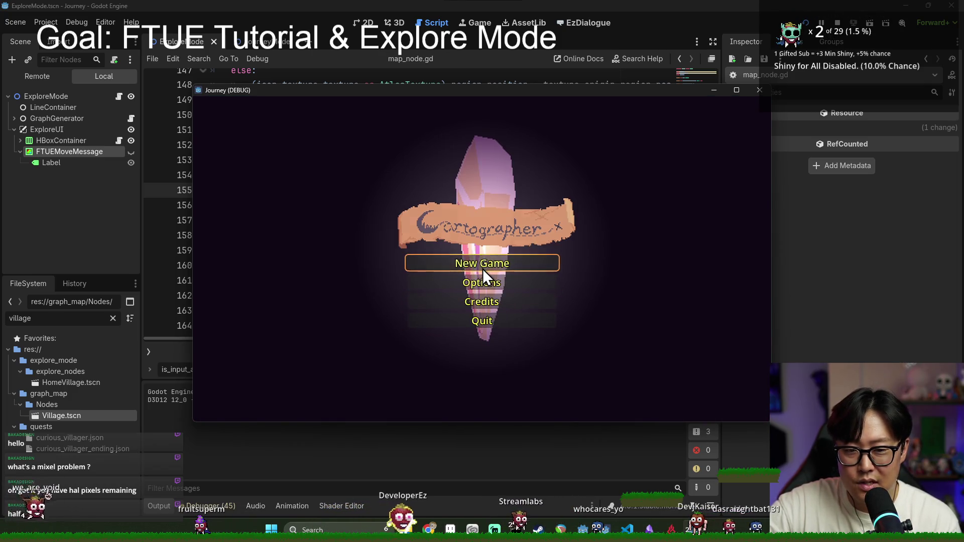
Start a new game, explore from the village, and follow the move tutorial to the highlighted bottle node.
{"action": "left_click", "coordinate": [483, 269]}
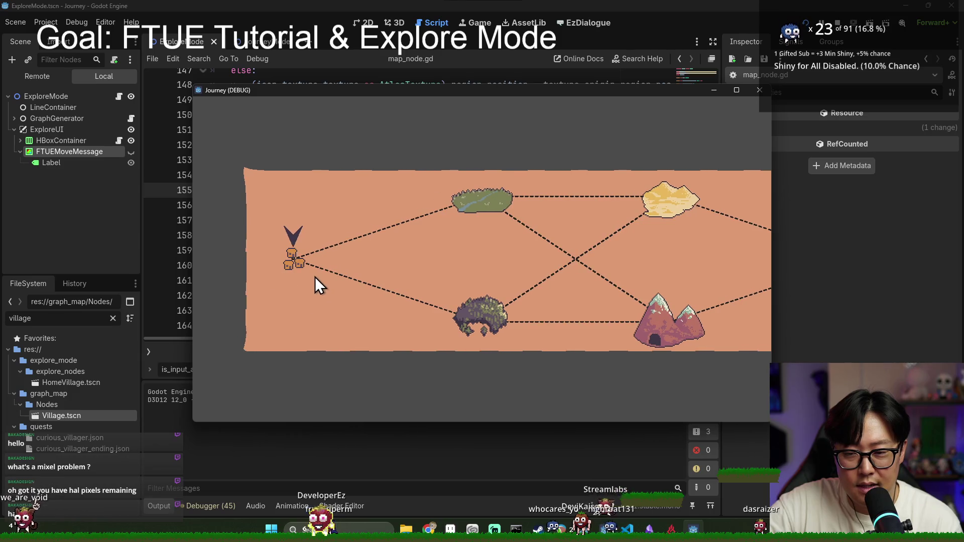
{"action": "left_click", "coordinate": [303, 271]}
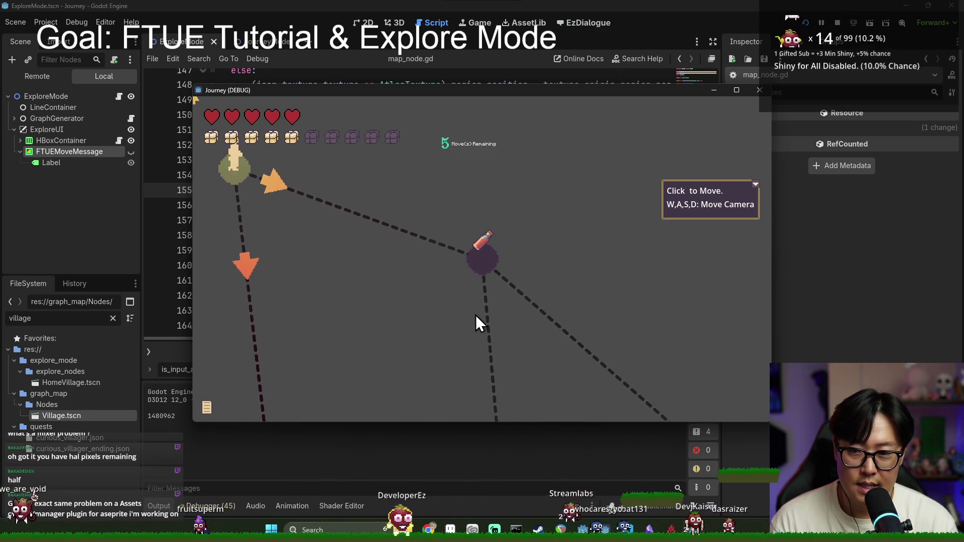
{"action": "left_click", "coordinate": [485, 265]}
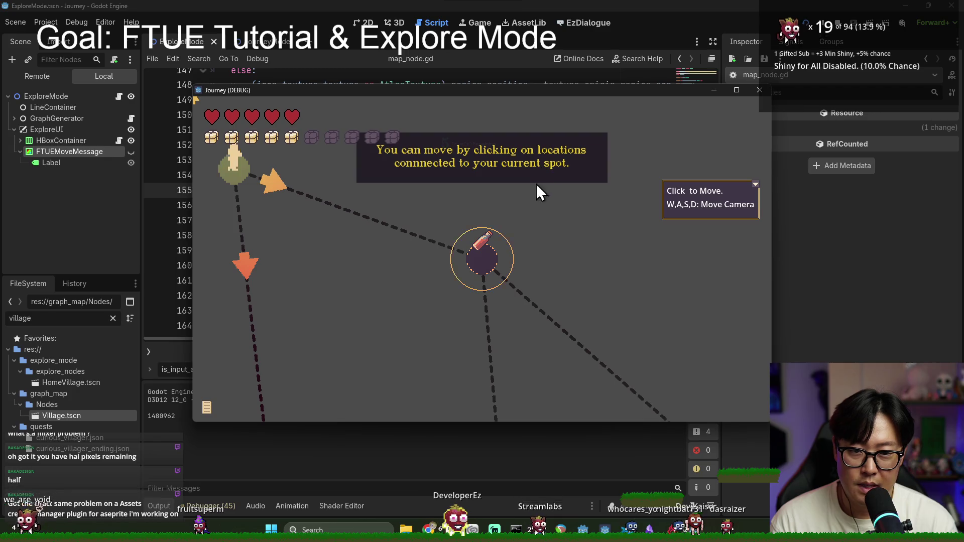
{"action": "left_click", "coordinate": [486, 262]}
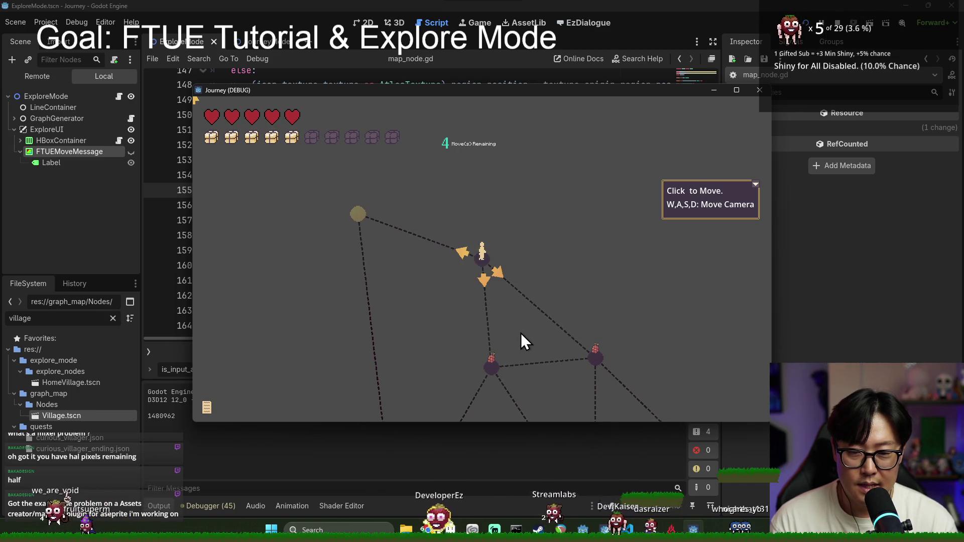
Move through the grape, next connected, meat and grape nodes until moves run out, then stop and save.
{"action": "left_click", "coordinate": [492, 369]}
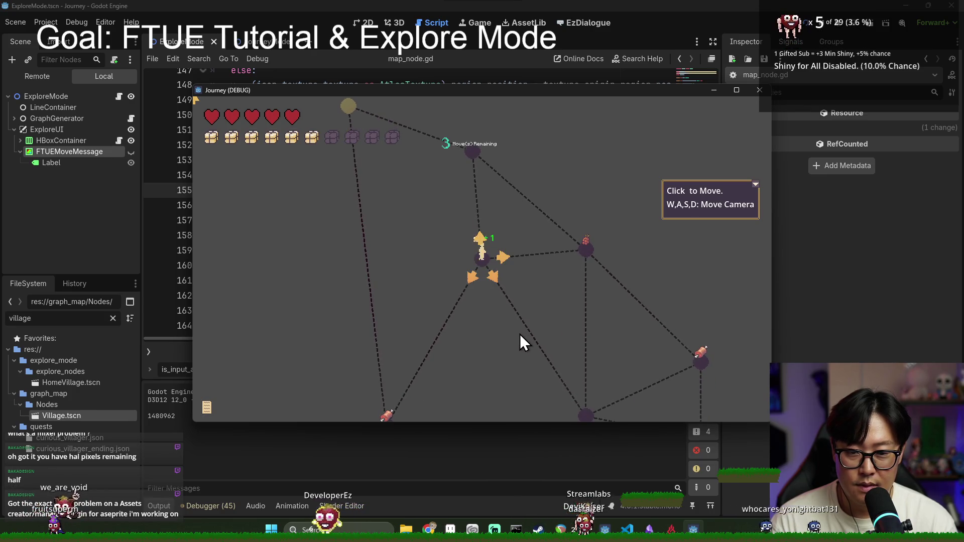
{"action": "left_click", "coordinate": [586, 250]}
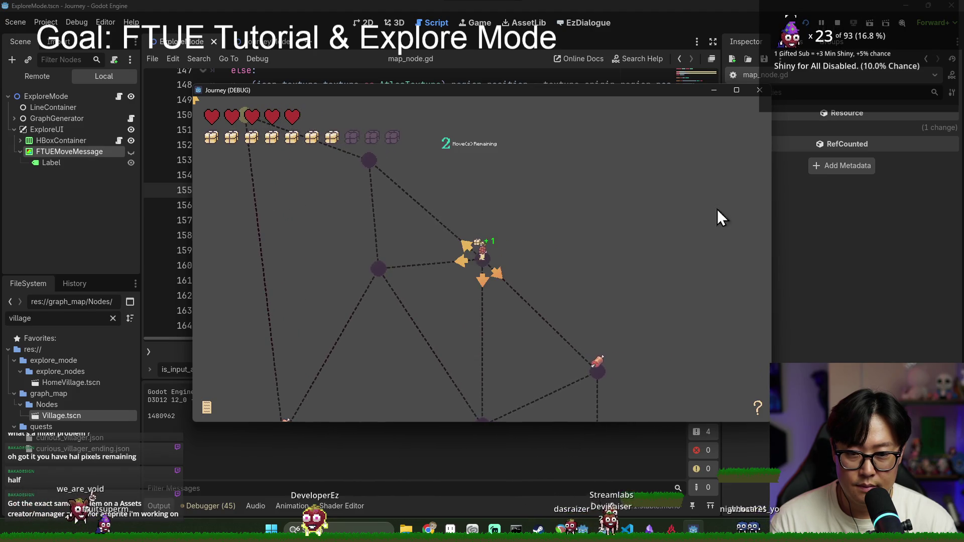
{"action": "left_click", "coordinate": [597, 367]}
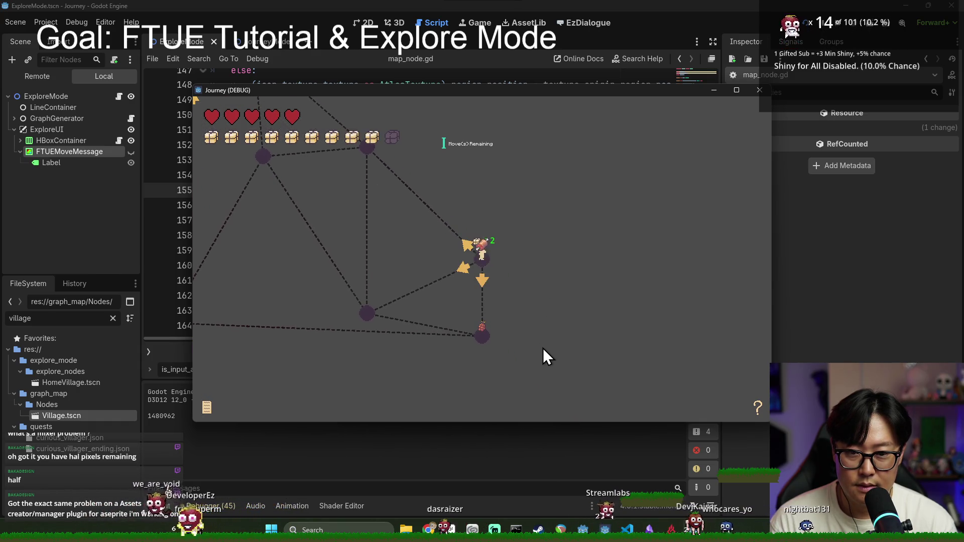
{"action": "left_click", "coordinate": [484, 340]}
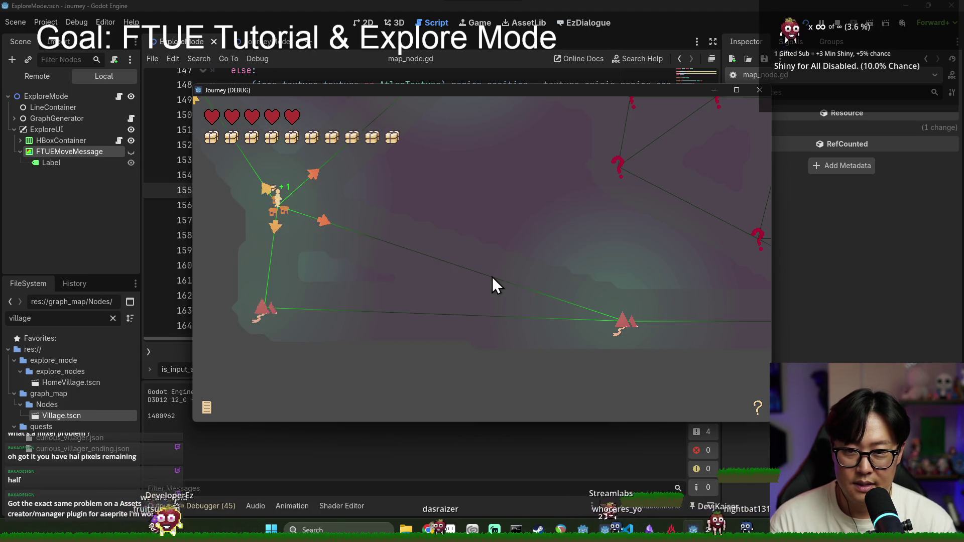
{"action": "left_click", "coordinate": [841, 28]}
{"action": "key", "text": "ctrl+s"}
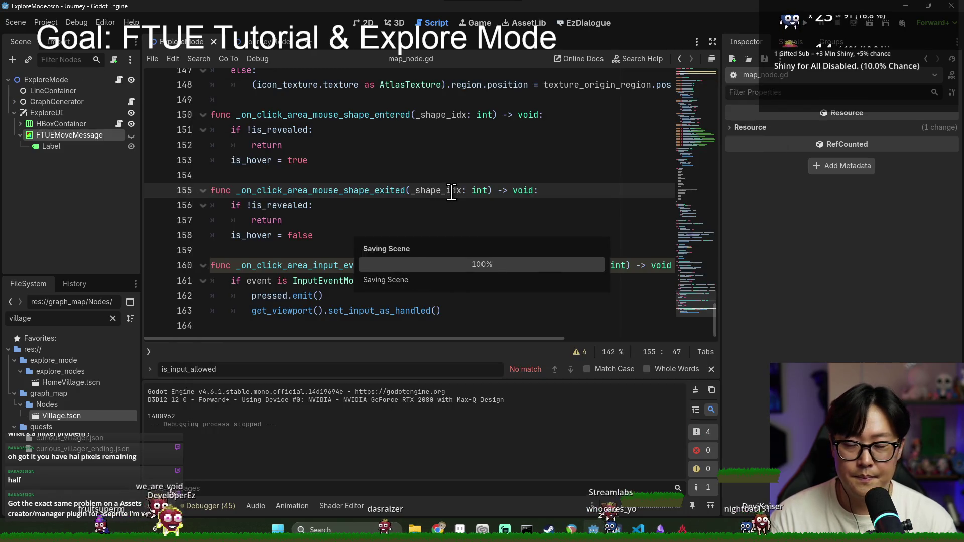
Save map_node.gd and close the search bar.
{"action": "left_click", "coordinate": [250, 144]}
{"action": "key", "text": "Home"}
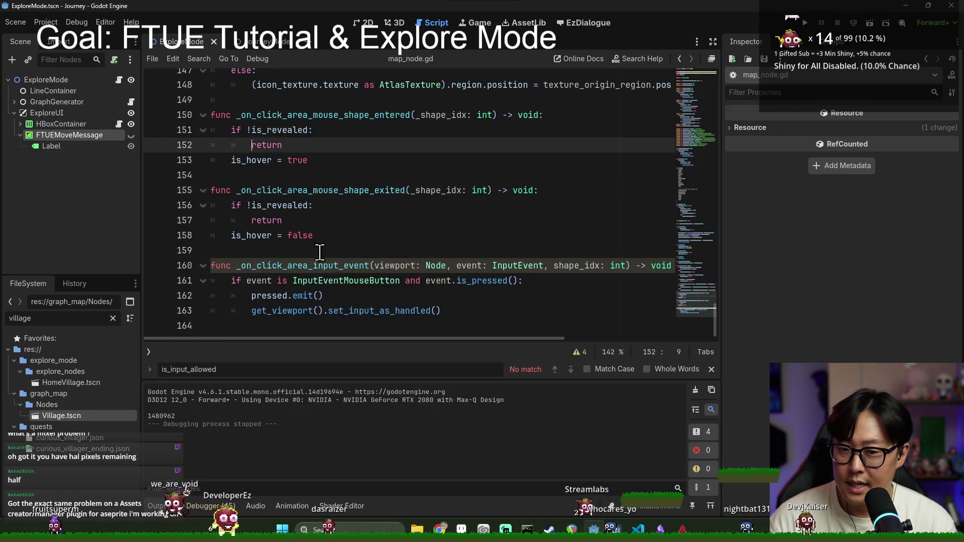
{"action": "key", "text": "ctrl+s"}
{"action": "scroll", "coordinate": [274, 135], "scroll_direction": "up", "scroll_amount": 3}
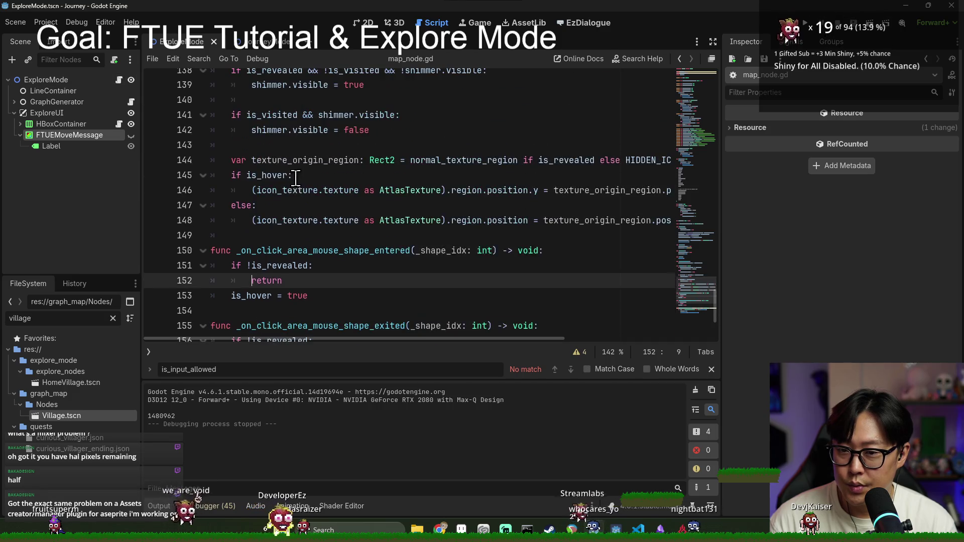
{"action": "left_click", "coordinate": [215, 130]}
{"action": "left_click", "coordinate": [711, 369]}
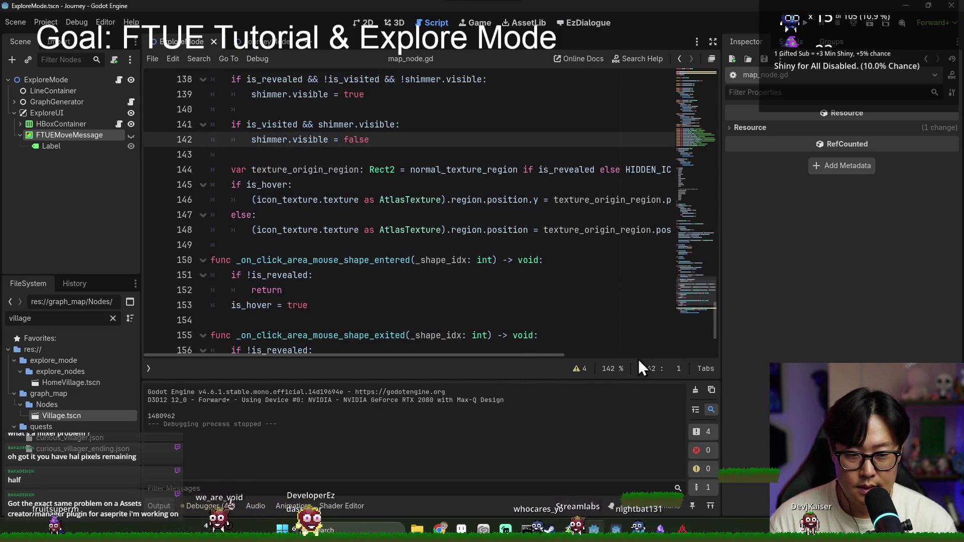
{"action": "key", "text": "ctrl+s"}
Return to explore_mode.gd and select the _check_and_show_ftue_out_of_move stub line.
{"action": "scroll", "coordinate": [311, 190], "scroll_direction": "down", "scroll_amount": 3}
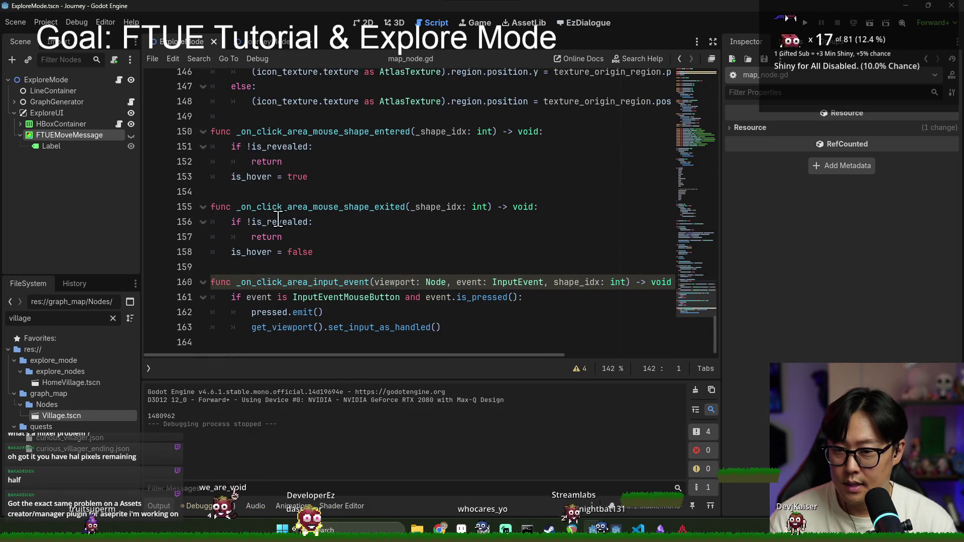
{"action": "left_click", "coordinate": [119, 80]}
{"action": "scroll", "coordinate": [286, 267], "scroll_direction": "down", "scroll_amount": 10}
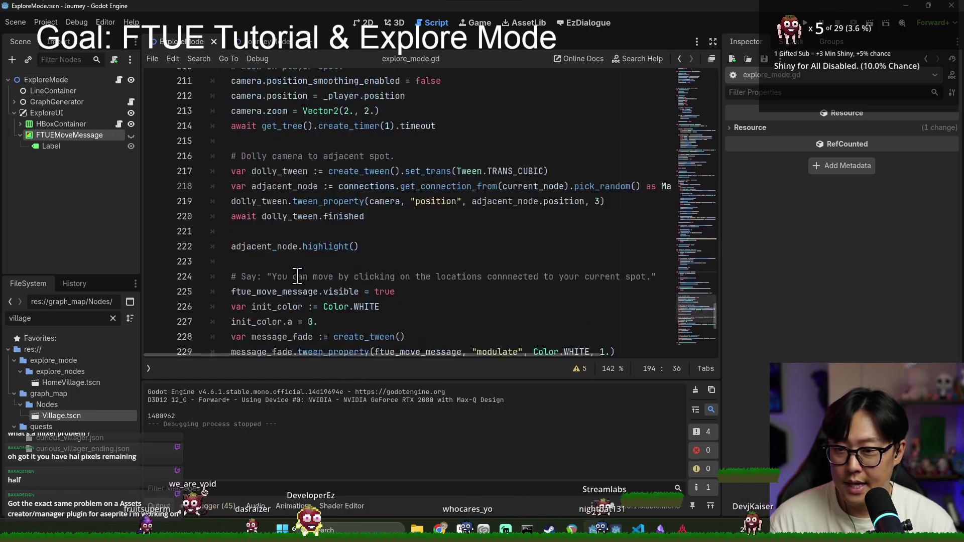
{"action": "scroll", "coordinate": [286, 267], "scroll_direction": "down", "scroll_amount": 4}
{"action": "left_click", "coordinate": [261, 221]}
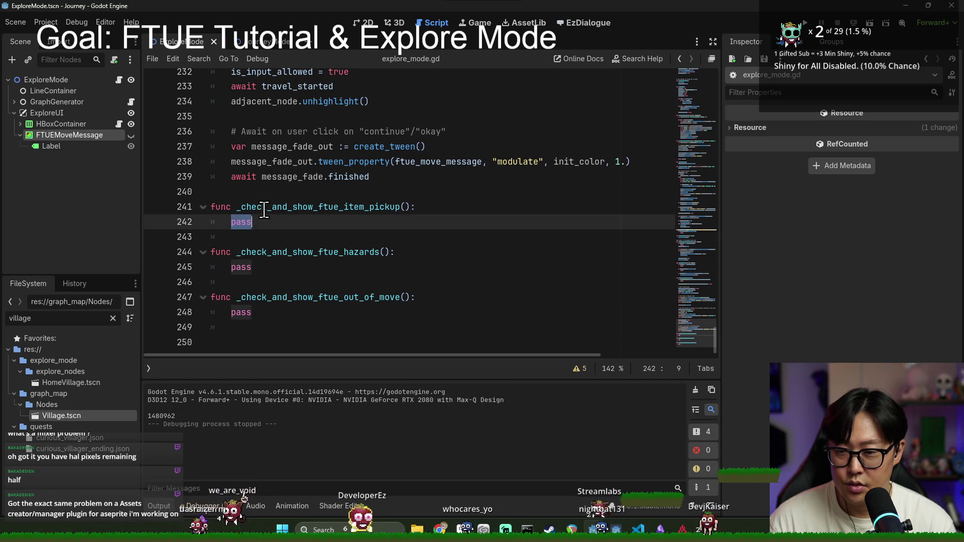
{"action": "double_click", "coordinate": [264, 206]}
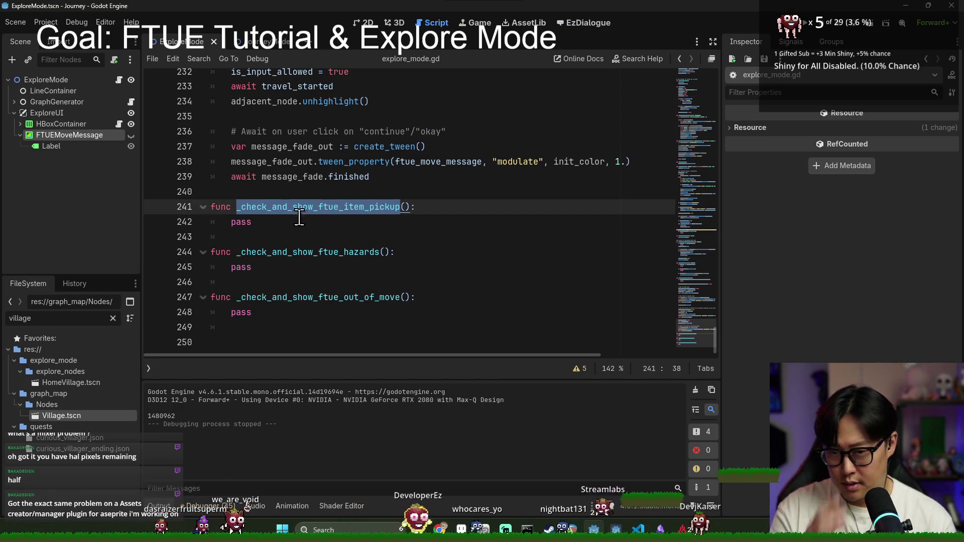
{"action": "triple_click", "coordinate": [324, 297]}
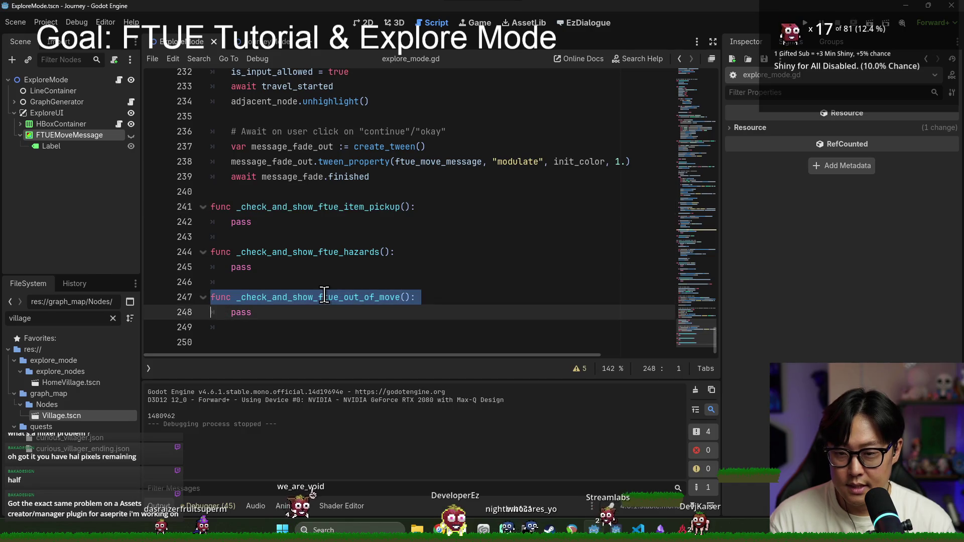
Type '# Highlight Number of Moves Remaining UI' and the '# Say: limited moves' comment under the stub.
{"action": "double_click", "coordinate": [281, 296]}
{"action": "left_click", "coordinate": [455, 297]}
{"action": "key", "text": "ctrl+s"}
{"action": "key", "text": "Return"}
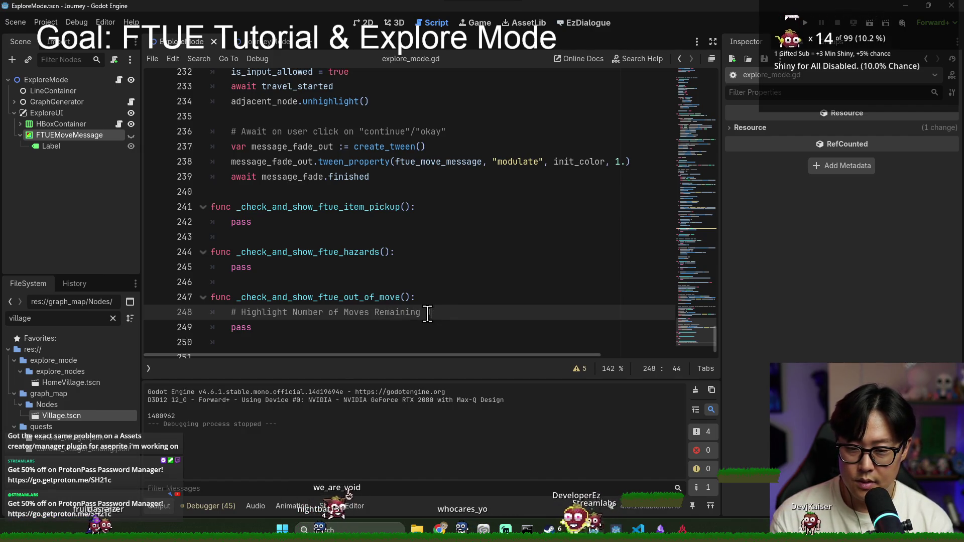
{"action": "type", "text": "I"}
{"action": "key", "text": "Return"}
{"action": "key", "text": "Return"}
{"action": "type", "text": "#"}
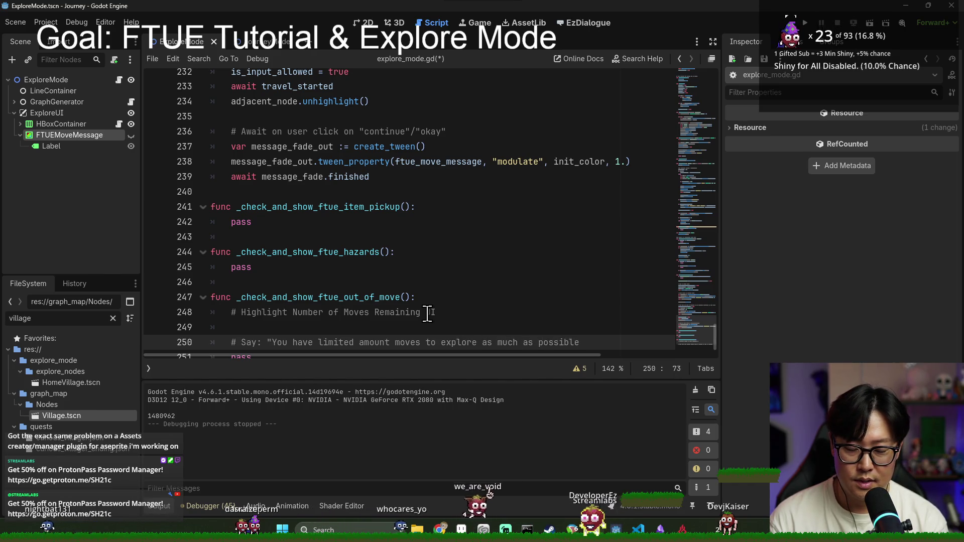
{"action": "type", "text": "\""}
{"action": "key", "text": "Return"}
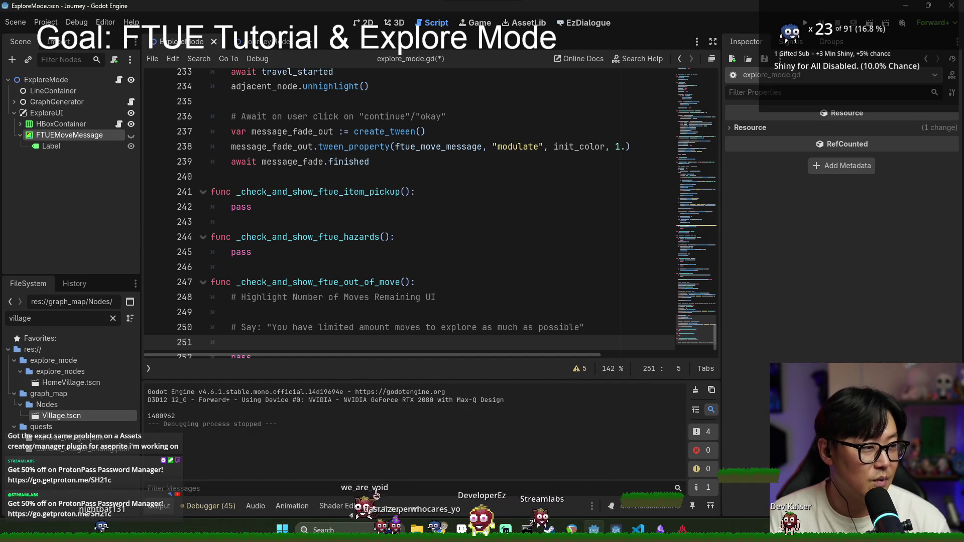
Remove the blank line between the two comments and place the caret after the Say comment.
{"action": "left_click", "coordinate": [306, 314]}
{"action": "key", "text": "BackSpace"}
{"action": "left_click", "coordinate": [289, 334]}
{"action": "left_click", "coordinate": [592, 303]}
{"action": "left_click", "coordinate": [595, 307]}
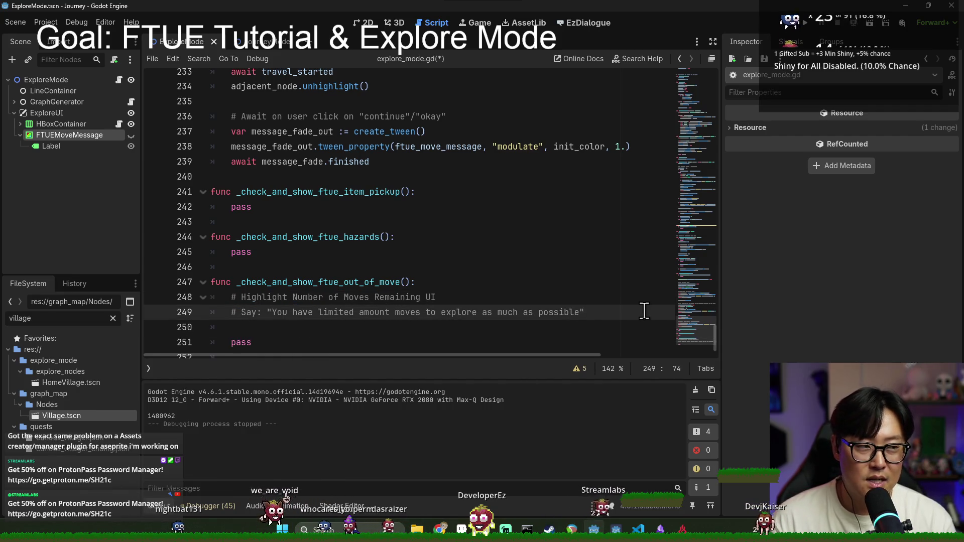
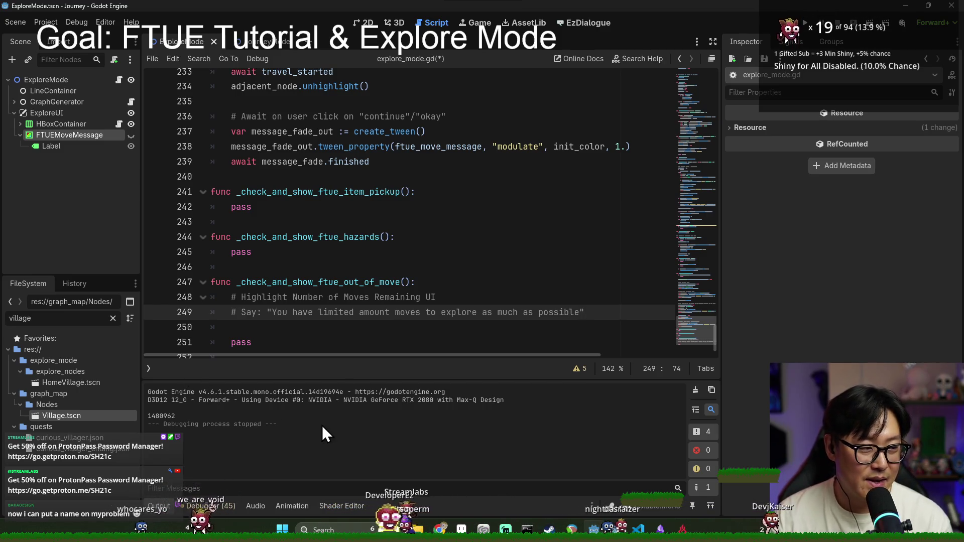
Add a blank line below the Highlight comment and go to the end of the Say comment.
{"action": "mouse_move", "coordinate": [613, 531]}
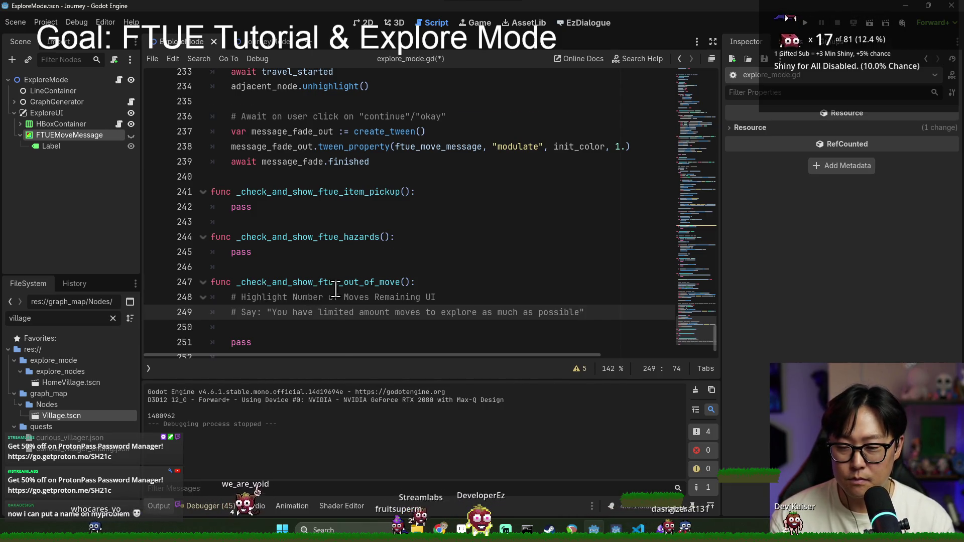
{"action": "scroll", "coordinate": [335, 289], "scroll_direction": "down", "scroll_amount": 1}
{"action": "left_click", "coordinate": [485, 268]}
{"action": "key", "text": "Return"}
{"action": "left_click_drag", "start_coordinate": [290, 267], "coordinate": [438, 268]}
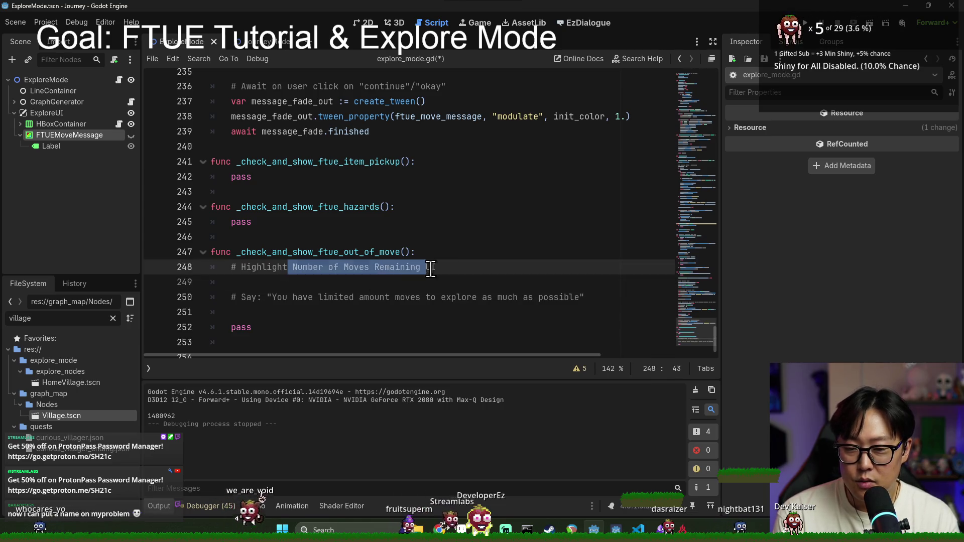
{"action": "left_click", "coordinate": [243, 297]}
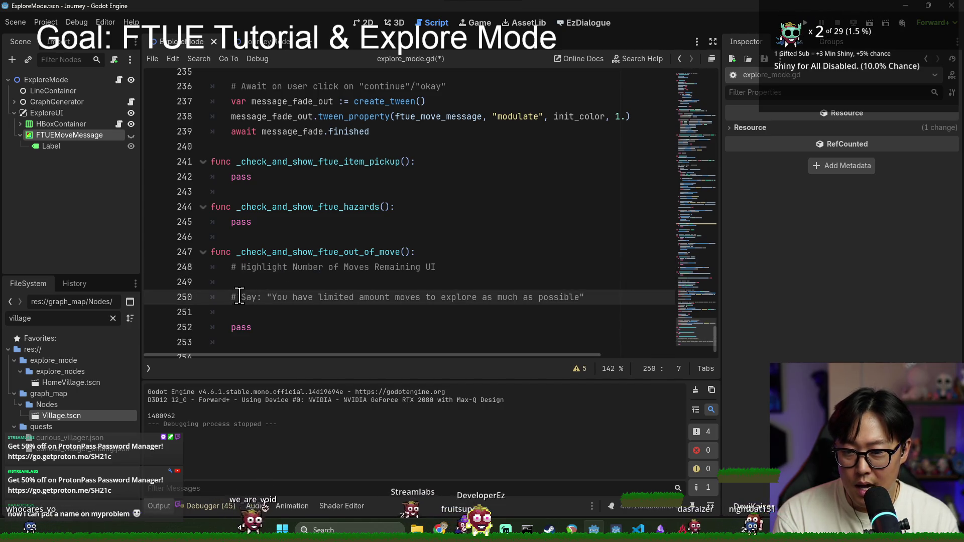
{"action": "left_click_drag", "start_coordinate": [231, 267], "coordinate": [430, 267]}
{"action": "left_click", "coordinate": [459, 266]}
{"action": "left_click", "coordinate": [278, 296]}
{"action": "left_click_drag", "start_coordinate": [278, 296], "coordinate": [530, 297]}
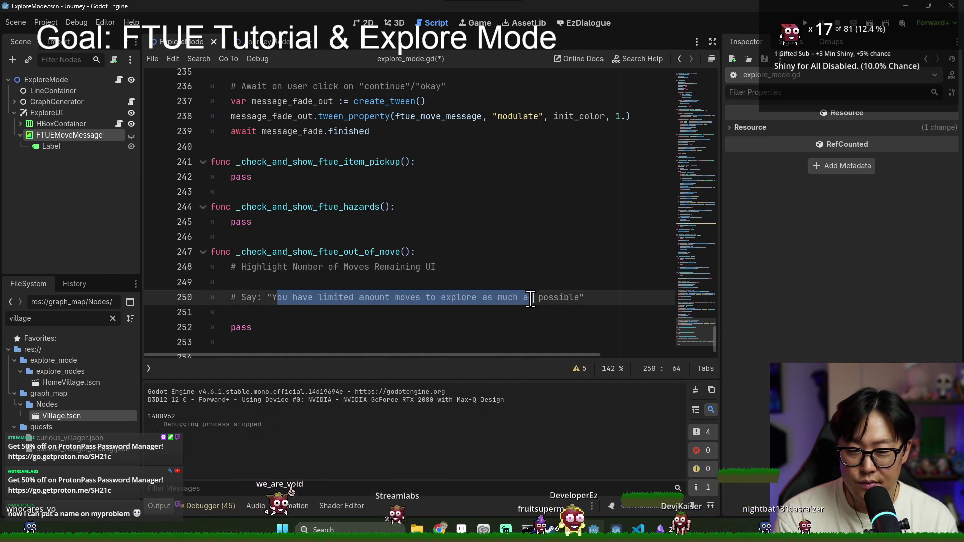
{"action": "left_click", "coordinate": [577, 297]}
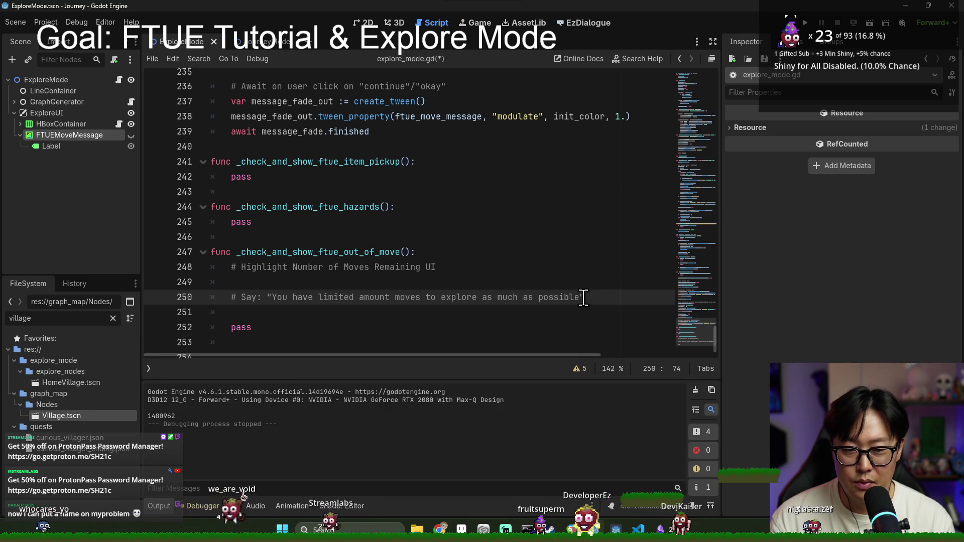
{"action": "type", "text": "."}
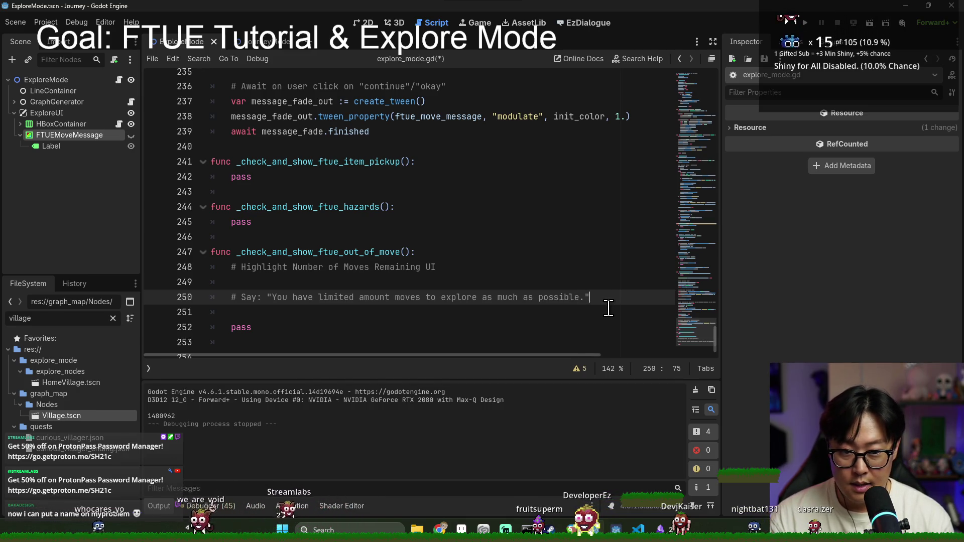
Begin the '# Click "continue" to resume' comment on a new line below the Say comment.
{"action": "key", "text": "Return"}
{"action": "key", "text": "Return"}
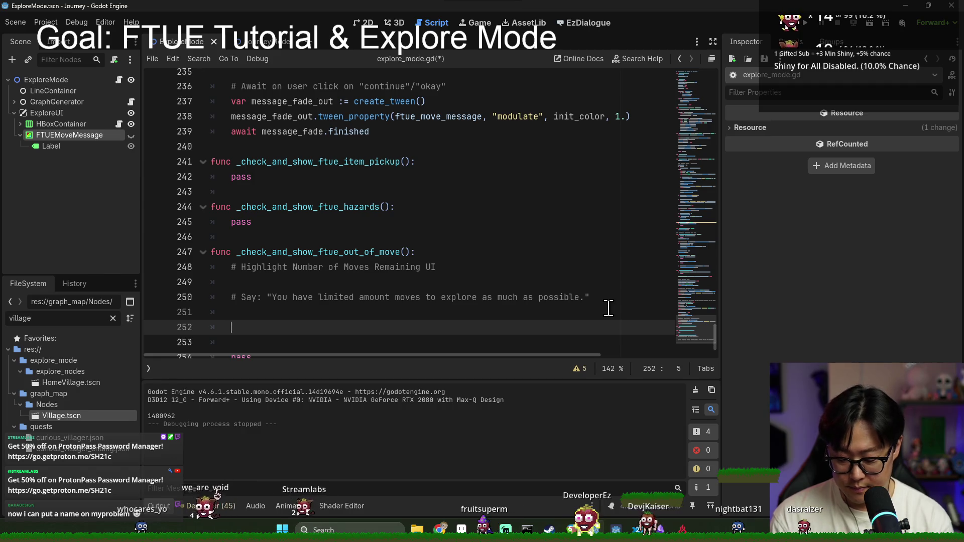
{"action": "type", "text": "#"}
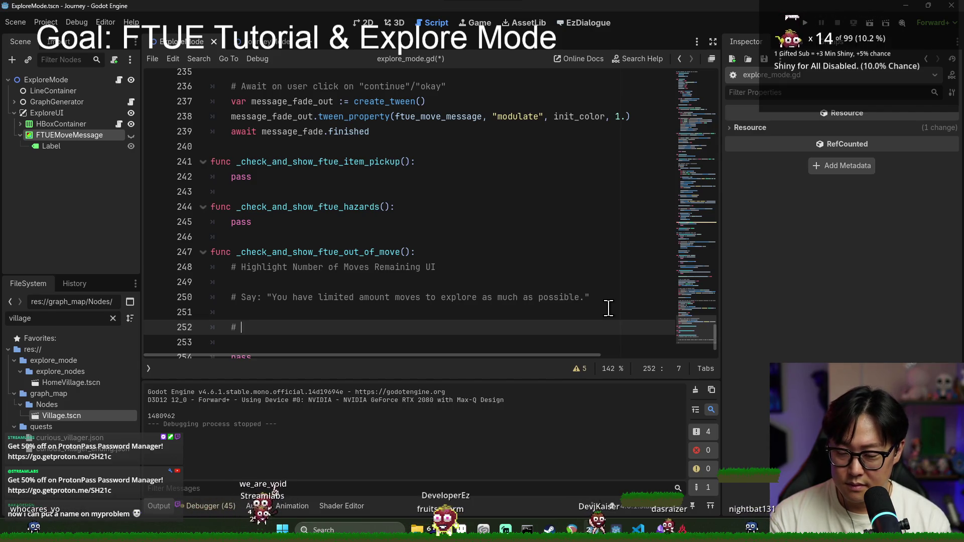
{"action": "type", "text": "Continue"}
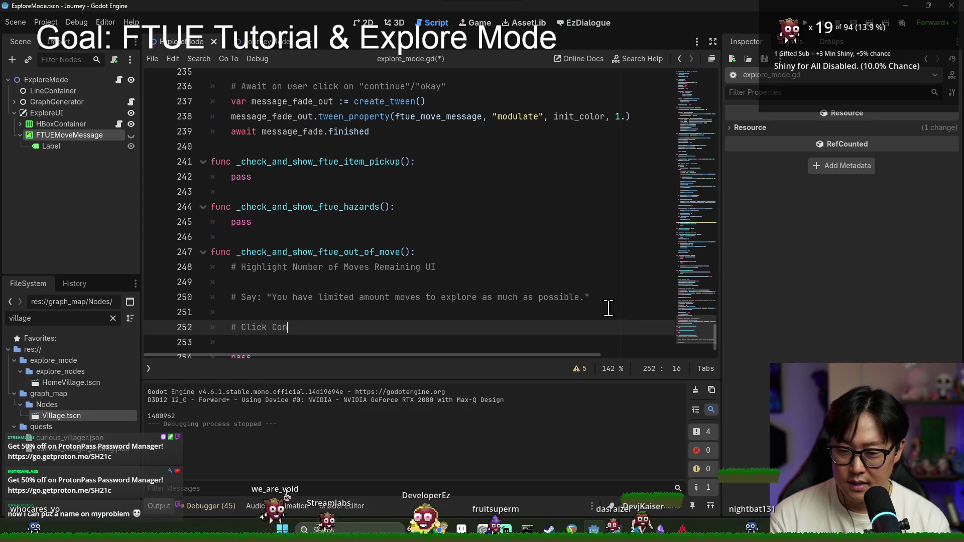
{"action": "key", "text": "BackSpace"}
{"action": "key", "text": "BackSpace"}
{"action": "key", "text": "BackSpace"}
{"action": "type", "text": "\"continue\" to resume"}
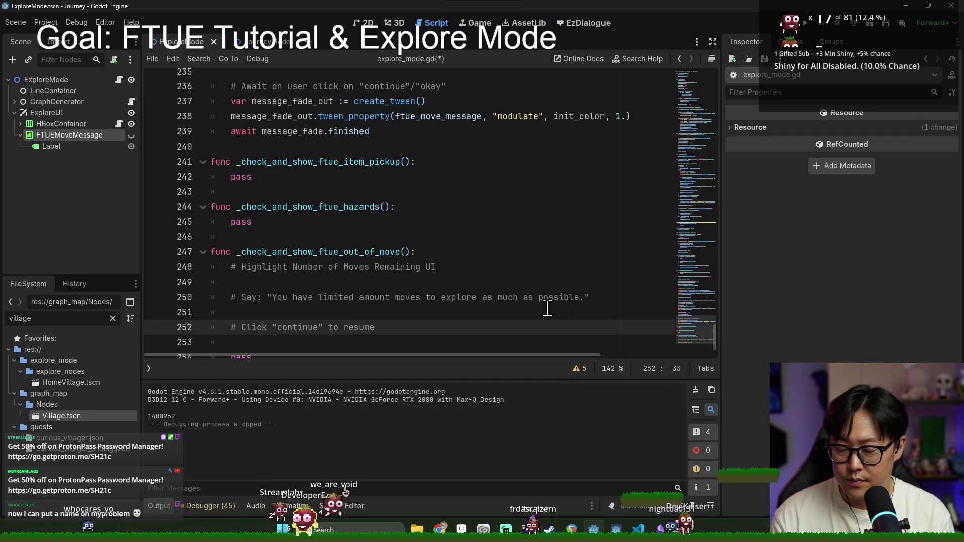
{"action": "scroll", "coordinate": [388, 290], "scroll_direction": "down", "scroll_amount": 1}
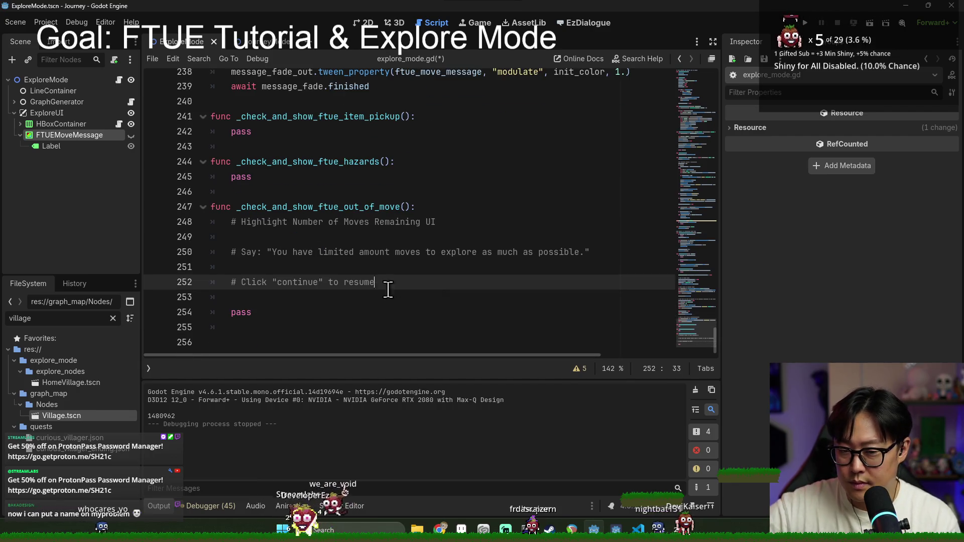
{"action": "left_click", "coordinate": [270, 303]}
{"action": "left_click_drag", "start_coordinate": [301, 206], "coordinate": [399, 207]}
{"action": "left_click", "coordinate": [311, 297]}
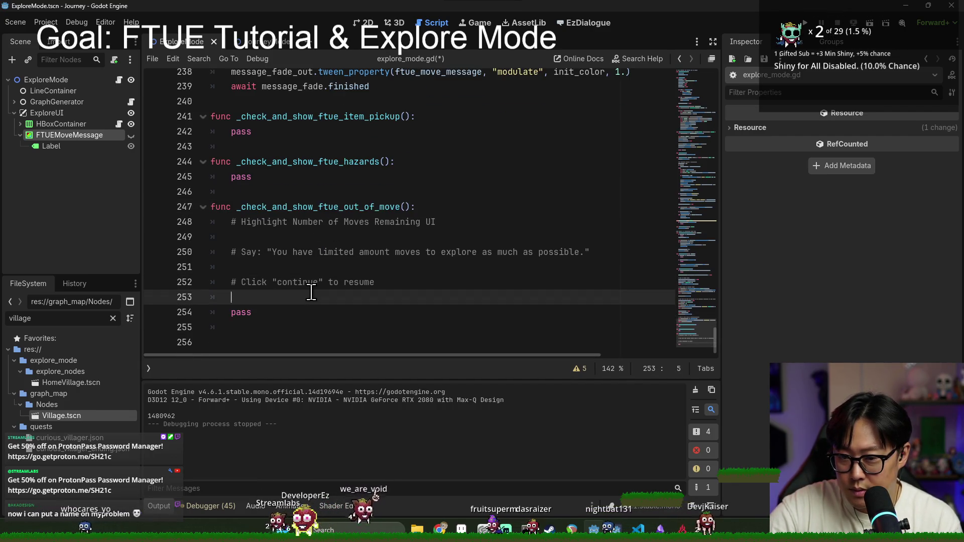
Replace 'out_of_move' in the function name with 'move' and save the script.
{"action": "triple_click", "coordinate": [317, 210]}
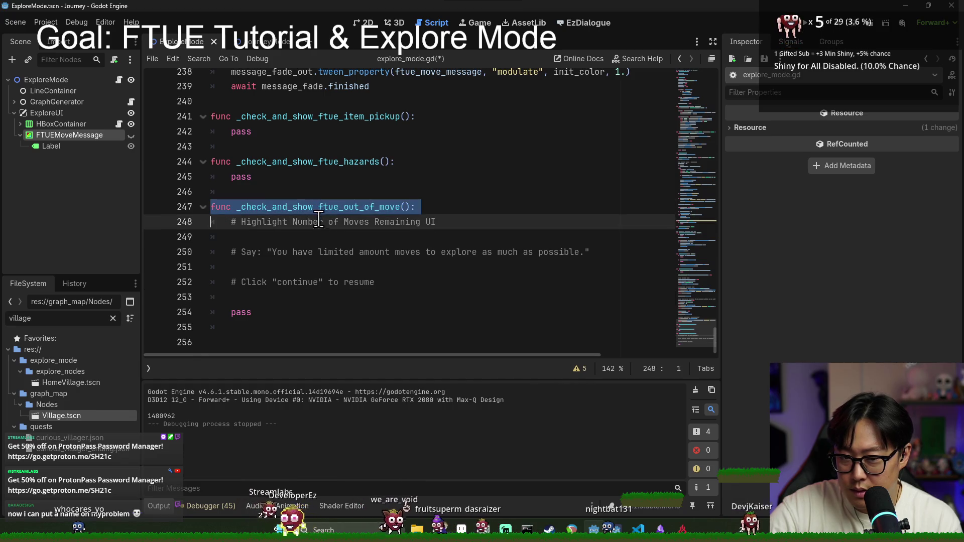
{"action": "left_click", "coordinate": [401, 283]}
{"action": "double_click", "coordinate": [301, 208]}
{"action": "left_click", "coordinate": [302, 207]}
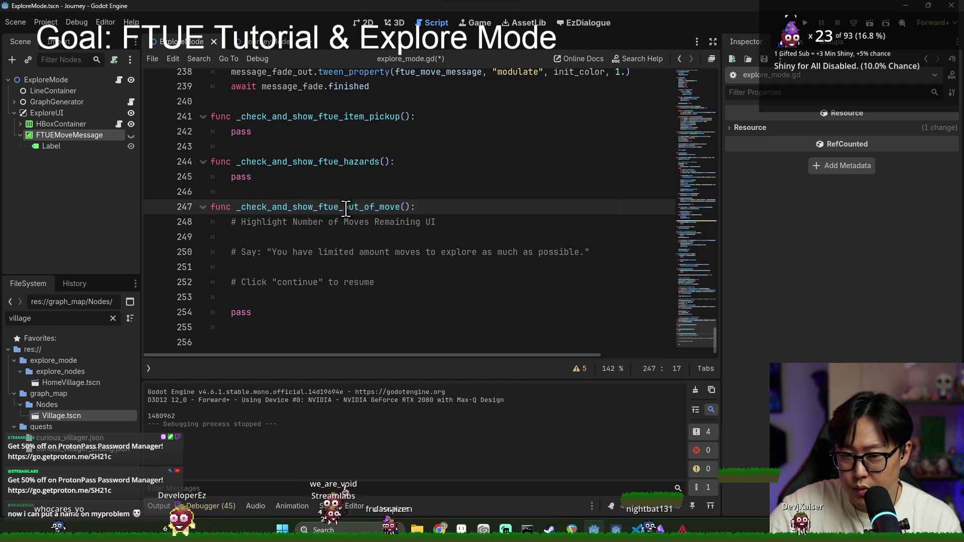
{"action": "left_click_drag", "start_coordinate": [343, 207], "coordinate": [399, 208]}
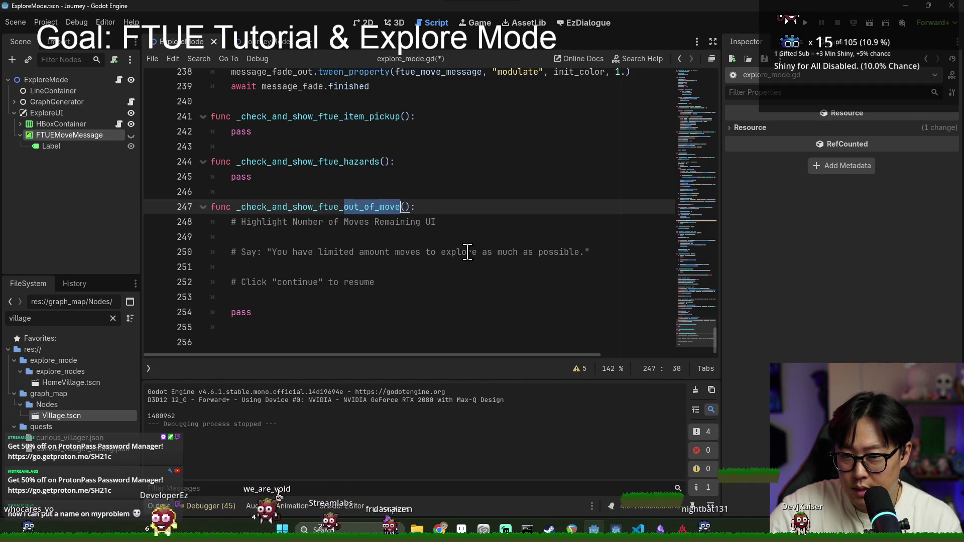
{"action": "type", "text": "move"}
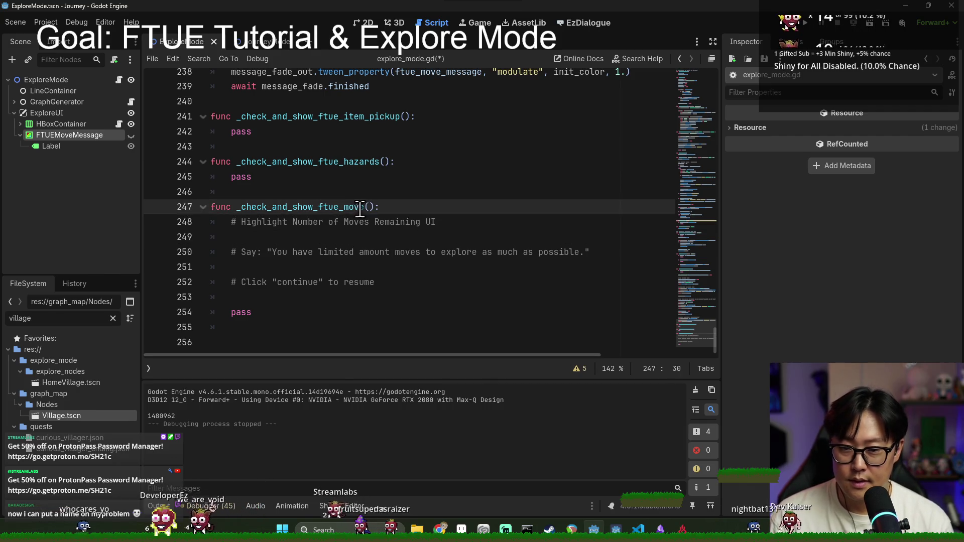
{"action": "key", "text": "ctrl+s"}
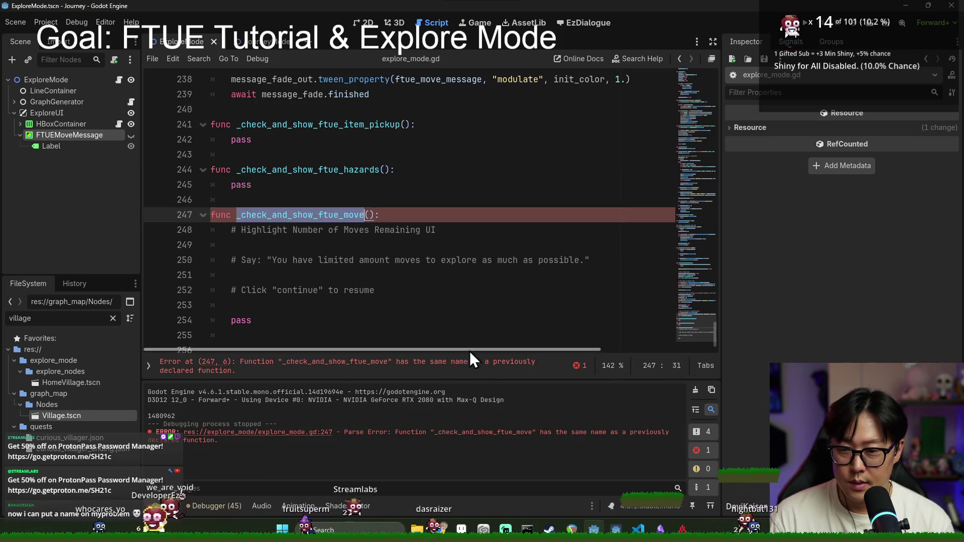
Clear the Output log and append '_count' so the name becomes _check_and_show_ftue_move_count.
{"action": "left_click", "coordinate": [695, 389]}
{"action": "left_click", "coordinate": [282, 304]}
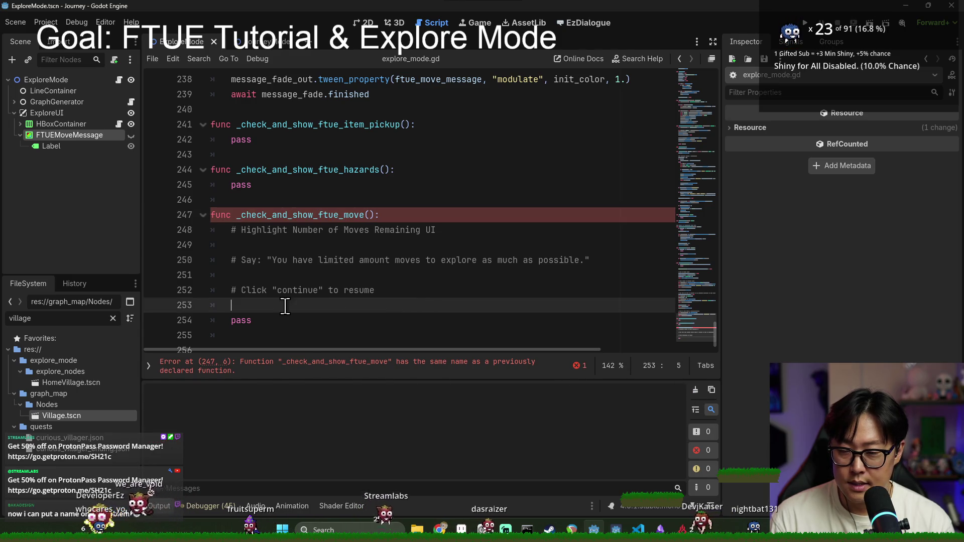
{"action": "left_click", "coordinate": [271, 322]}
{"action": "double_click", "coordinate": [279, 215]}
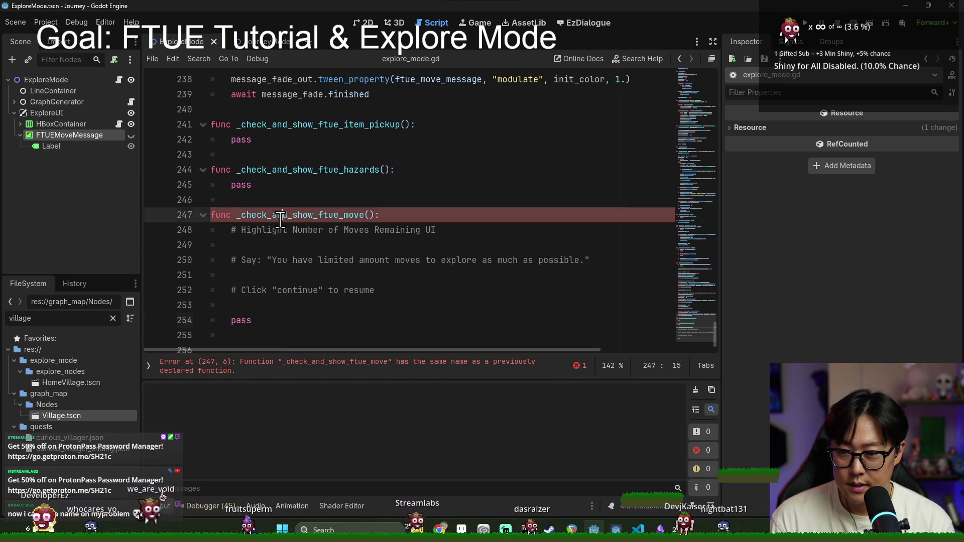
{"action": "scroll", "coordinate": [389, 240], "scroll_direction": "up", "scroll_amount": 6}
{"action": "scroll", "coordinate": [351, 244], "scroll_direction": "down", "scroll_amount": 6}
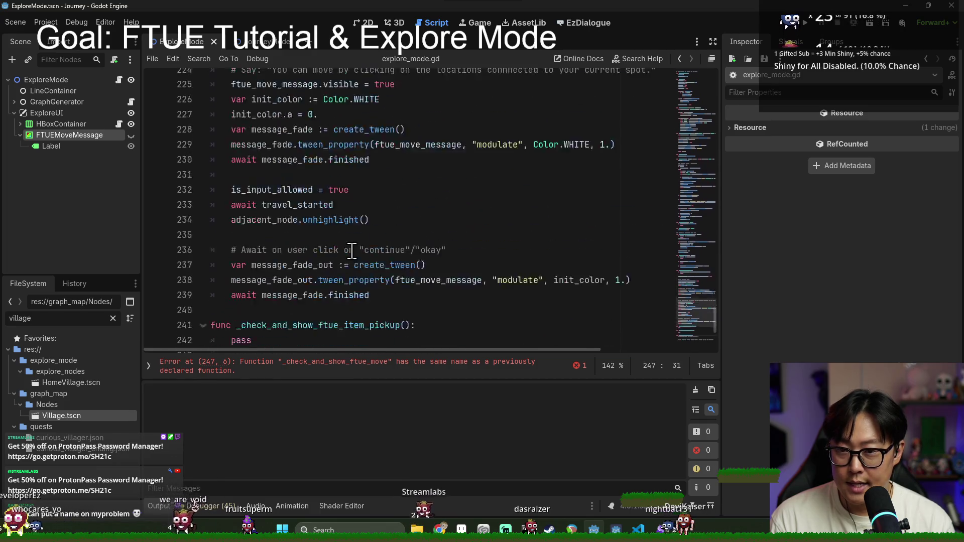
{"action": "left_click", "coordinate": [285, 311]}
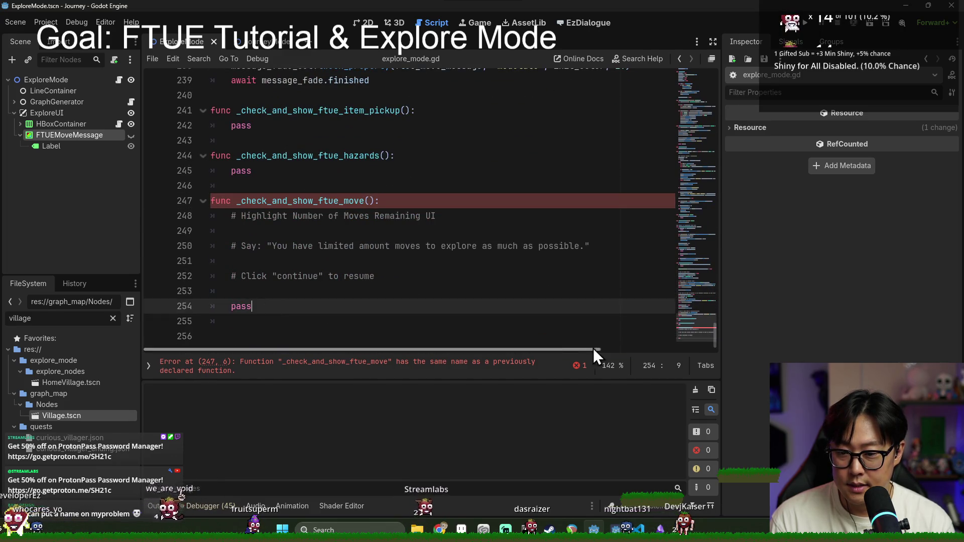
{"action": "double_click", "coordinate": [278, 202]}
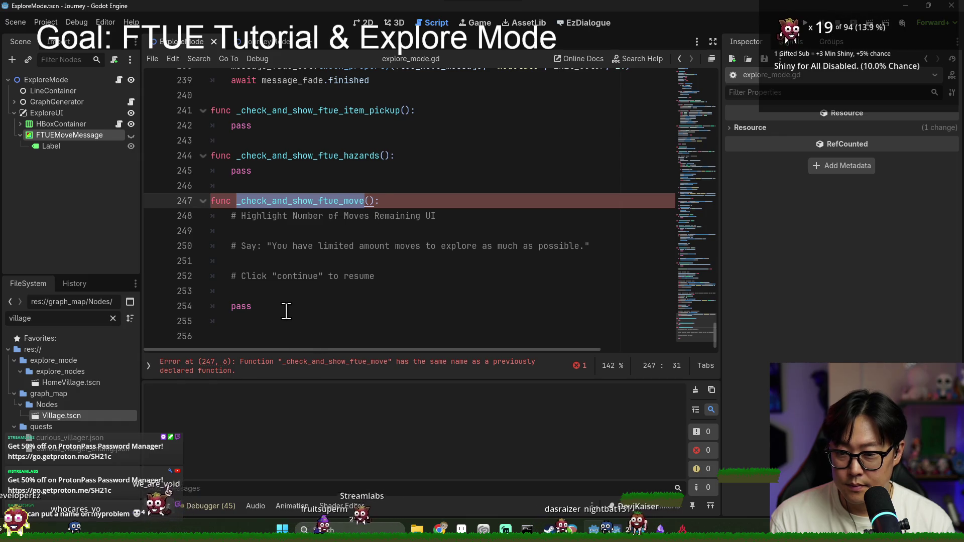
{"action": "scroll", "coordinate": [308, 321], "scroll_direction": "up", "scroll_amount": 1}
{"action": "left_click", "coordinate": [317, 214]}
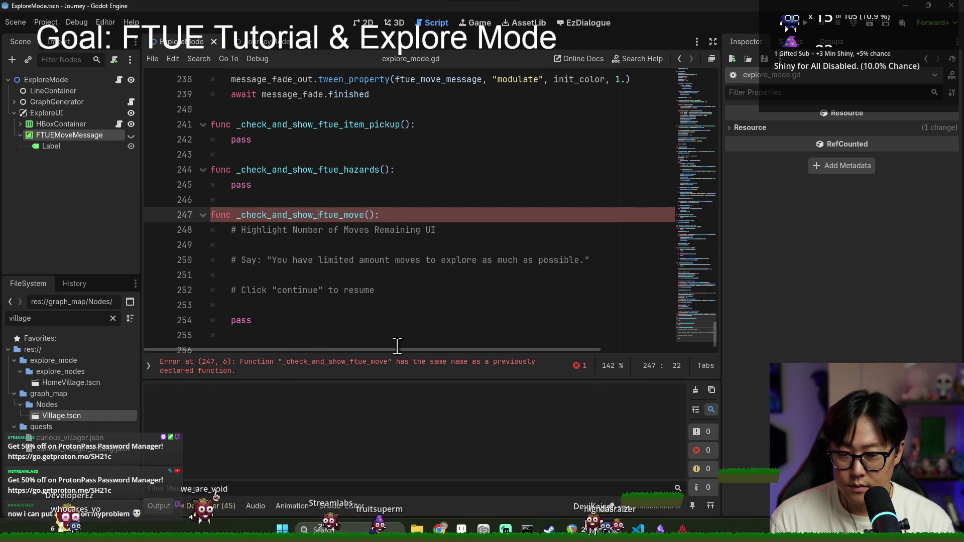
{"action": "double_click", "coordinate": [359, 215]}
{"action": "scroll", "coordinate": [385, 222], "scroll_direction": "up", "scroll_amount": 1}
{"action": "scroll", "coordinate": [384, 223], "scroll_direction": "up", "scroll_amount": 14}
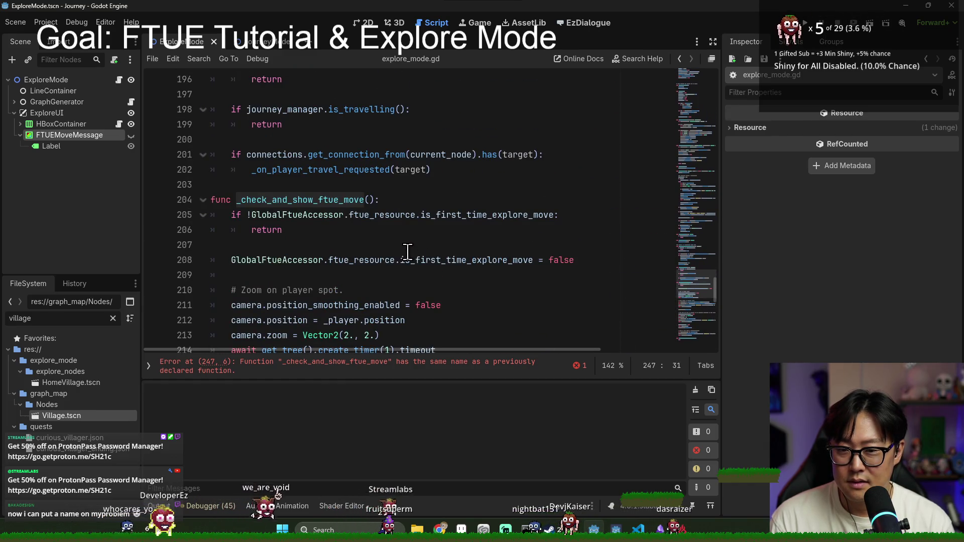
{"action": "type", "text": "_count():"}
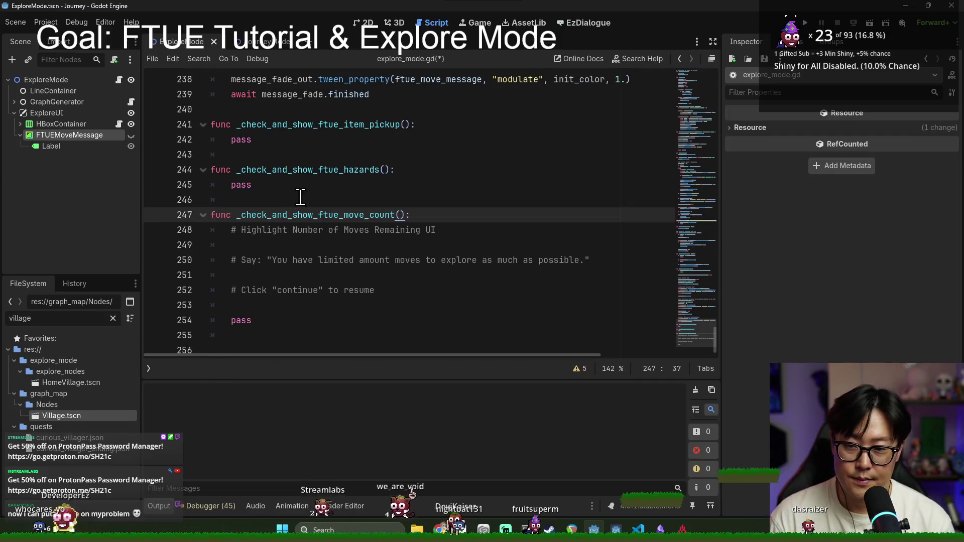
{"action": "double_click", "coordinate": [301, 215]}
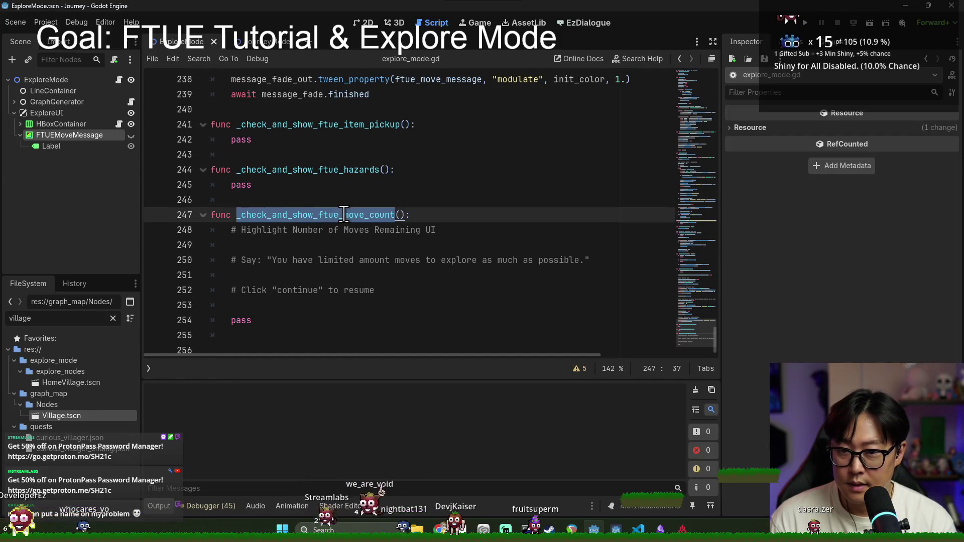
Review the _move_to_poi travel and tween code to find where the new call belongs.
{"action": "scroll", "coordinate": [343, 246], "scroll_direction": "up", "scroll_amount": 9}
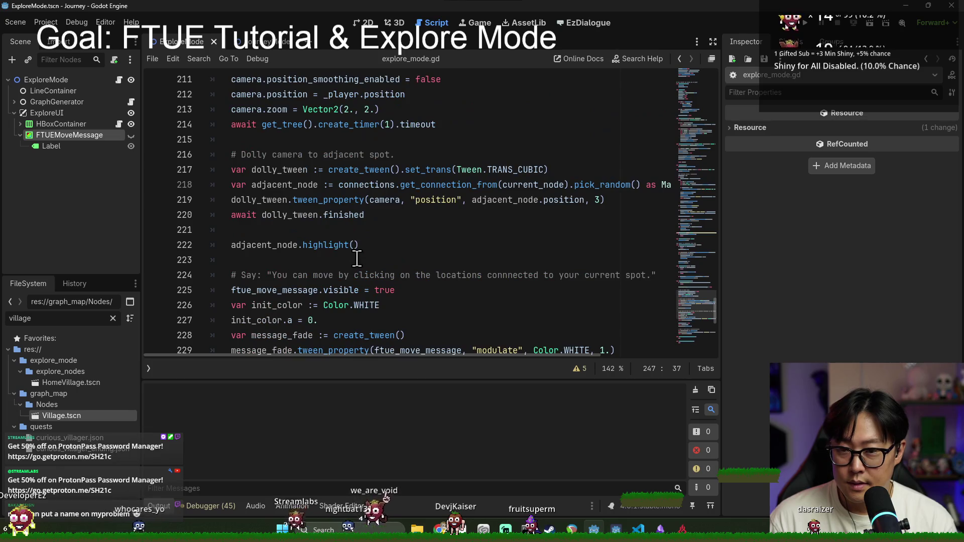
{"action": "scroll", "coordinate": [335, 255], "scroll_direction": "up", "scroll_amount": 13}
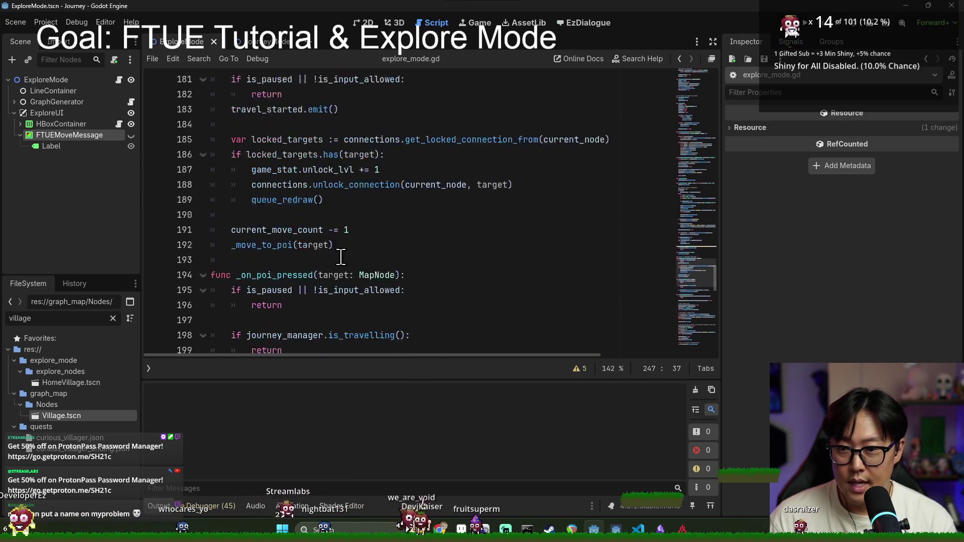
{"action": "scroll", "coordinate": [342, 254], "scroll_direction": "up", "scroll_amount": 12}
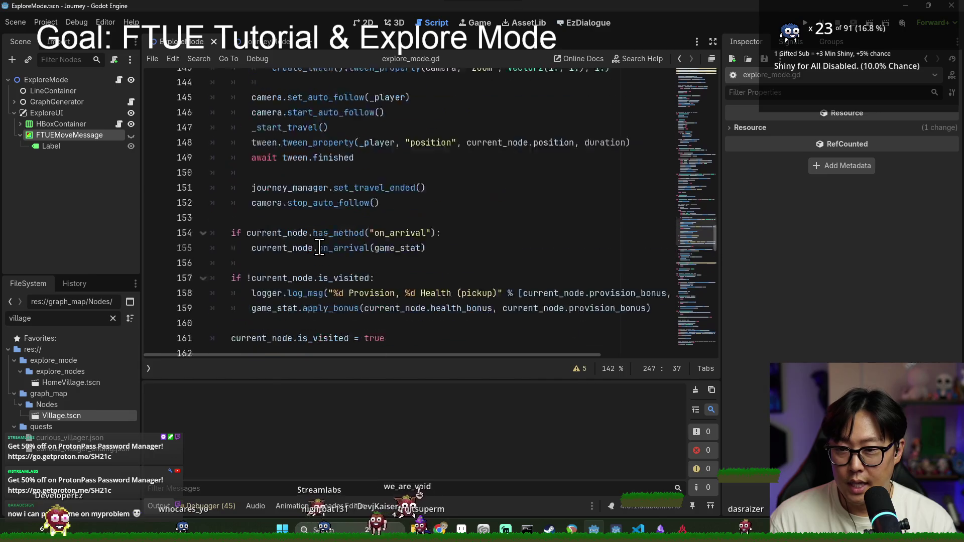
{"action": "scroll", "coordinate": [316, 241], "scroll_direction": "up", "scroll_amount": 4}
{"action": "left_click", "coordinate": [257, 169]}
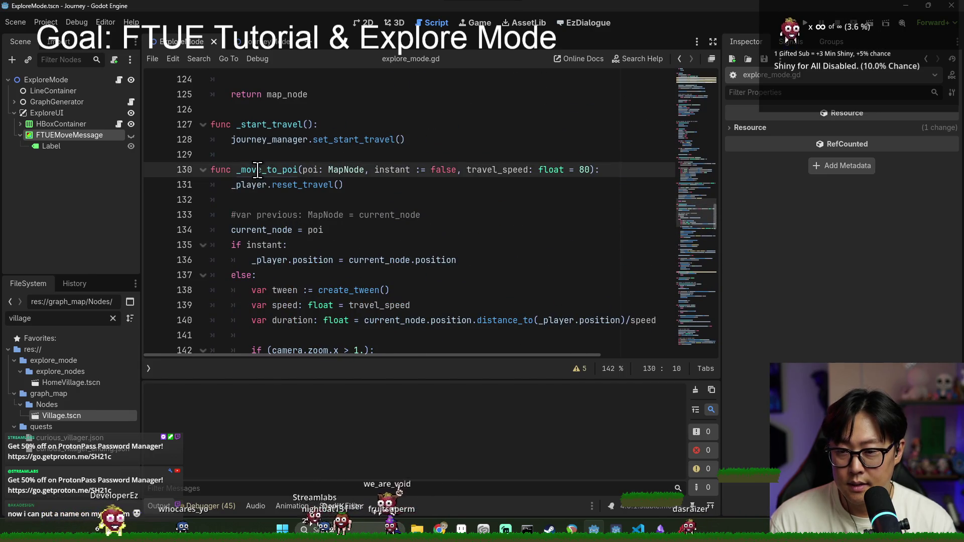
{"action": "double_click", "coordinate": [301, 184]}
{"action": "scroll", "coordinate": [296, 188], "scroll_direction": "down", "scroll_amount": 3}
{"action": "left_click", "coordinate": [262, 154]}
{"action": "left_click", "coordinate": [291, 185]}
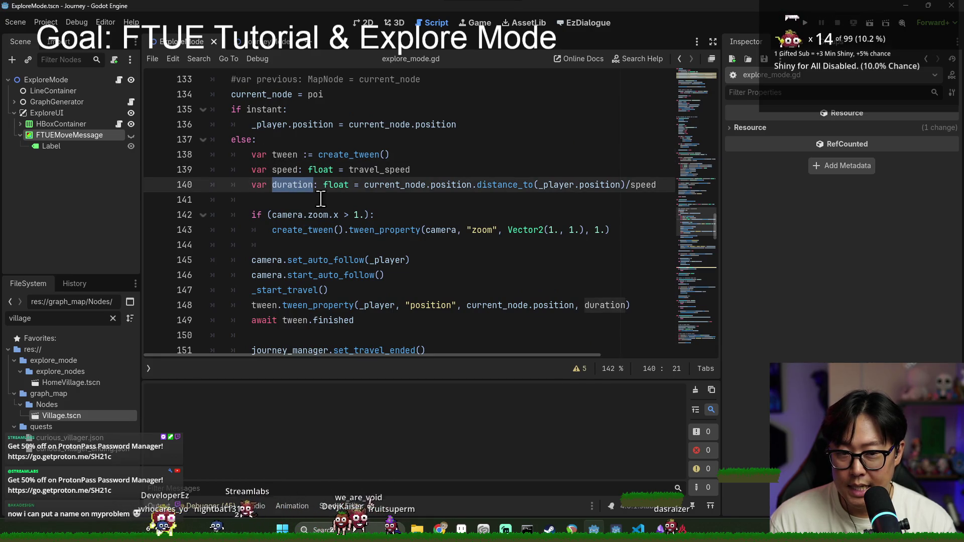
{"action": "left_click", "coordinate": [281, 155]}
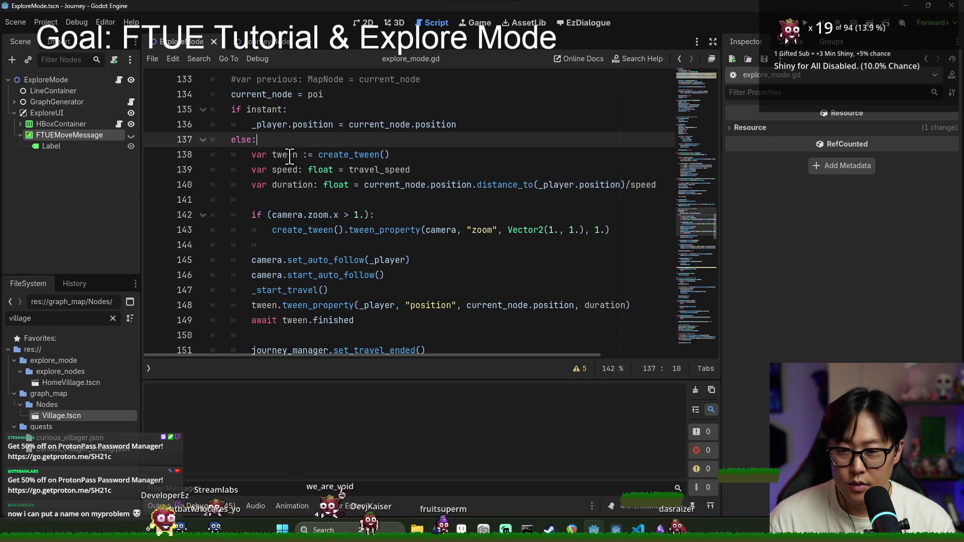
{"action": "double_click", "coordinate": [282, 155]}
{"action": "scroll", "coordinate": [311, 244], "scroll_direction": "down", "scroll_amount": 3}
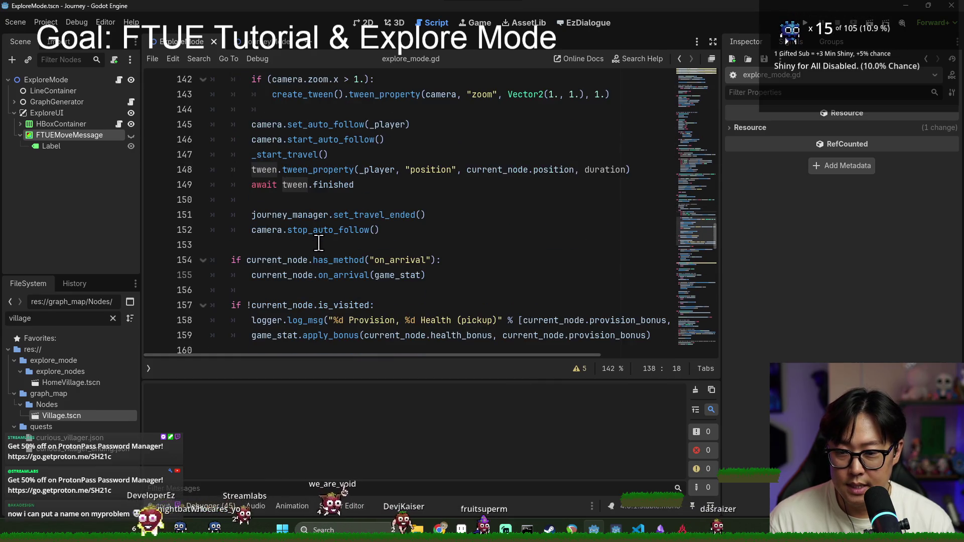
{"action": "double_click", "coordinate": [265, 185]}
{"action": "double_click", "coordinate": [295, 185]}
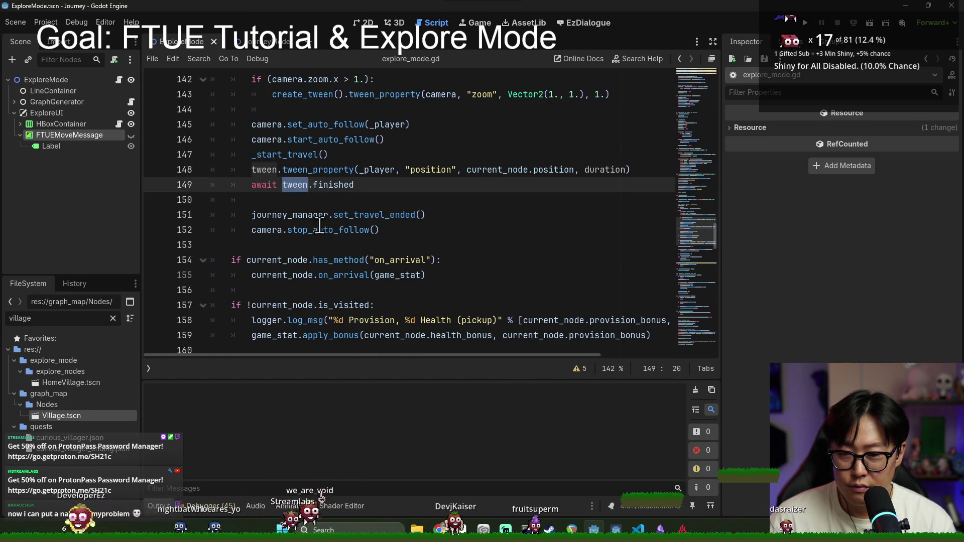
{"action": "scroll", "coordinate": [291, 226], "scroll_direction": "up", "scroll_amount": 2}
{"action": "scroll", "coordinate": [296, 220], "scroll_direction": "down", "scroll_amount": 2}
{"action": "key", "text": "Down"}
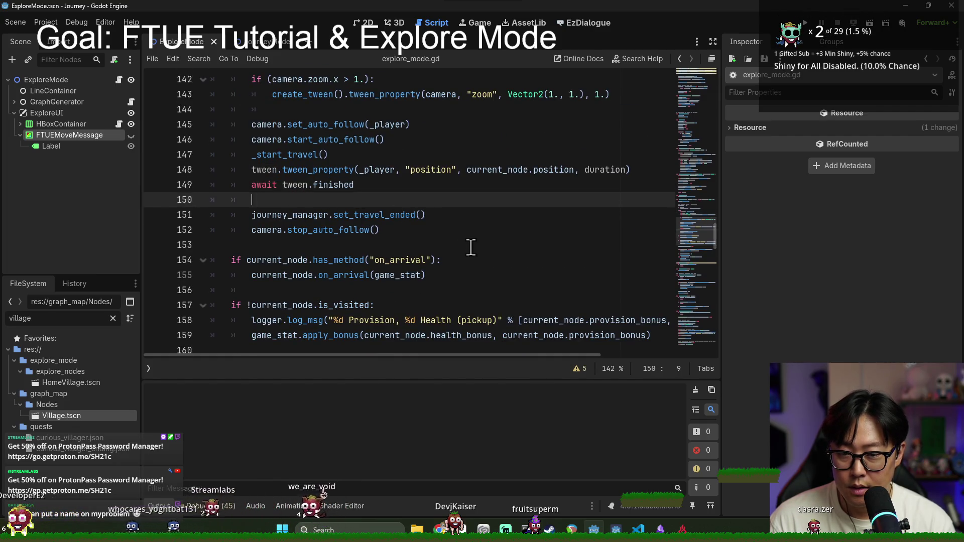
{"action": "scroll", "coordinate": [383, 226], "scroll_direction": "down", "scroll_amount": 3}
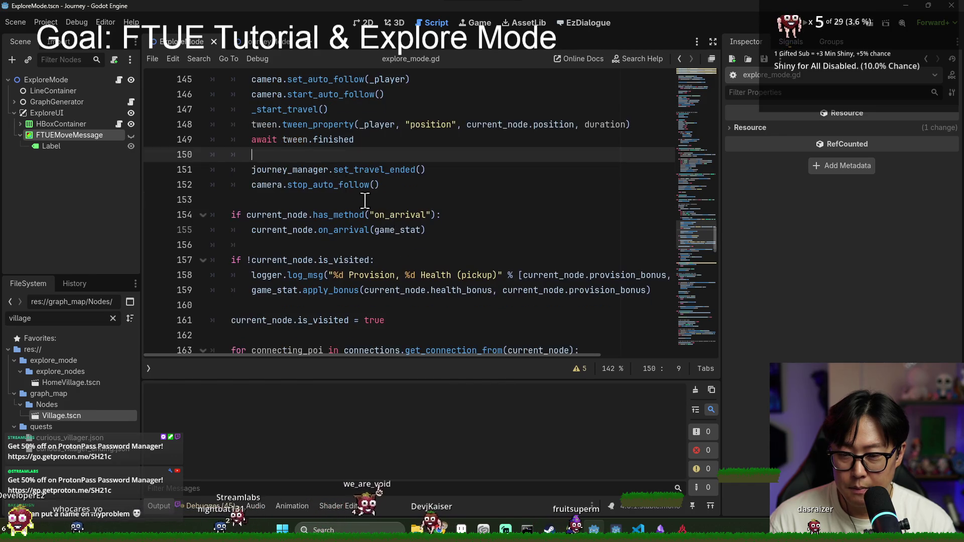
{"action": "double_click", "coordinate": [327, 229]}
{"action": "scroll", "coordinate": [334, 232], "scroll_direction": "down", "scroll_amount": 2}
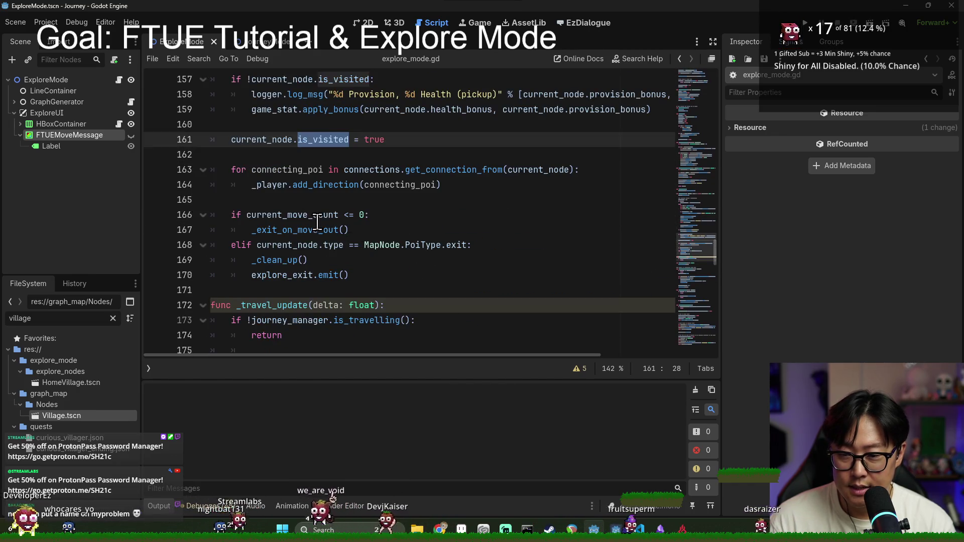
{"action": "left_click", "coordinate": [282, 245]}
{"action": "left_click", "coordinate": [300, 199]}
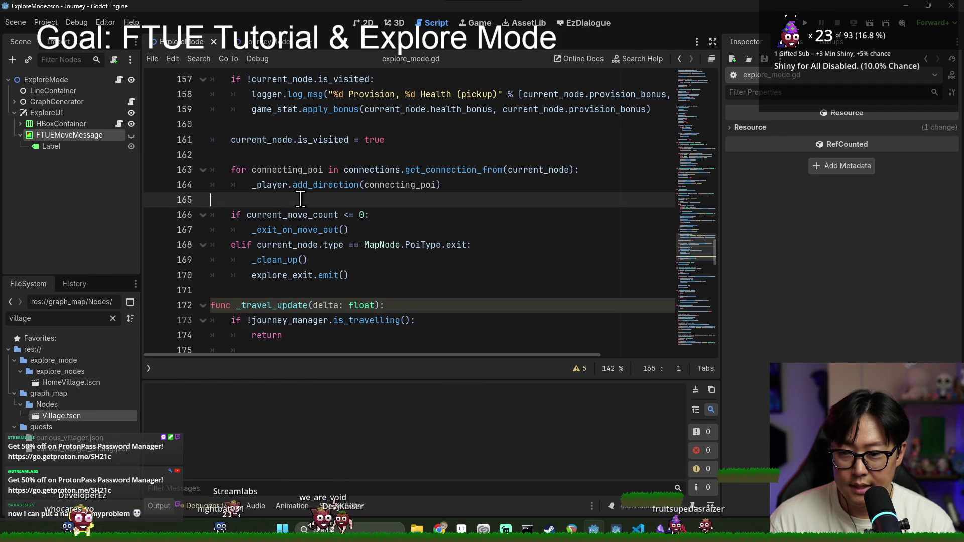
{"action": "key", "text": "alt+Left"}
{"action": "key", "text": "alt+Right"}
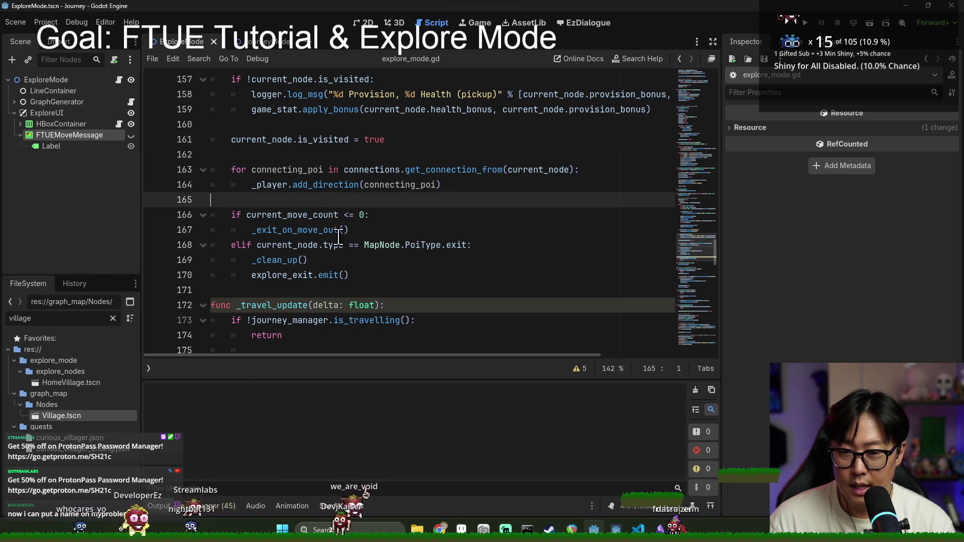
{"action": "left_click", "coordinate": [388, 200]}
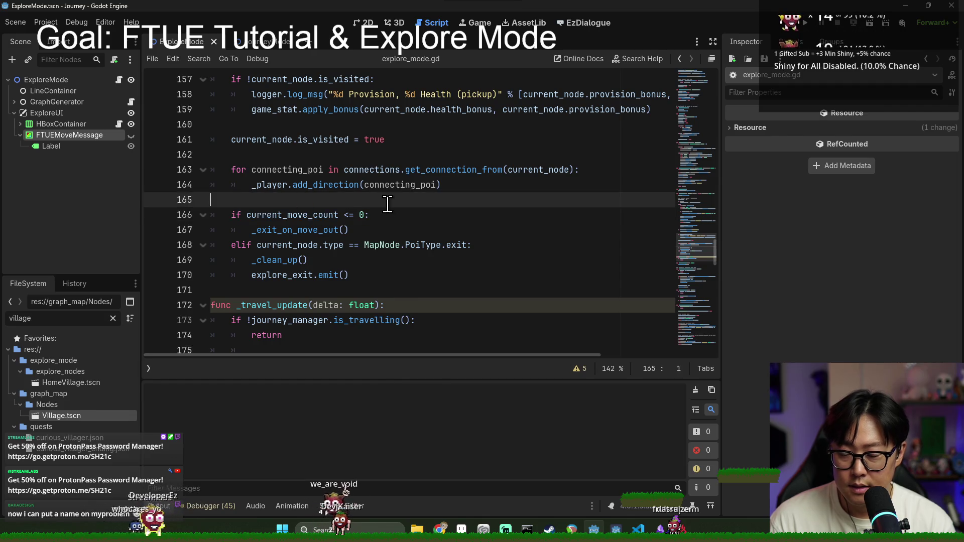
Add 'await _check_and_show_ftue_move_count()' after the travel block and jump to its definition.
{"action": "key", "text": "Return"}
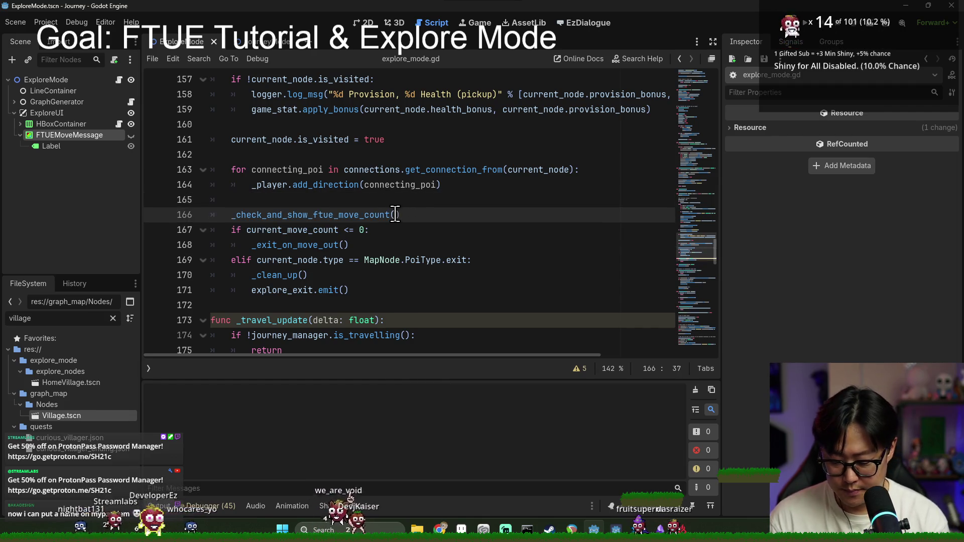
{"action": "key", "text": "Return"}
{"action": "left_click", "coordinate": [333, 205]}
{"action": "left_click", "coordinate": [223, 215]}
{"action": "type", "text": "await"}
{"action": "double_click", "coordinate": [295, 215]}
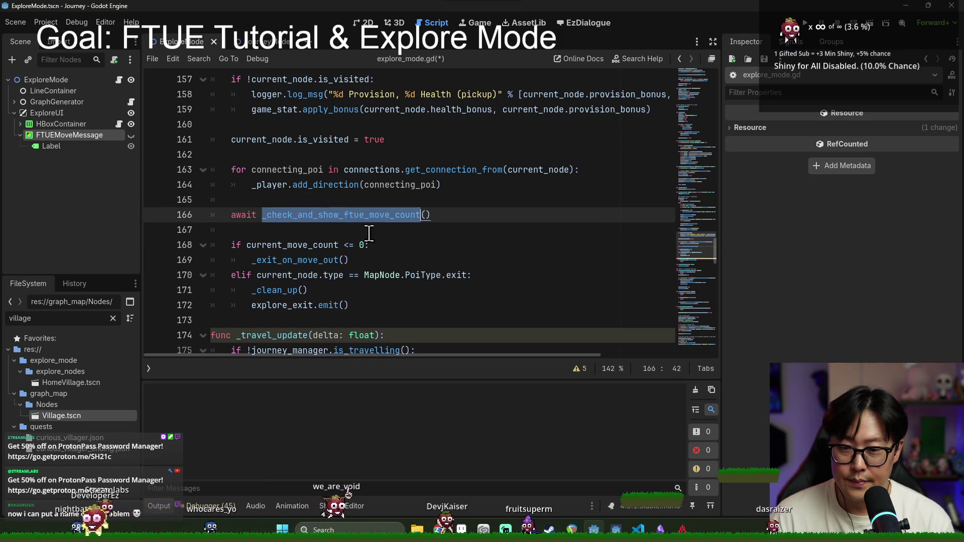
Paste the first-time guard from lines 207–210 into the new function and delete its old flag name.
{"action": "scroll", "coordinate": [318, 281], "scroll_direction": "down", "scroll_amount": 15}
{"action": "scroll", "coordinate": [318, 291], "scroll_direction": "down", "scroll_amount": 4}
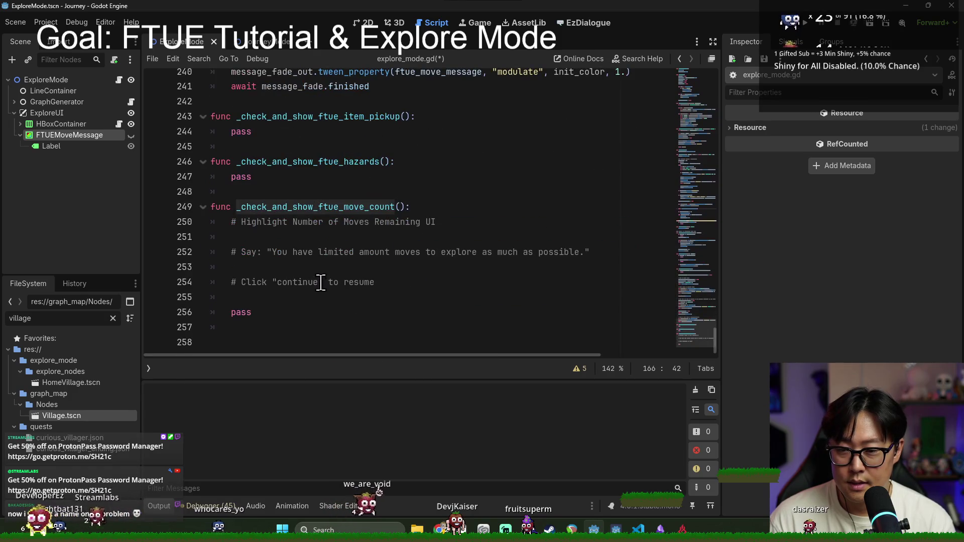
{"action": "left_click", "coordinate": [437, 208]}
{"action": "key", "text": "Return"}
{"action": "scroll", "coordinate": [463, 230], "scroll_direction": "up", "scroll_amount": 4}
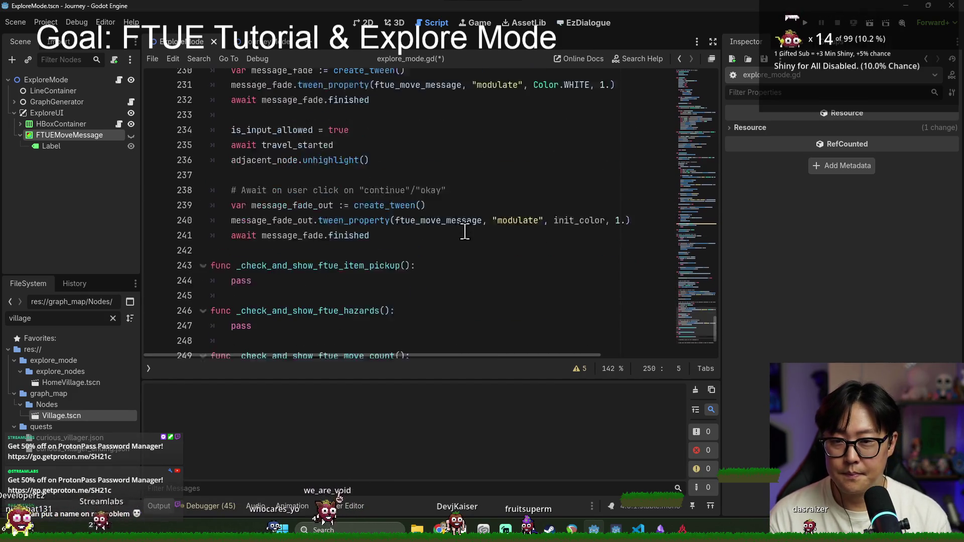
{"action": "scroll", "coordinate": [379, 239], "scroll_direction": "up", "scroll_amount": 10}
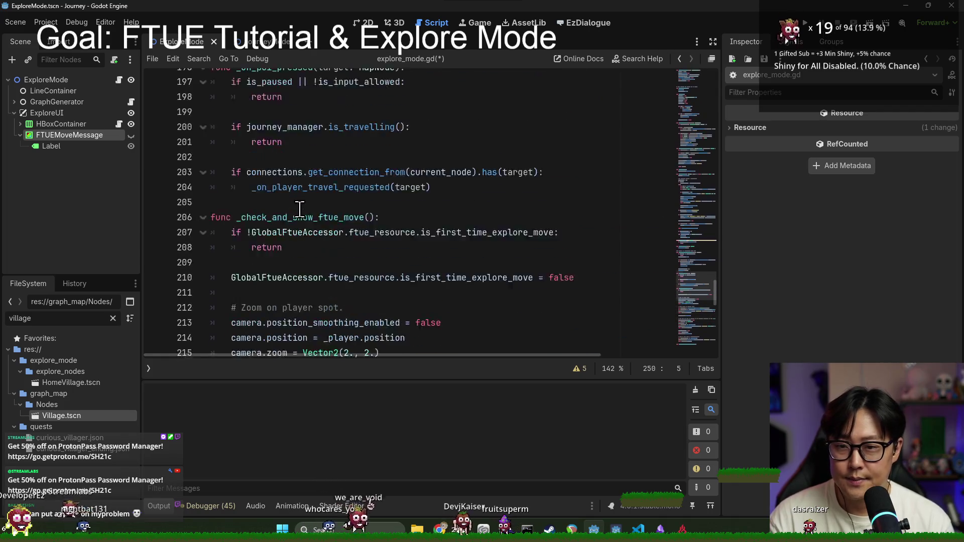
{"action": "left_click", "coordinate": [237, 253]}
{"action": "left_click", "coordinate": [608, 294], "text": "shift"}
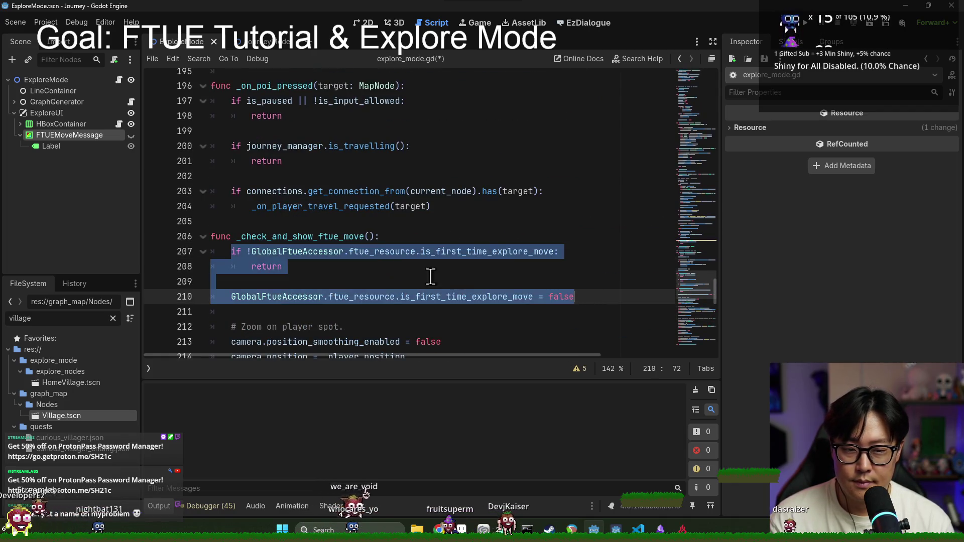
{"action": "scroll", "coordinate": [382, 269], "scroll_direction": "down", "scroll_amount": 14}
{"action": "left_click", "coordinate": [266, 207]}
{"action": "type", "text": "if !GlobalFtueAccessor.ftue_resource.is_first_time_explore_move: \t\treturn \t \tGlobalFtueAccessor.ftue_resource.is_first_time_explore_move = false"}
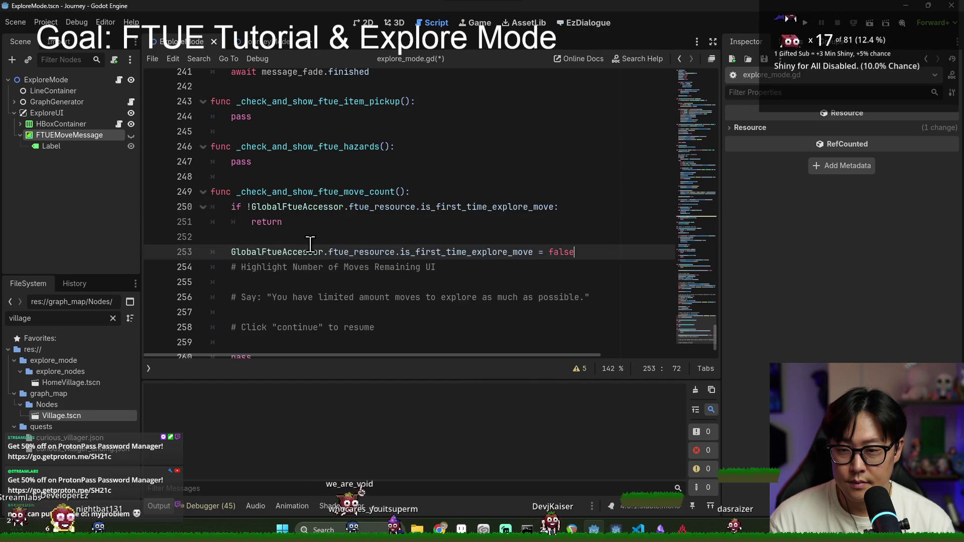
{"action": "double_click", "coordinate": [489, 207]}
{"action": "key", "text": "BackSpace"}
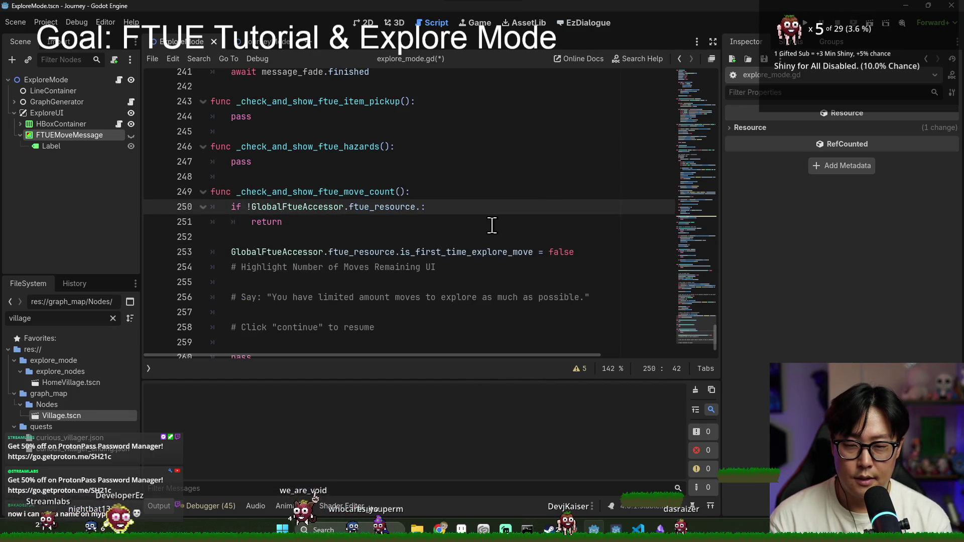
Autocomplete is_first_time_explore_out_of_move into the if check and copy that flag expression.
{"action": "type", "text": "is_first_time"}
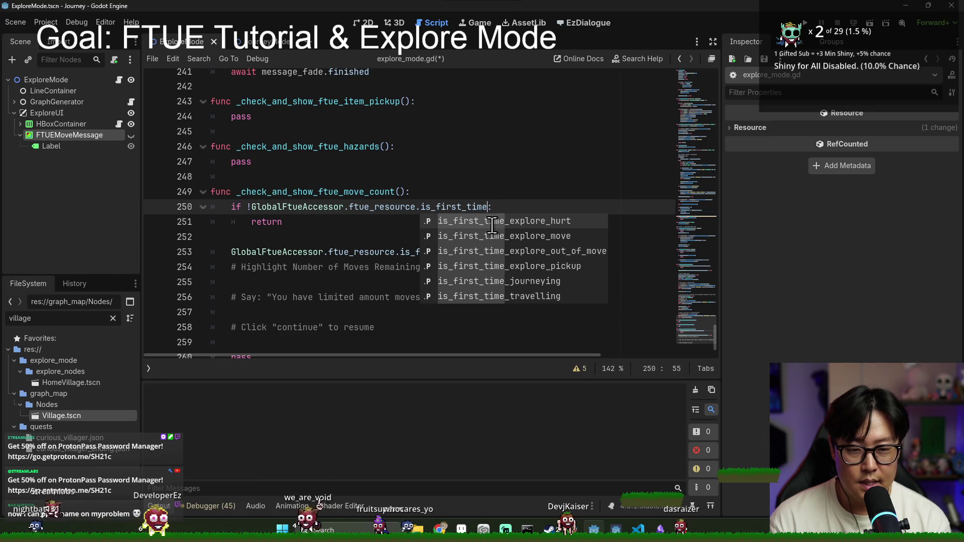
{"action": "key", "text": "Down"}
{"action": "key", "text": "Down"}
{"action": "key", "text": "Return"}
{"action": "double_click", "coordinate": [473, 205]}
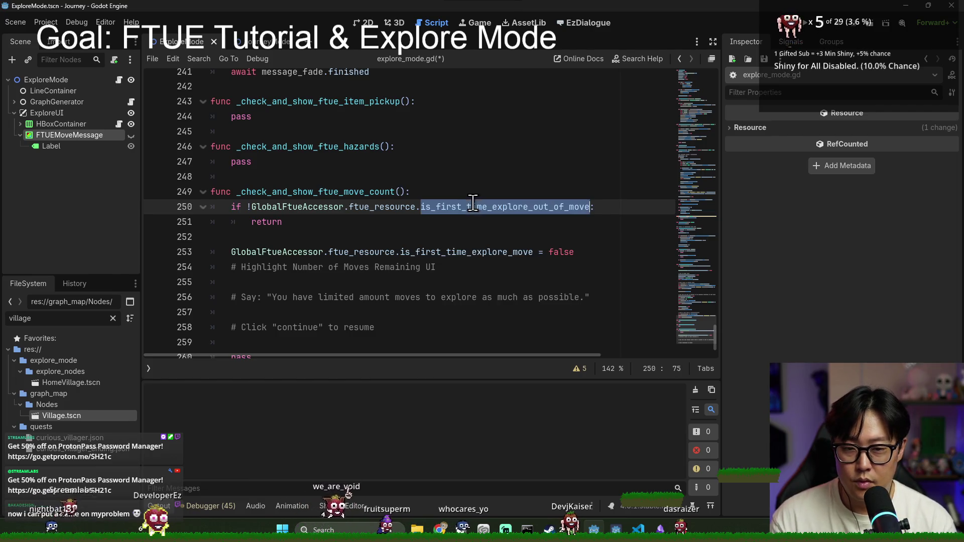
{"action": "double_click", "coordinate": [292, 212]}
{"action": "left_click", "coordinate": [589, 207], "text": "shift"}
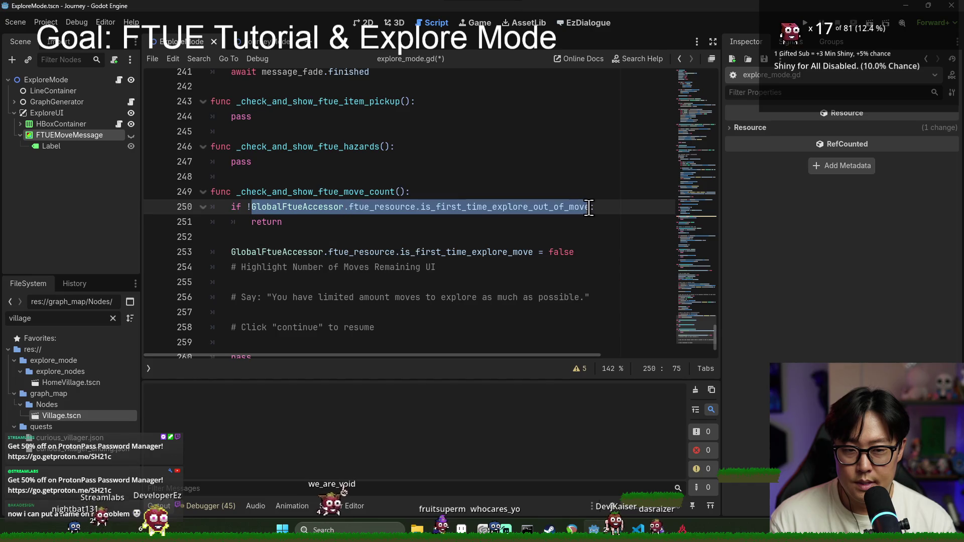
{"action": "key", "text": "ctrl+c"}
Paste it over the old flag reset on line 253, add a blank line, save, and show the 2D canvas.
{"action": "double_click", "coordinate": [301, 252]}
{"action": "left_click", "coordinate": [532, 252], "text": "shift"}
{"action": "key", "text": "ctrl+v"}
{"action": "key", "text": "Up"}
{"action": "key", "text": "ctrl+s"}
{"action": "double_click", "coordinate": [301, 267]}
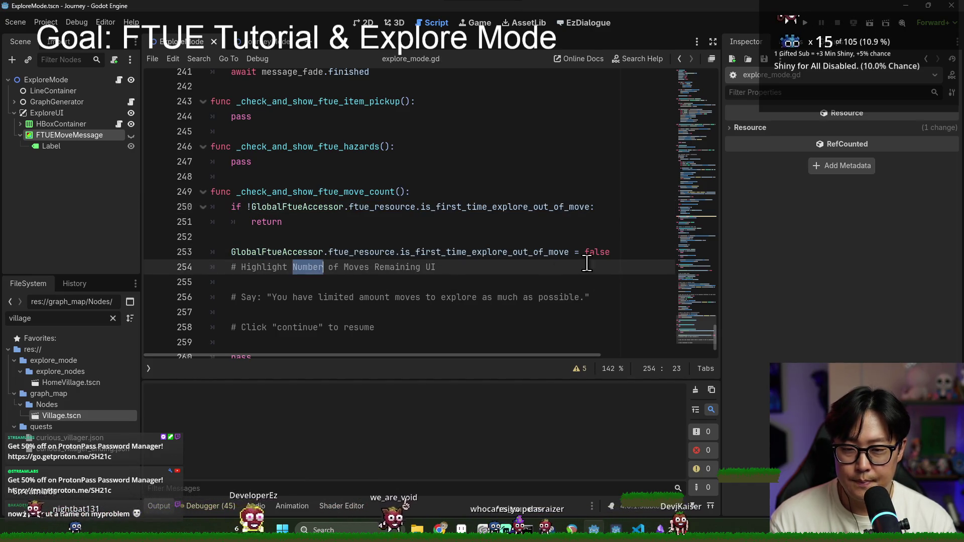
{"action": "left_click", "coordinate": [618, 253]}
{"action": "key", "text": "Return"}
{"action": "key", "text": "ctrl+s"}
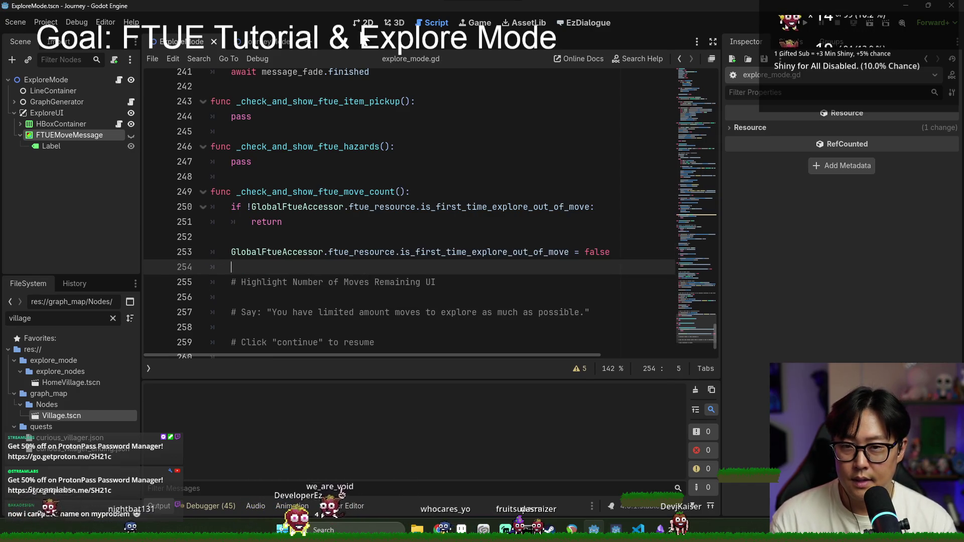
{"action": "key", "text": "ctrl+F1"}
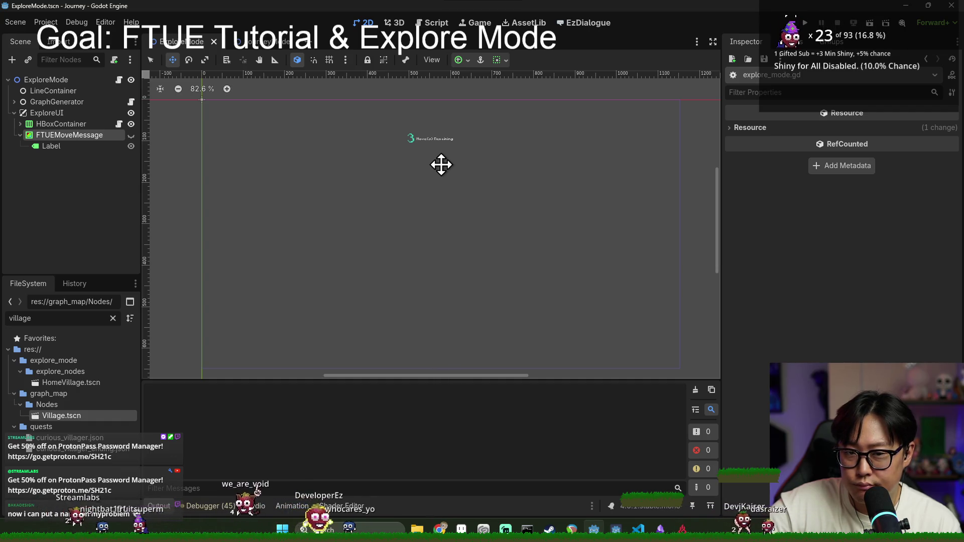
Add a ColorRect under ExploreUI, move it to the top of its children, and tint it light green.
{"action": "scroll", "coordinate": [425, 161], "scroll_direction": "up", "scroll_amount": 1}
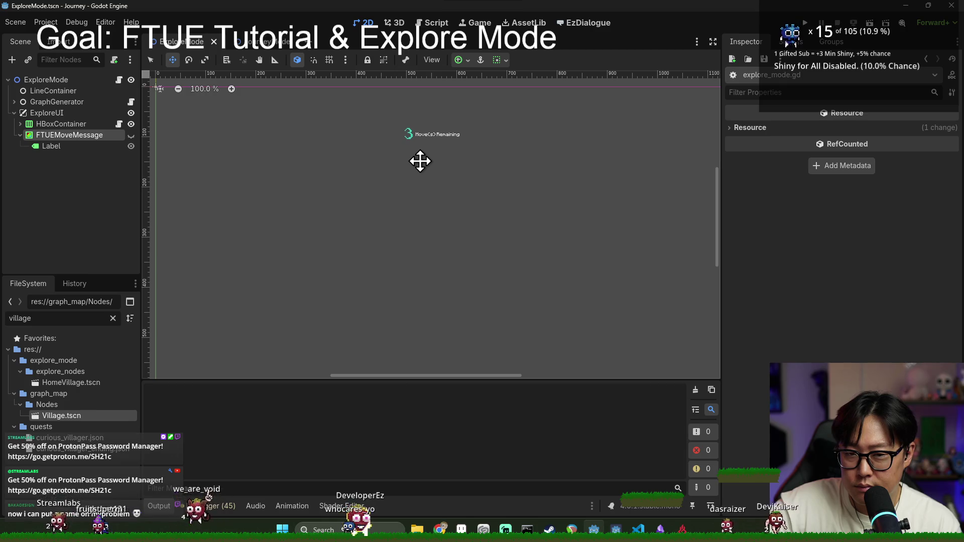
{"action": "left_click", "coordinate": [55, 124]}
{"action": "right_click", "coordinate": [59, 112]}
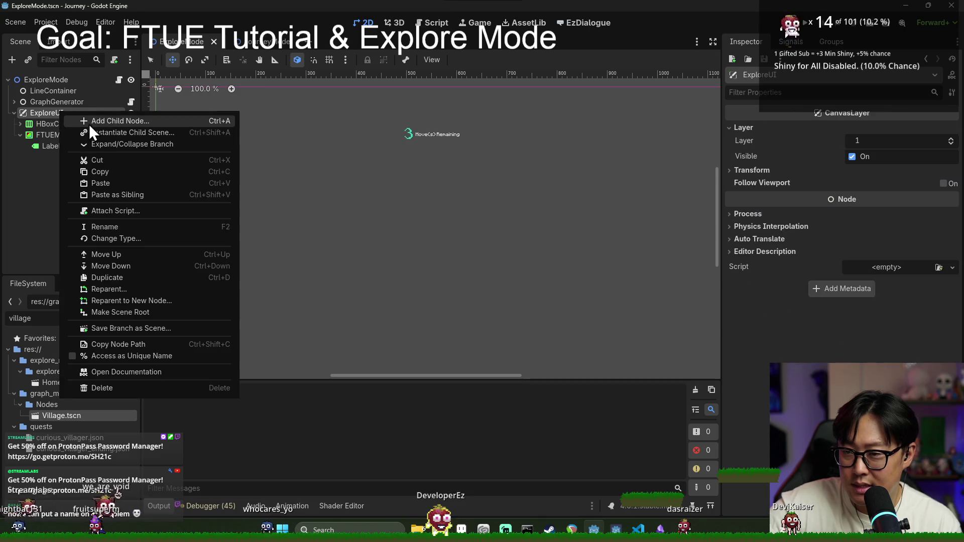
{"action": "left_click", "coordinate": [102, 122]}
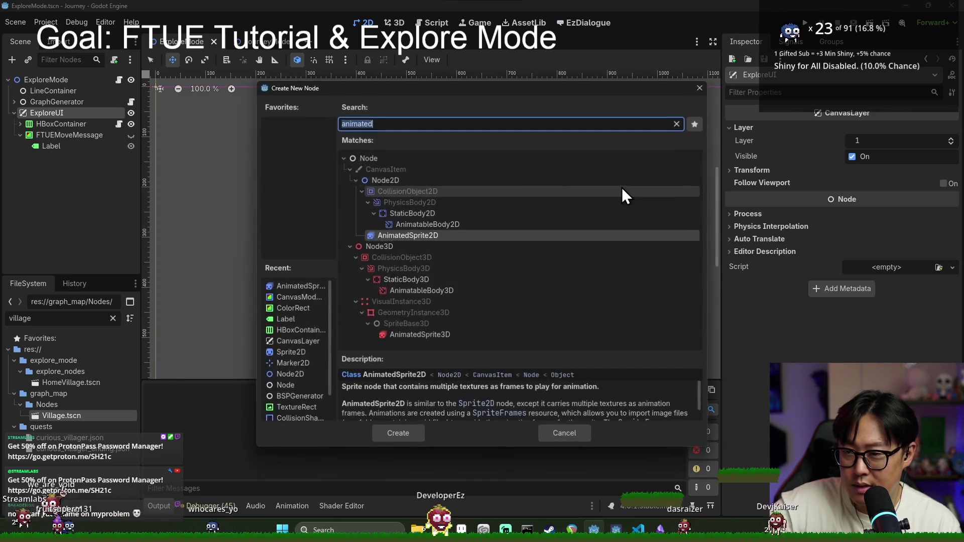
{"action": "type", "text": "color"}
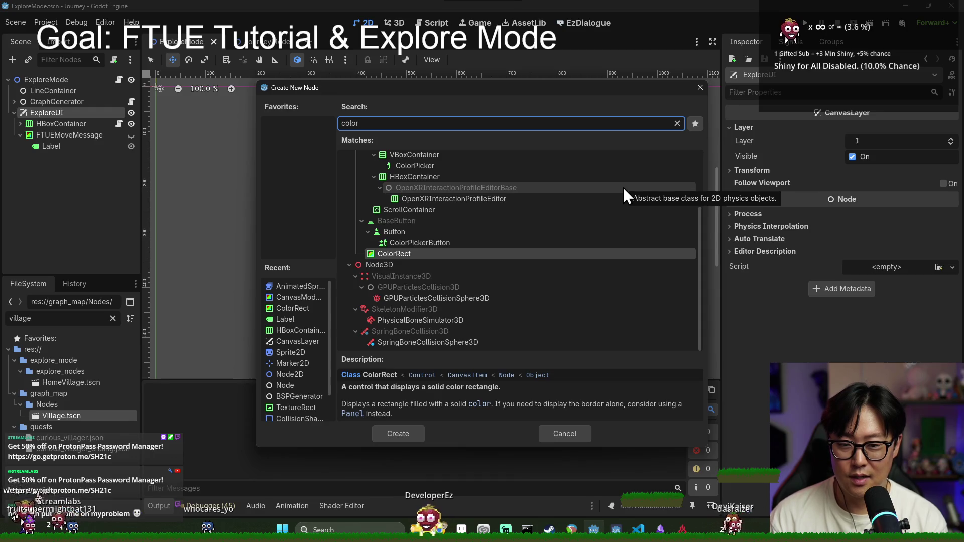
{"action": "key", "text": "Return"}
{"action": "left_click_drag", "start_coordinate": [45, 157], "coordinate": [55, 122]}
{"action": "left_click", "coordinate": [868, 129]}
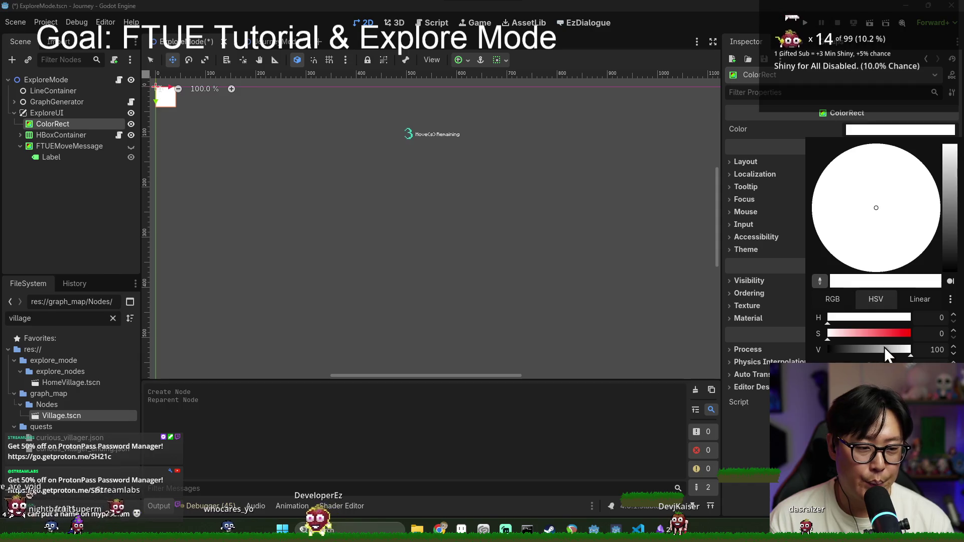
{"action": "left_click", "coordinate": [875, 333]}
{"action": "left_click", "coordinate": [849, 317]}
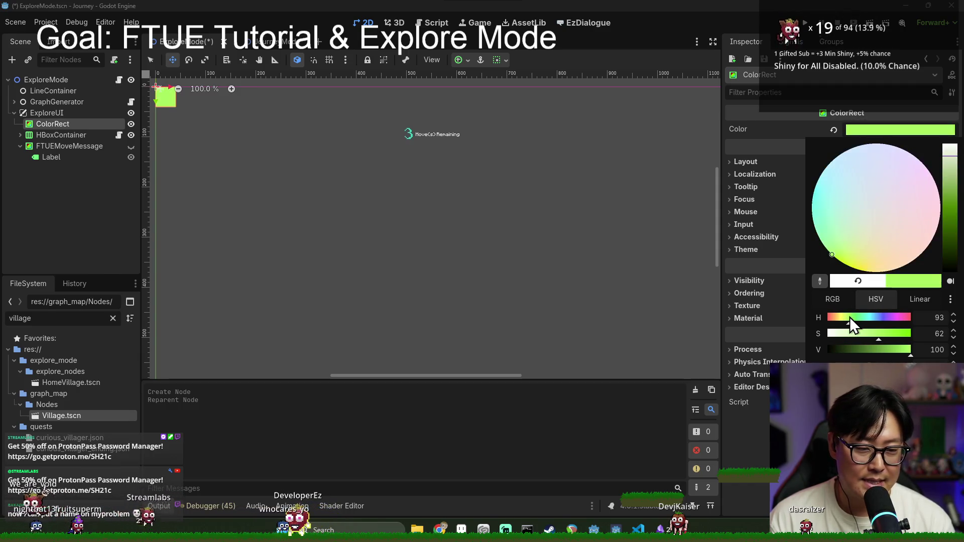
Delete the ColorRect node from ExploreUI, confirming the prompt.
{"action": "right_click", "coordinate": [70, 123]}
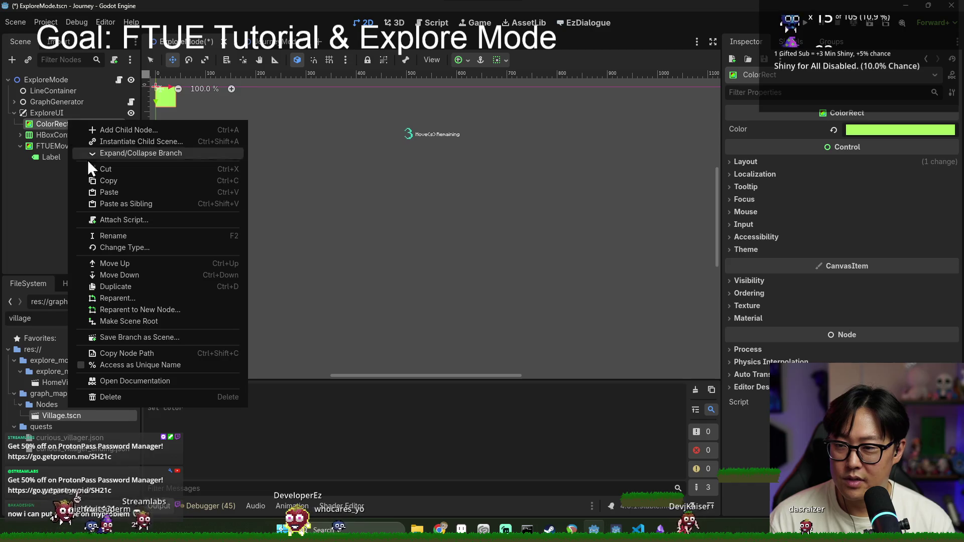
{"action": "left_click", "coordinate": [146, 397]}
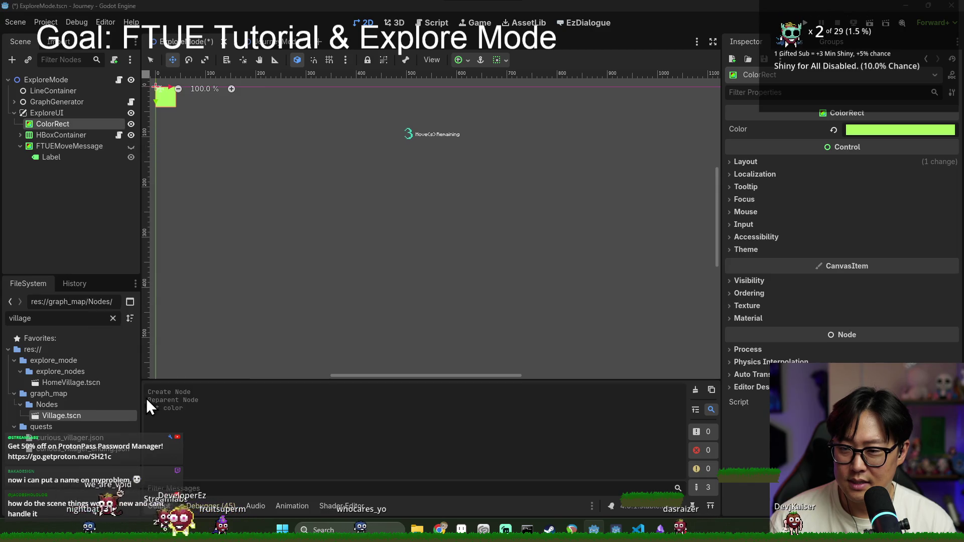
{"action": "left_click", "coordinate": [436, 275]}
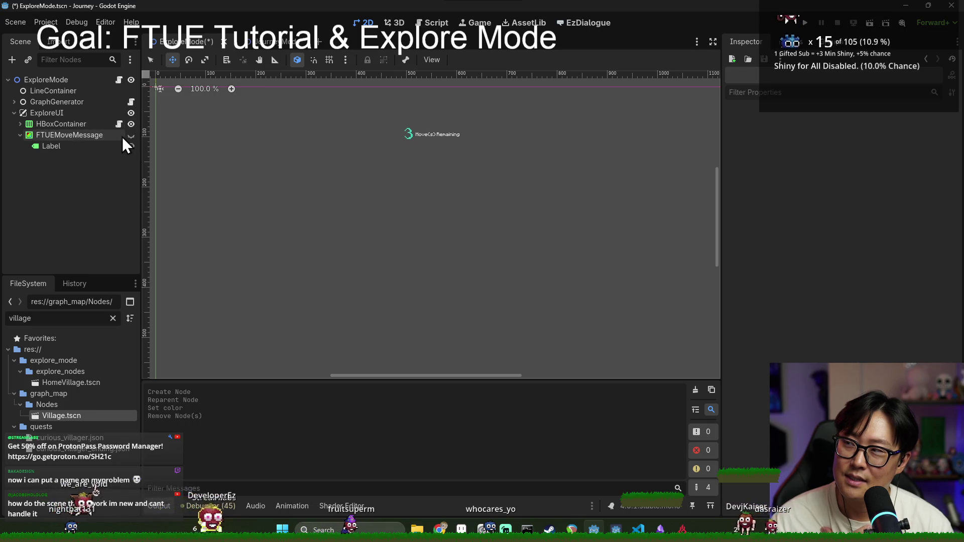
{"action": "left_click", "coordinate": [76, 113]}
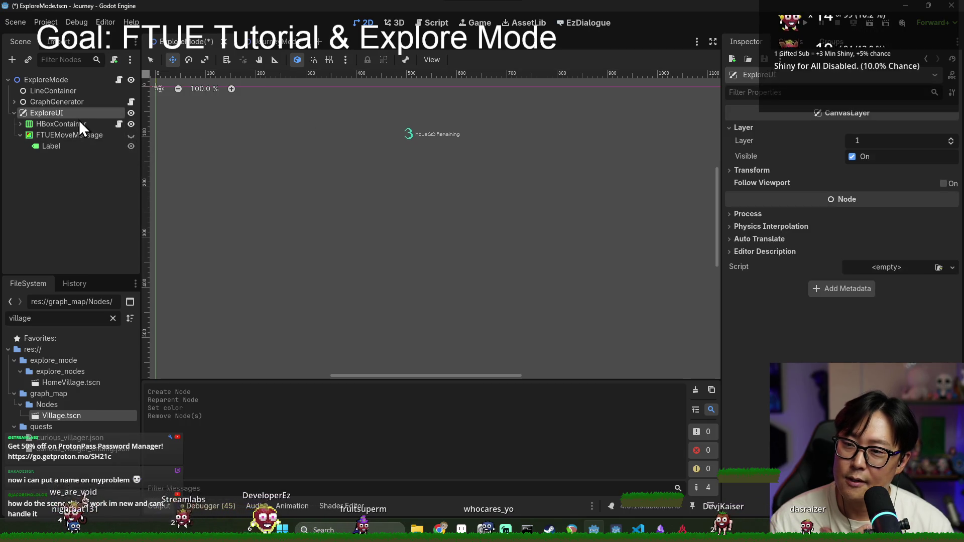
{"action": "left_click", "coordinate": [78, 124]}
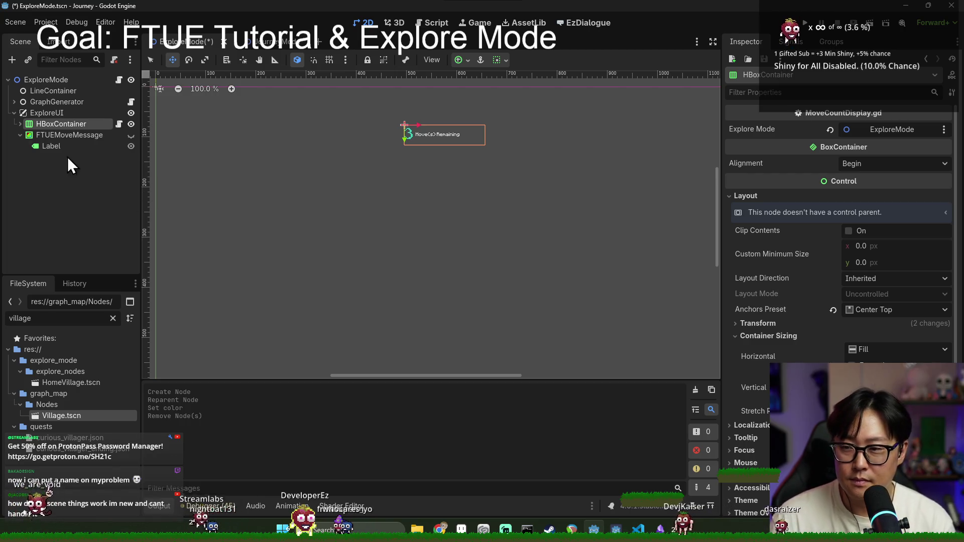
{"action": "left_click", "coordinate": [20, 124]}
{"action": "left_click", "coordinate": [53, 135]}
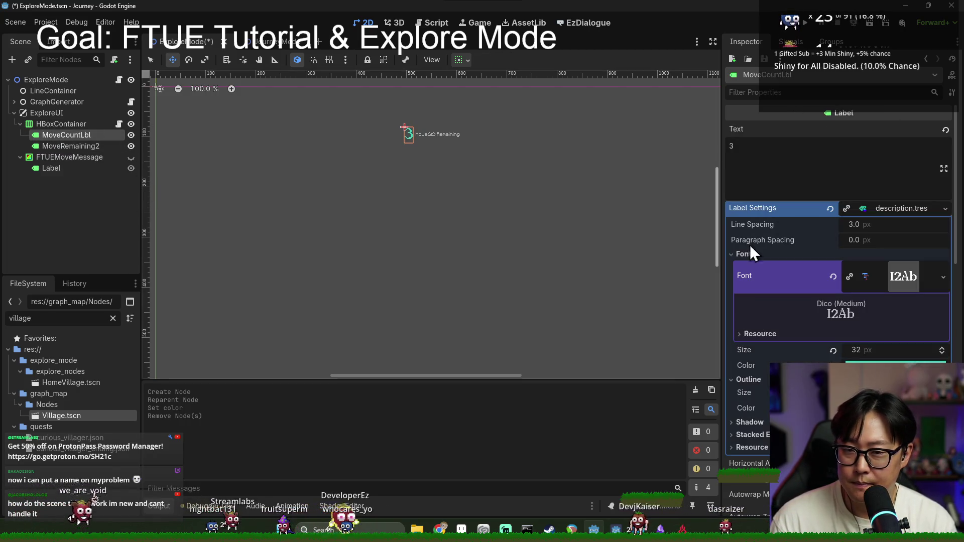
{"action": "left_click", "coordinate": [856, 208]}
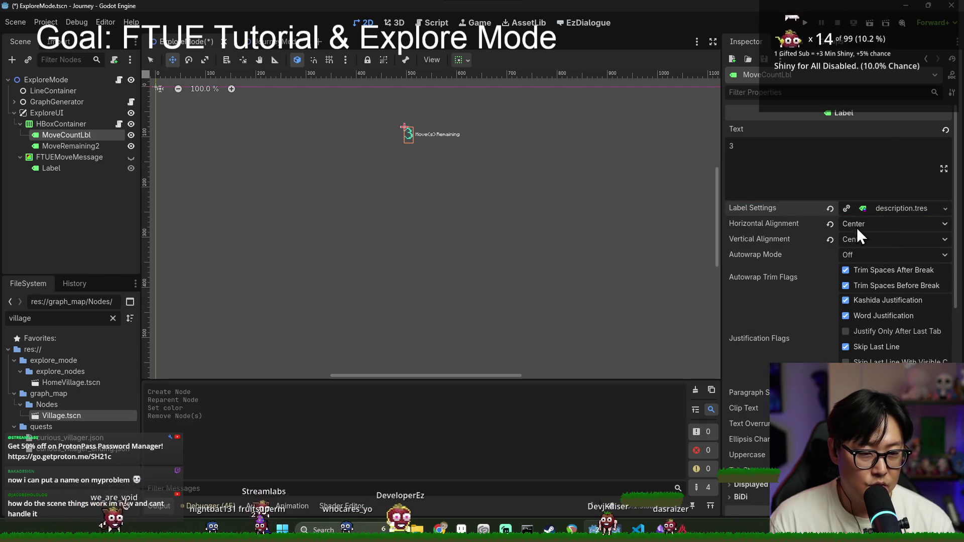
{"action": "scroll", "coordinate": [857, 251], "scroll_direction": "down", "scroll_amount": 5}
{"action": "scroll", "coordinate": [843, 278], "scroll_direction": "down", "scroll_amount": 3}
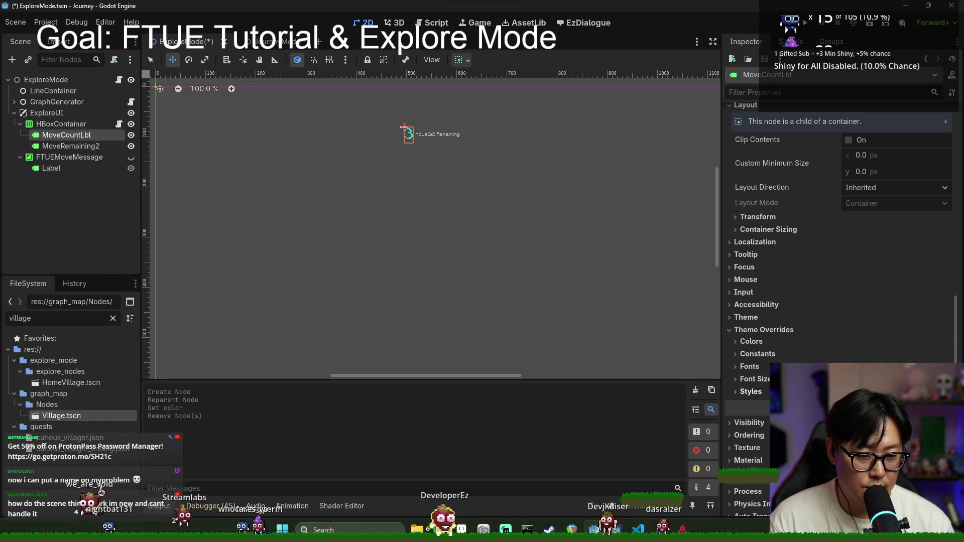
{"action": "left_click", "coordinate": [751, 391]}
{"action": "scroll", "coordinate": [751, 301], "scroll_direction": "down", "scroll_amount": 2}
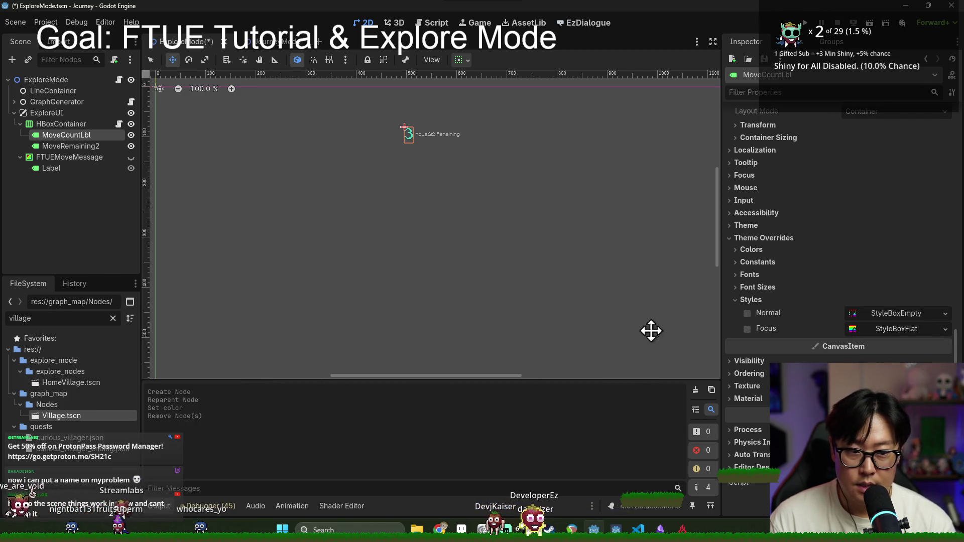
{"action": "left_click", "coordinate": [746, 312]}
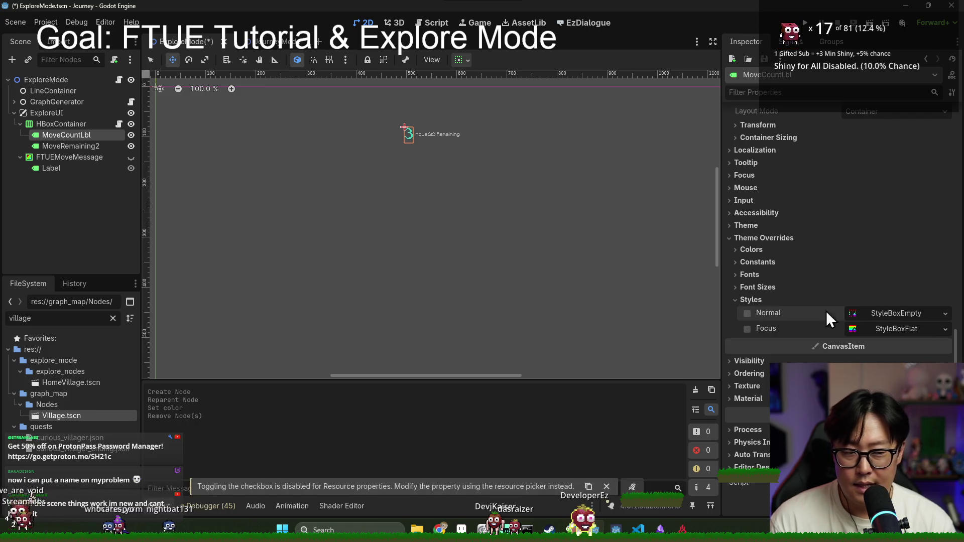
{"action": "scroll", "coordinate": [843, 276], "scroll_direction": "up", "scroll_amount": 5}
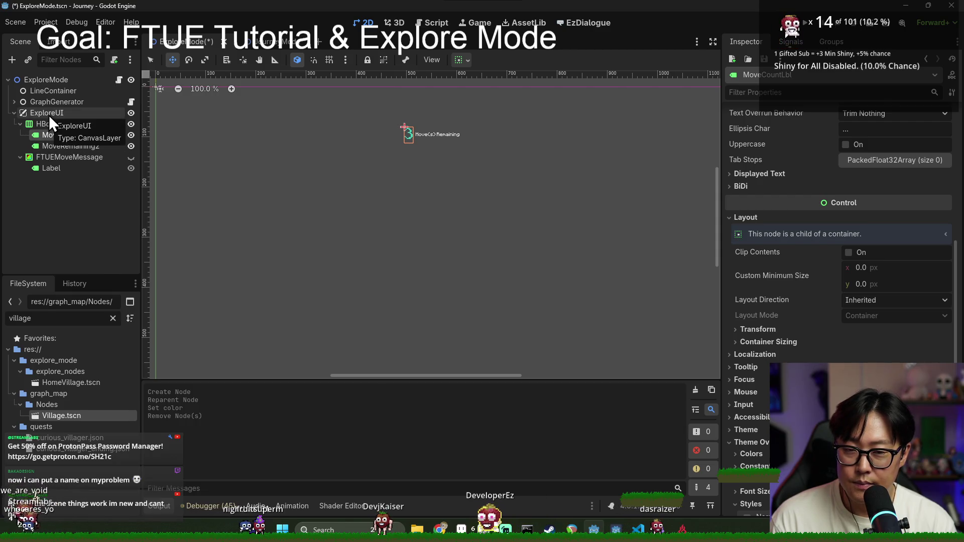
{"action": "mouse_move", "coordinate": [461, 529]}
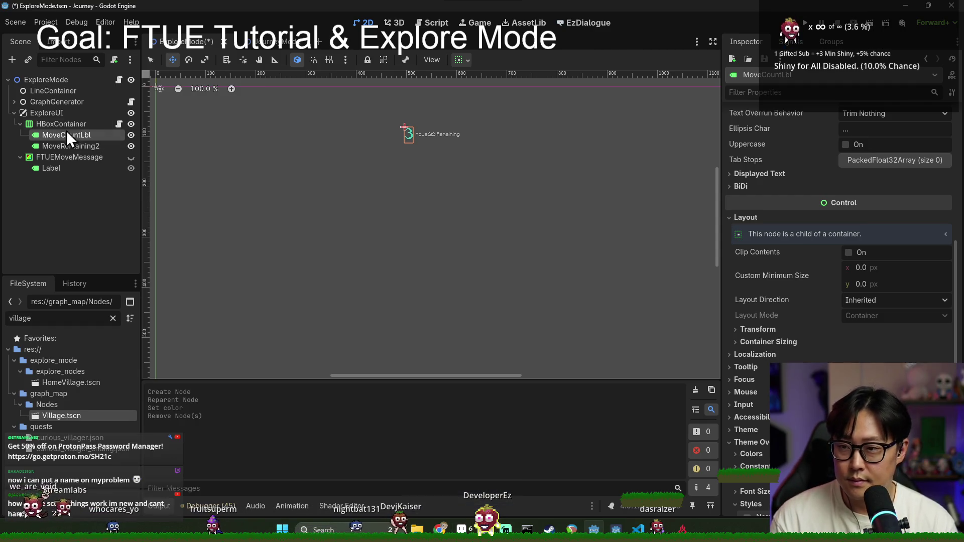
{"action": "right_click", "coordinate": [55, 114]}
{"action": "key", "text": "Escape"}
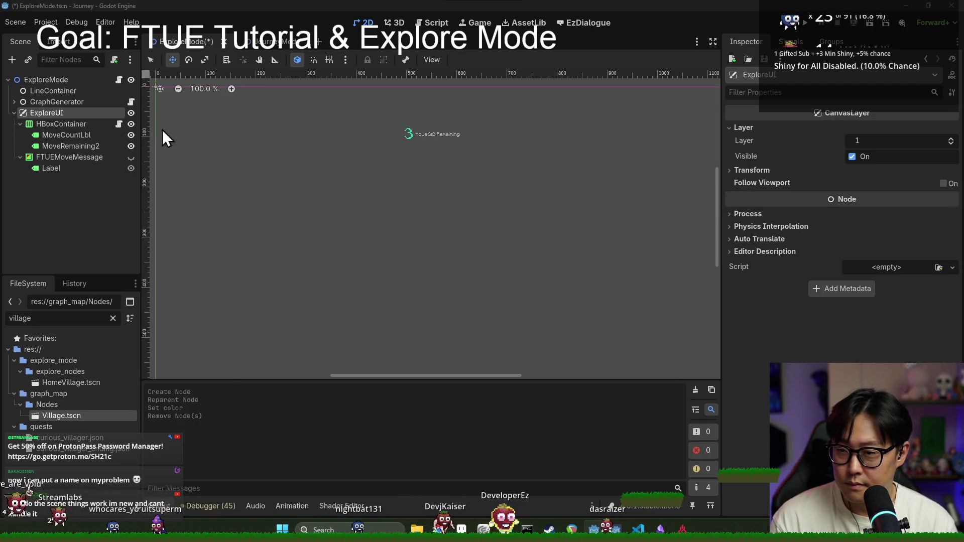
Add a ColorRect under ExploreUI, move it above HBoxContainer, and name it GameDimmer.
{"action": "key", "text": "ctrl+a"}
{"action": "type", "text": "color"}
{"action": "key", "text": "Return"}
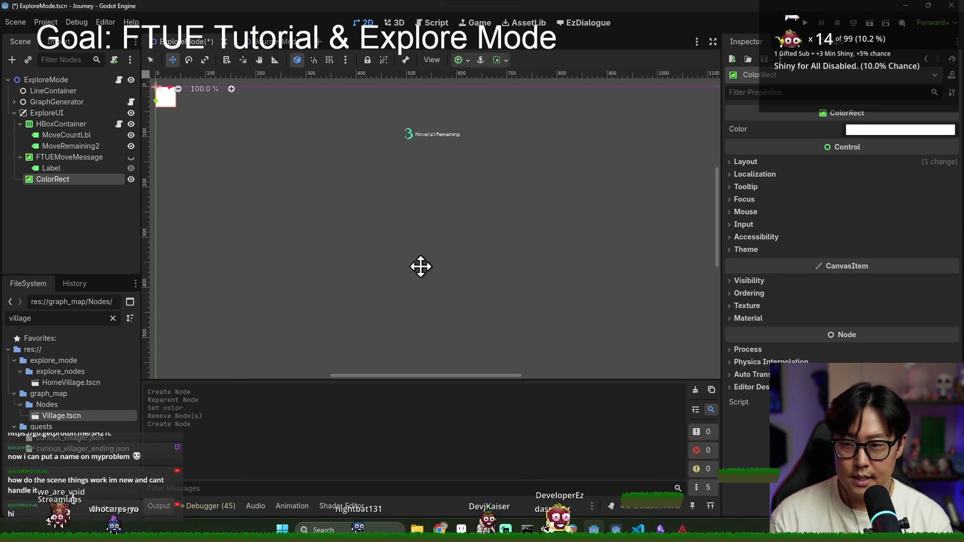
{"action": "left_click_drag", "start_coordinate": [113, 181], "coordinate": [91, 119]}
{"action": "double_click", "coordinate": [63, 125]}
{"action": "type", "text": "GameDimmer"}
{"action": "key", "text": "Return"}
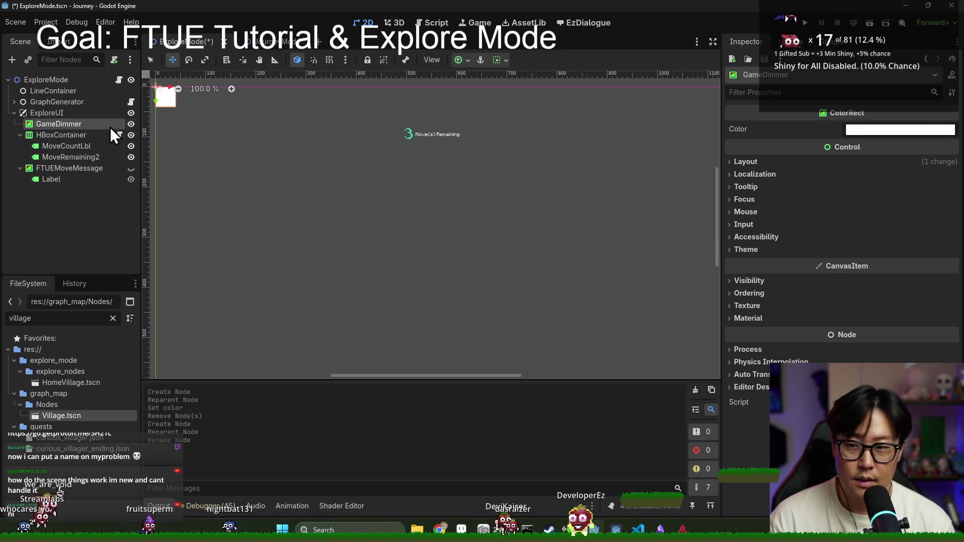
Colour GameDimmer black and anchor it with the Full Rect preset.
{"action": "left_click", "coordinate": [860, 129]}
{"action": "left_click_drag", "start_coordinate": [881, 348], "coordinate": [828, 352]}
{"action": "left_click", "coordinate": [806, 127]}
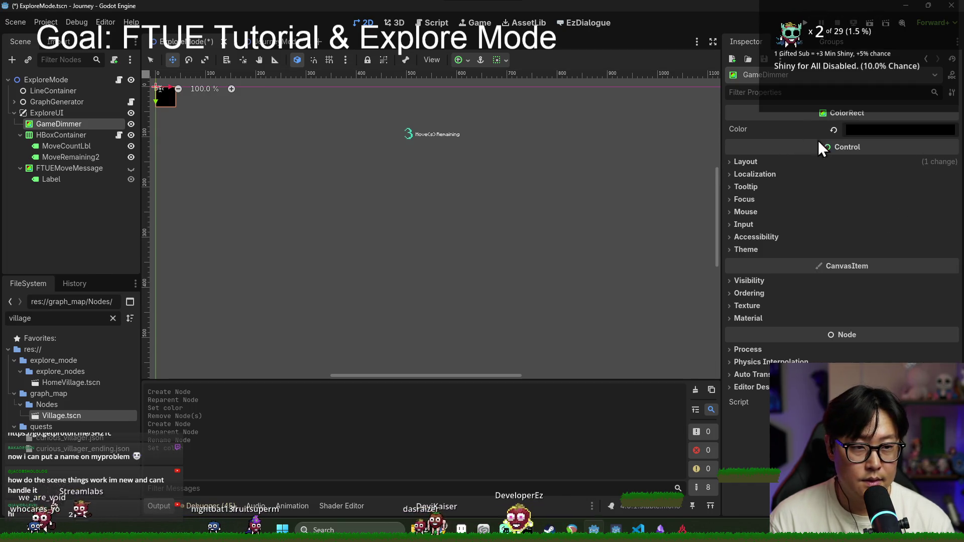
{"action": "left_click", "coordinate": [773, 162]}
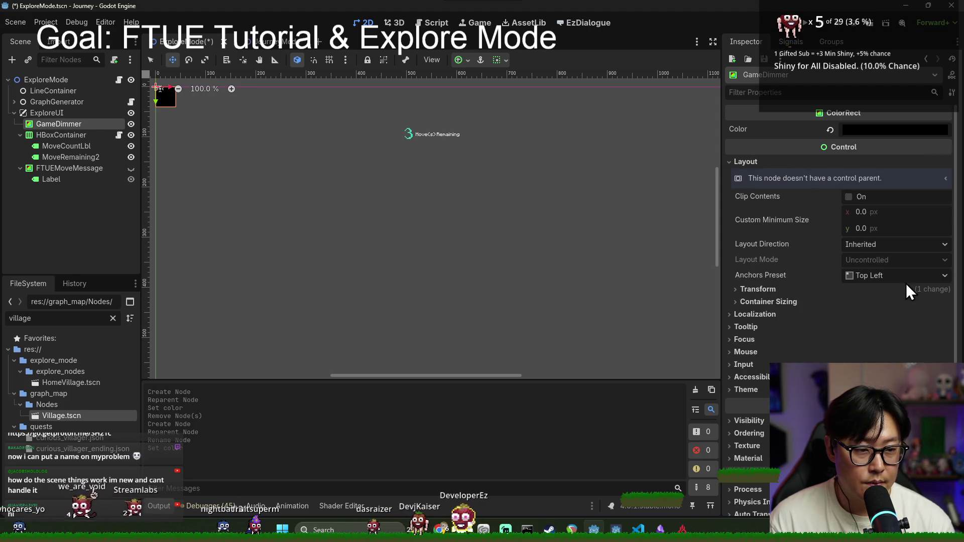
{"action": "left_click", "coordinate": [901, 276]}
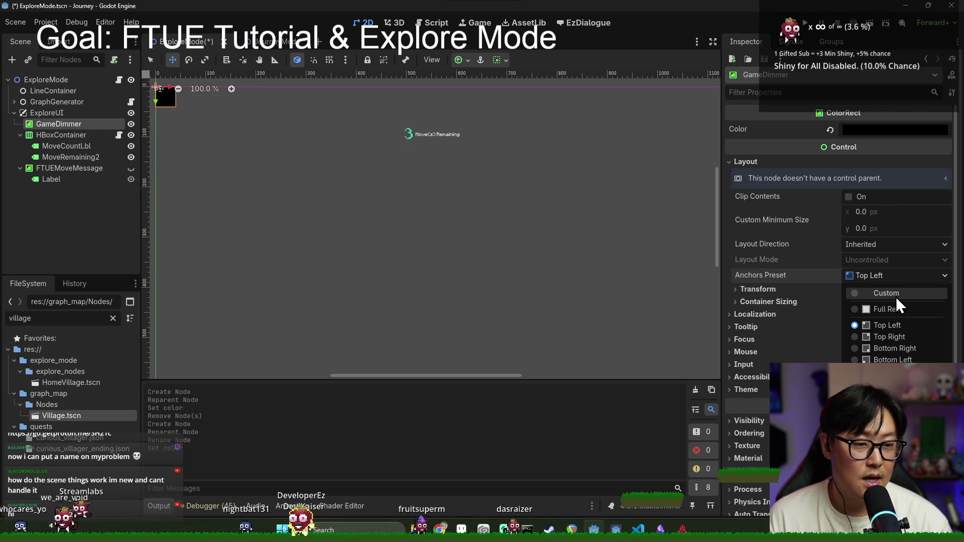
{"action": "left_click", "coordinate": [887, 309]}
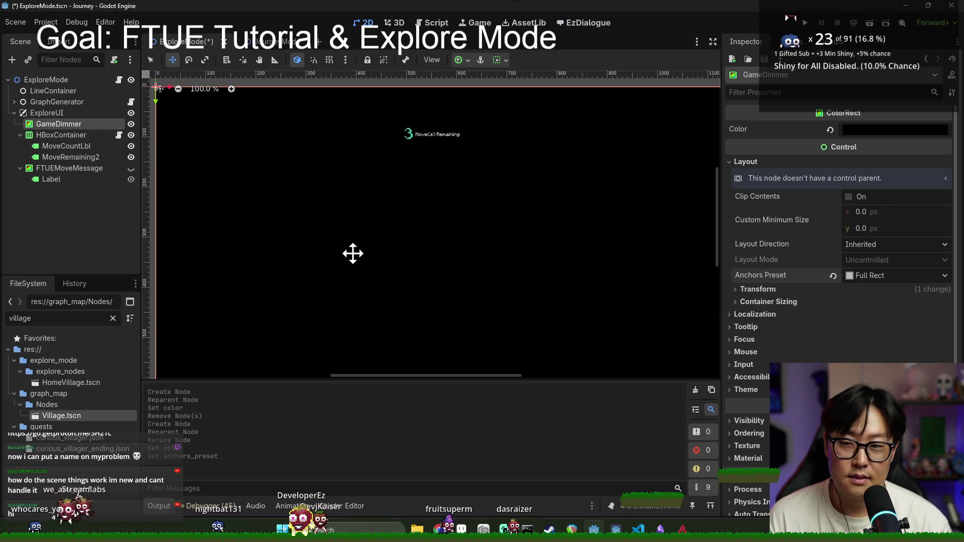
Make GameDimmer's black colour translucent and save the scene.
{"action": "left_click", "coordinate": [877, 129]}
{"action": "mouse_move", "coordinate": [904, 366]}
{"action": "left_mouse_down"}
{"action": "mouse_move", "coordinate": [827, 365]}
{"action": "mouse_move", "coordinate": [853, 366]}
{"action": "left_mouse_up"}
{"action": "left_click", "coordinate": [577, 418]}
{"action": "scroll", "coordinate": [761, 276], "scroll_direction": "down", "scroll_amount": 2}
{"action": "scroll", "coordinate": [527, 218], "scroll_direction": "down", "scroll_amount": 5}
{"action": "key", "text": "ctrl+s"}
{"action": "scroll", "coordinate": [490, 217], "scroll_direction": "up", "scroll_amount": 3}
{"action": "scroll", "coordinate": [814, 201], "scroll_direction": "up", "scroll_amount": 2}
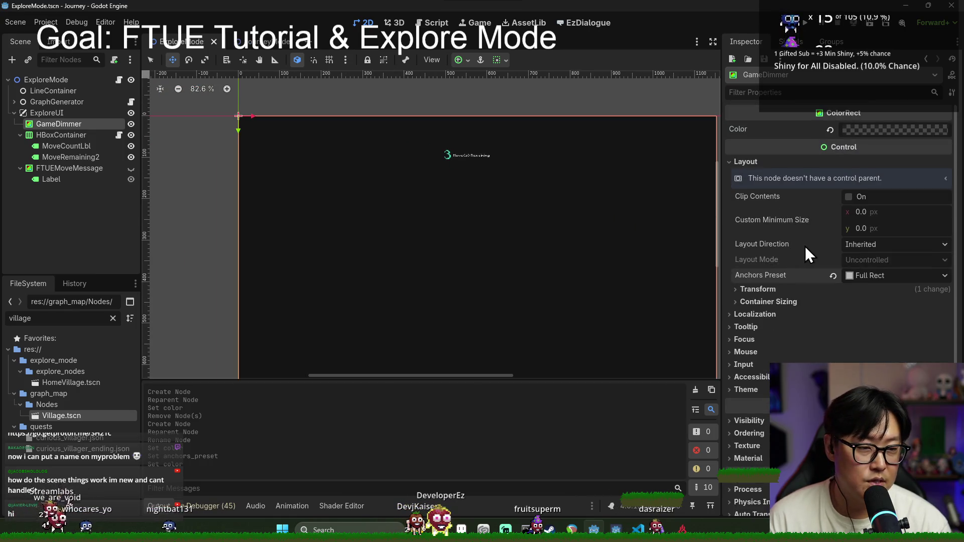
Fine-tune the dimmer colour, then clear the node's name for renaming.
{"action": "left_click", "coordinate": [878, 132]}
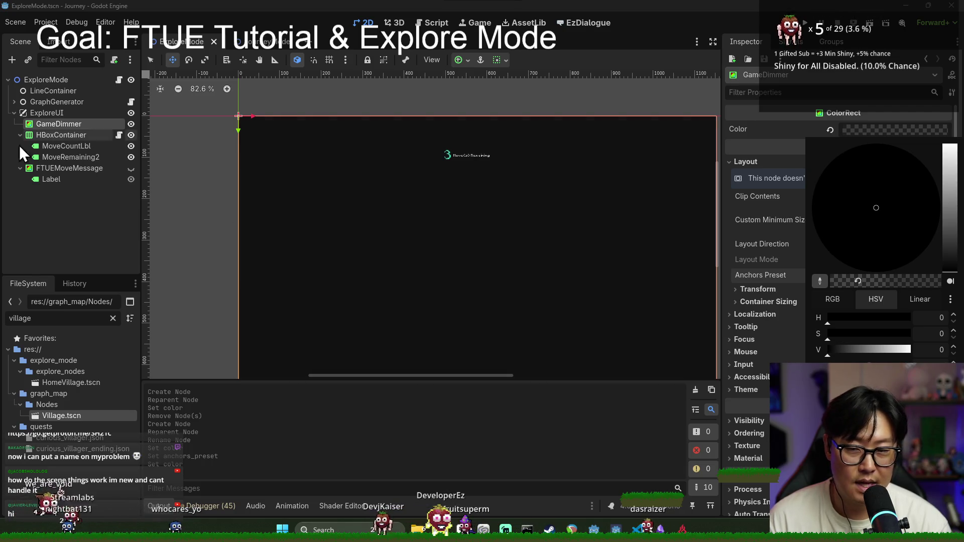
{"action": "left_click", "coordinate": [53, 125]}
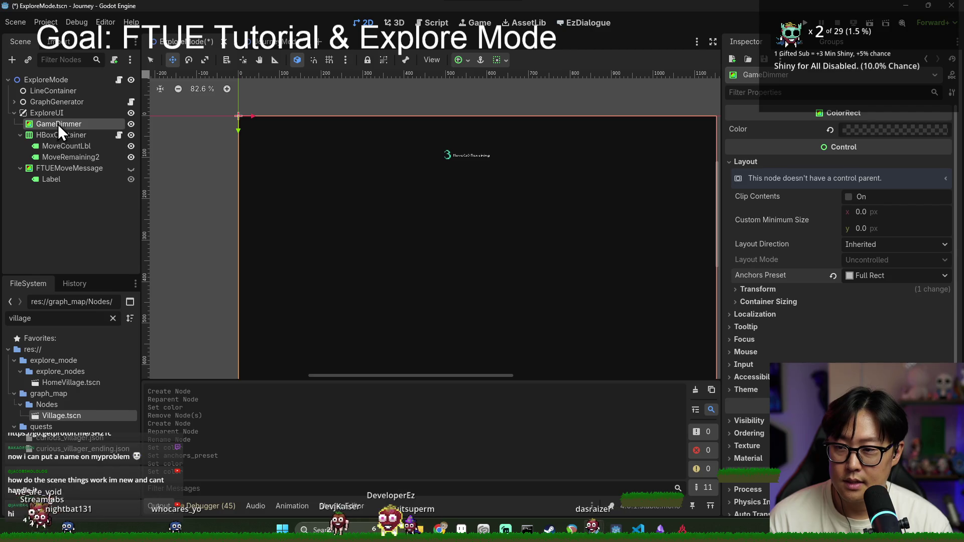
{"action": "left_click", "coordinate": [96, 127]}
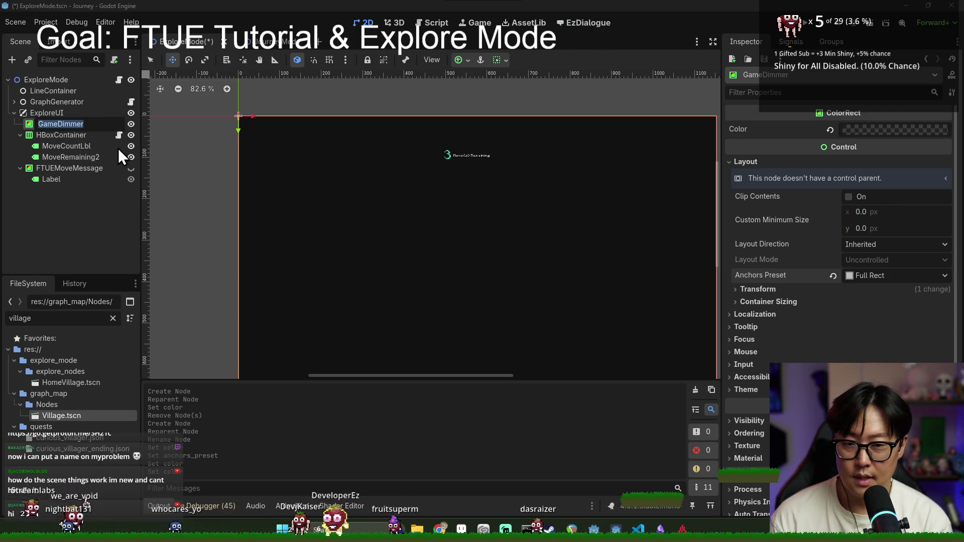
{"action": "key", "text": "BackSpace"}
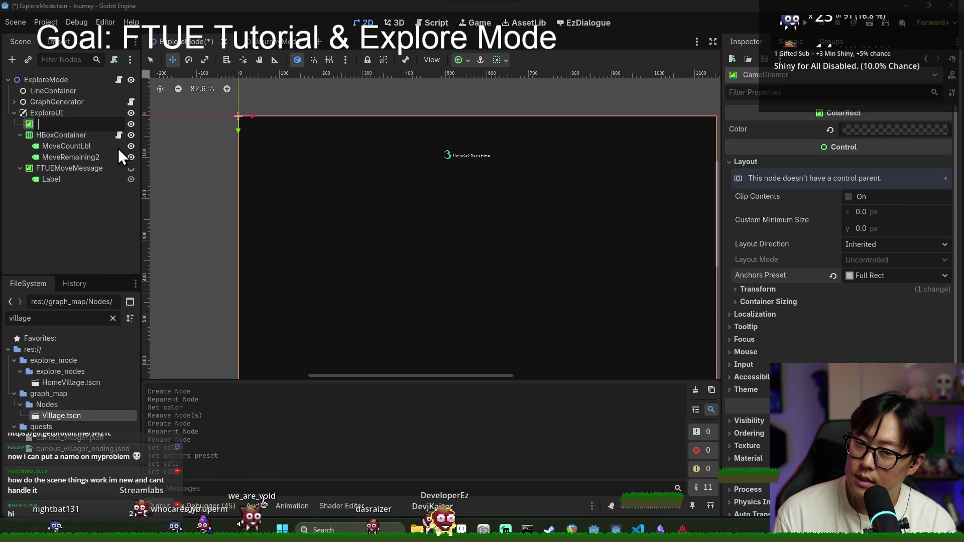
Rename the node to MoveCountHighlighter.
{"action": "type", "text": "MoveCountHighlighter"}
{"action": "key", "text": "Return"}
{"action": "right_click", "coordinate": [128, 124]}
{"action": "left_click", "coordinate": [149, 137]}
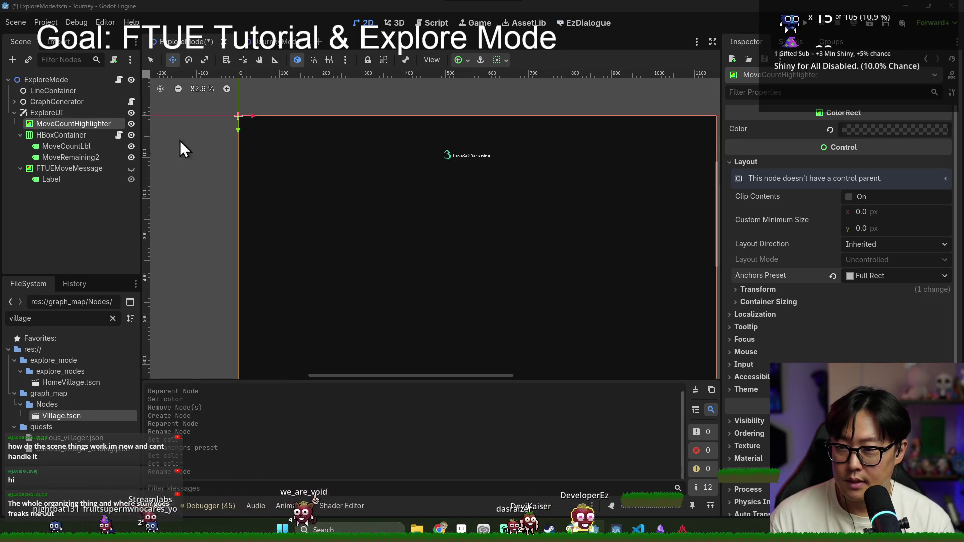
Add a ColorRect under MoveCountHighlighter, try a red colour, then reset it to white.
{"action": "key", "text": "ctrl+a"}
{"action": "type", "text": "color"}
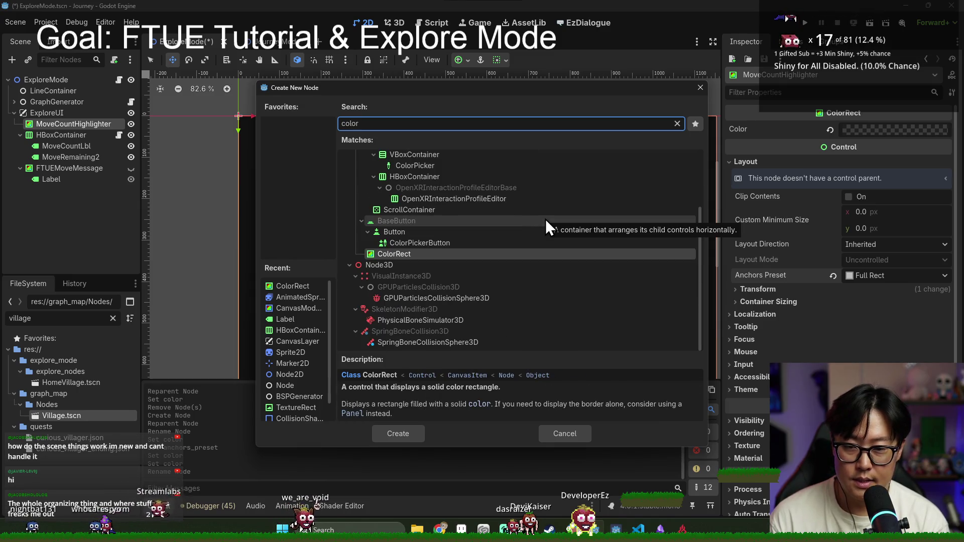
{"action": "key", "text": "Return"}
{"action": "left_click", "coordinate": [885, 130]}
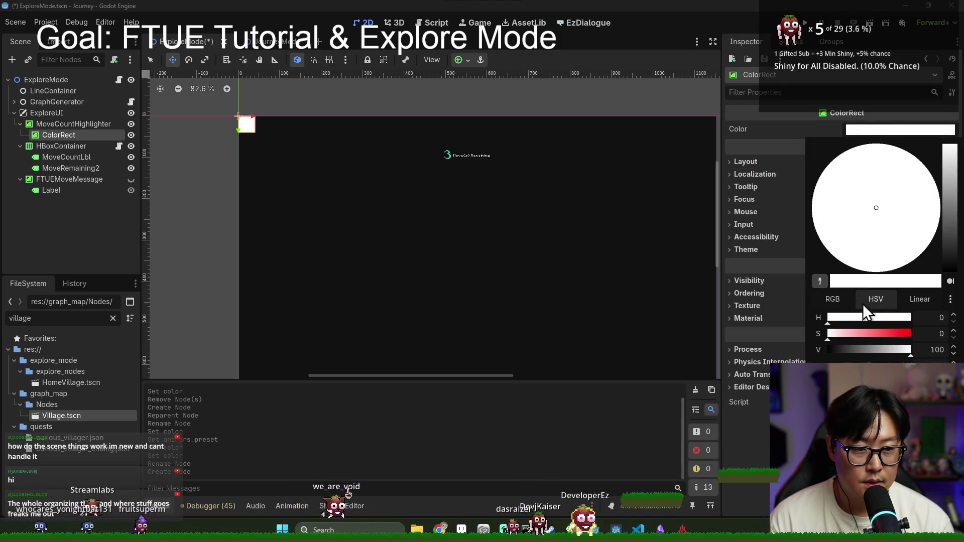
{"action": "left_click", "coordinate": [885, 334]}
{"action": "left_click", "coordinate": [766, 290]}
{"action": "left_click", "coordinate": [753, 249]}
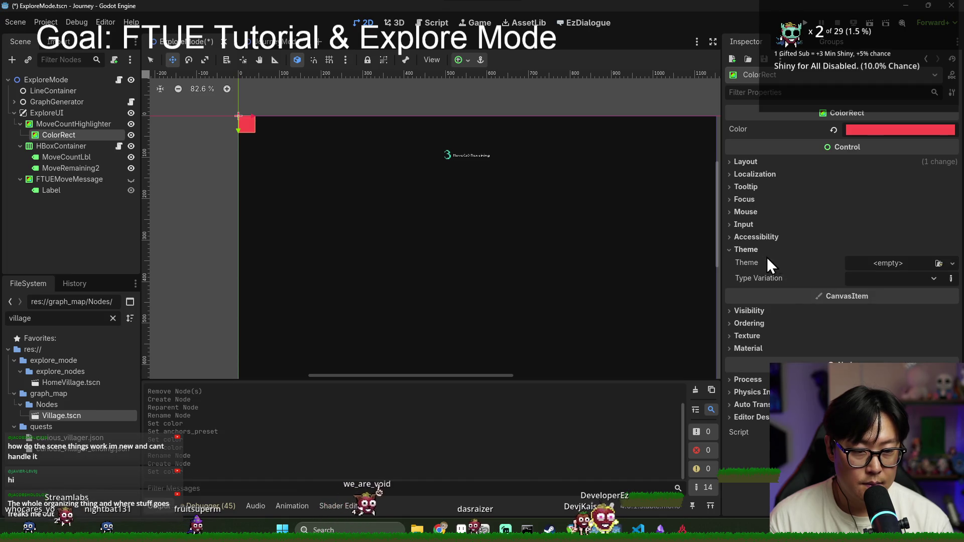
{"action": "left_click", "coordinate": [833, 129]}
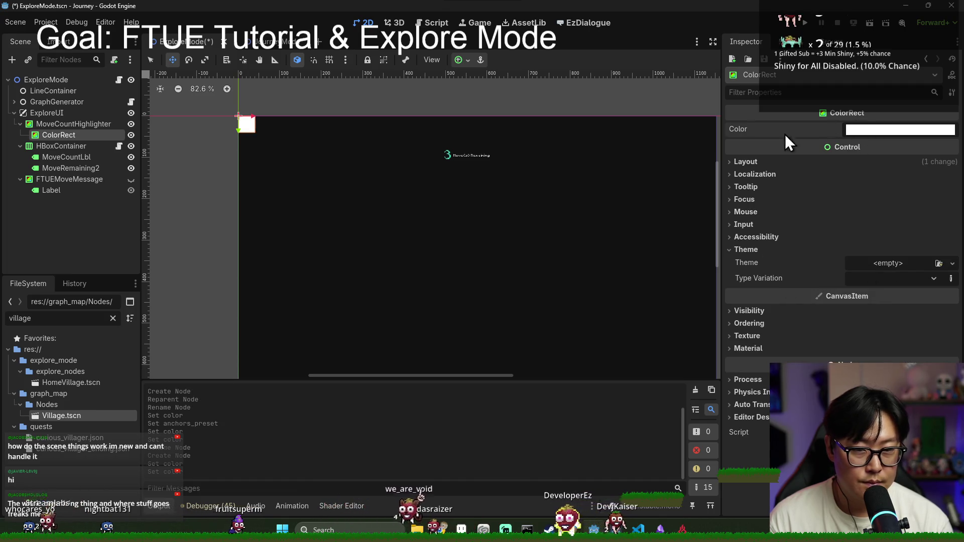
Delete the ColorRect under MoveCountHighlighter.
{"action": "right_click", "coordinate": [77, 134]}
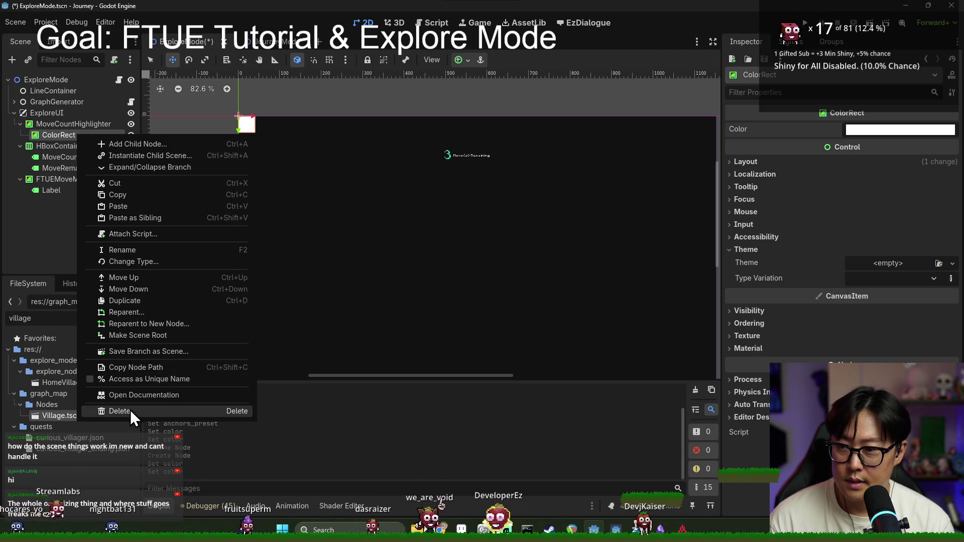
{"action": "left_click", "coordinate": [131, 410]}
{"action": "left_click", "coordinate": [453, 280]}
Add a PanelContainer child to MoveCountHighlighter, searching 'panel'.
{"action": "right_click", "coordinate": [62, 125]}
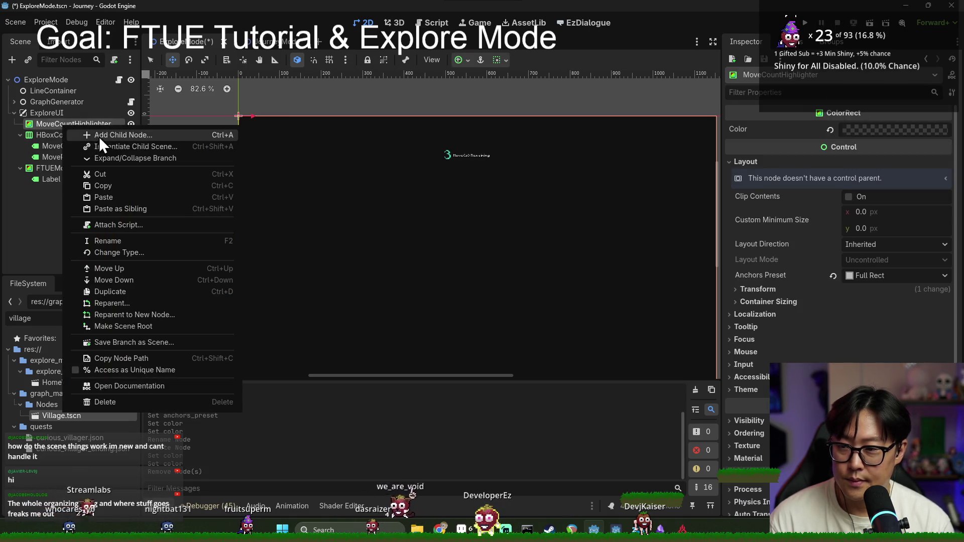
{"action": "left_click", "coordinate": [95, 133]}
{"action": "type", "text": "panel"}
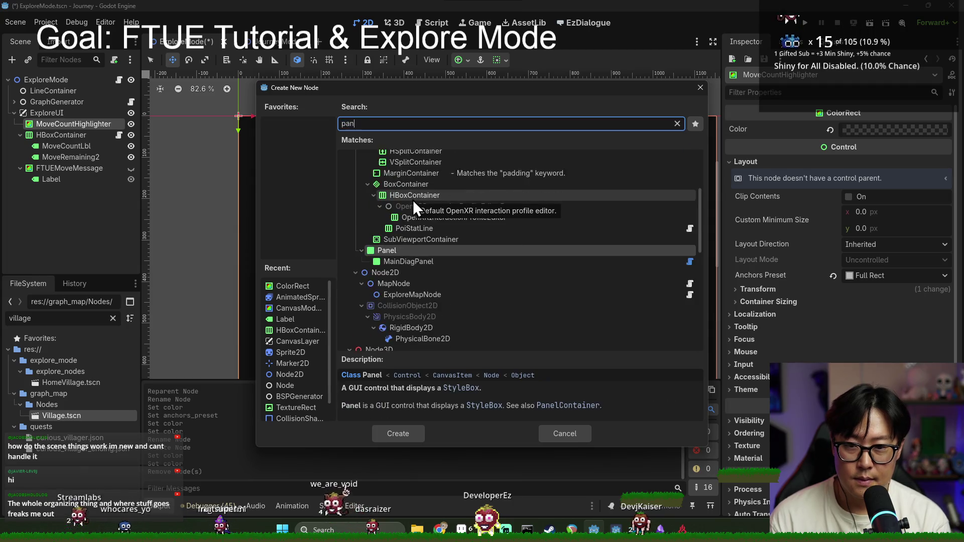
{"action": "left_click", "coordinate": [406, 203]}
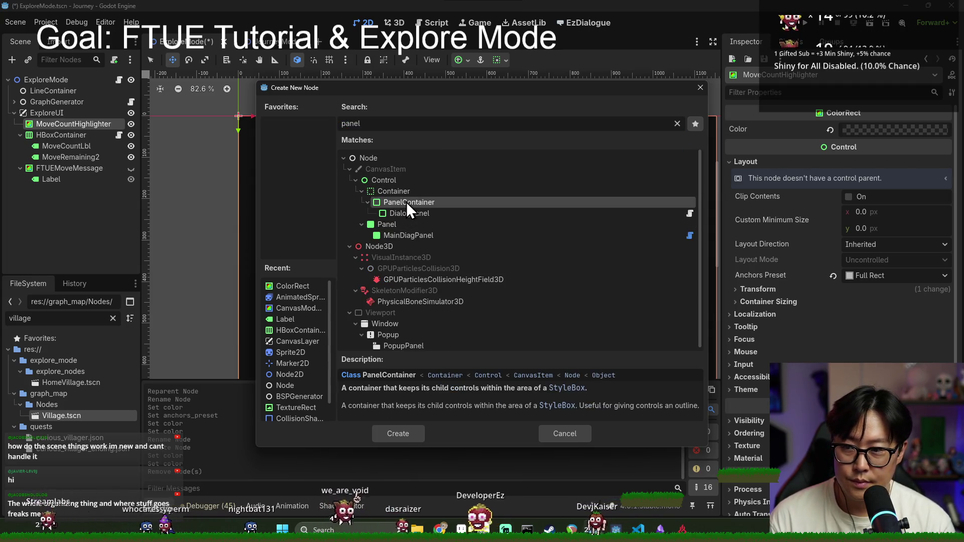
{"action": "double_click", "coordinate": [410, 202]}
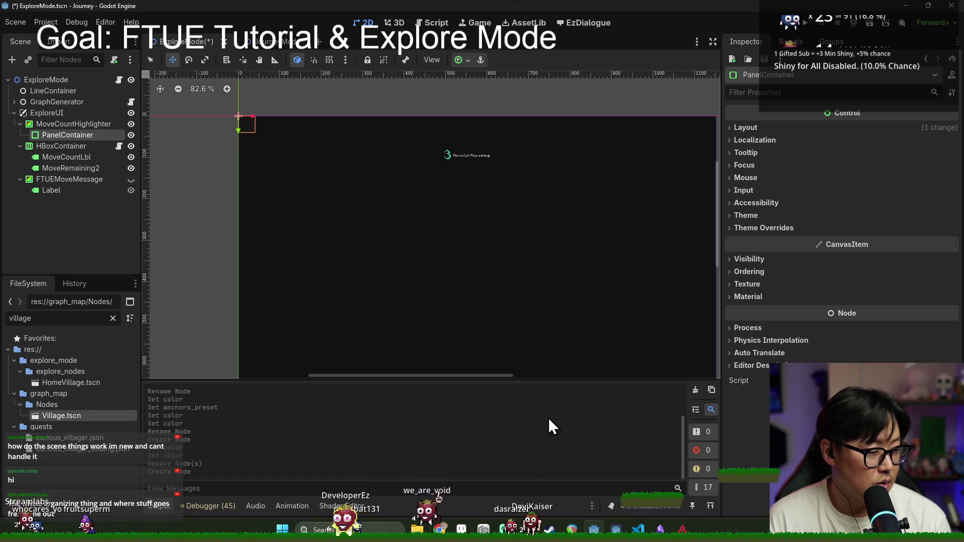
{"action": "left_click", "coordinate": [14, 113]}
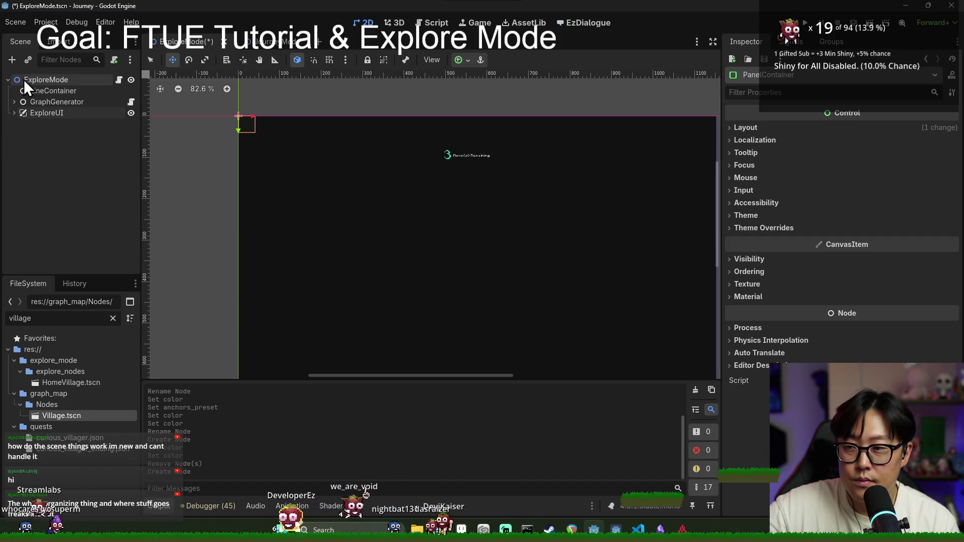
Make the Scene tree panel taller and narrow the side docks.
{"action": "left_click", "coordinate": [24, 79]}
{"action": "left_click", "coordinate": [8, 79]}
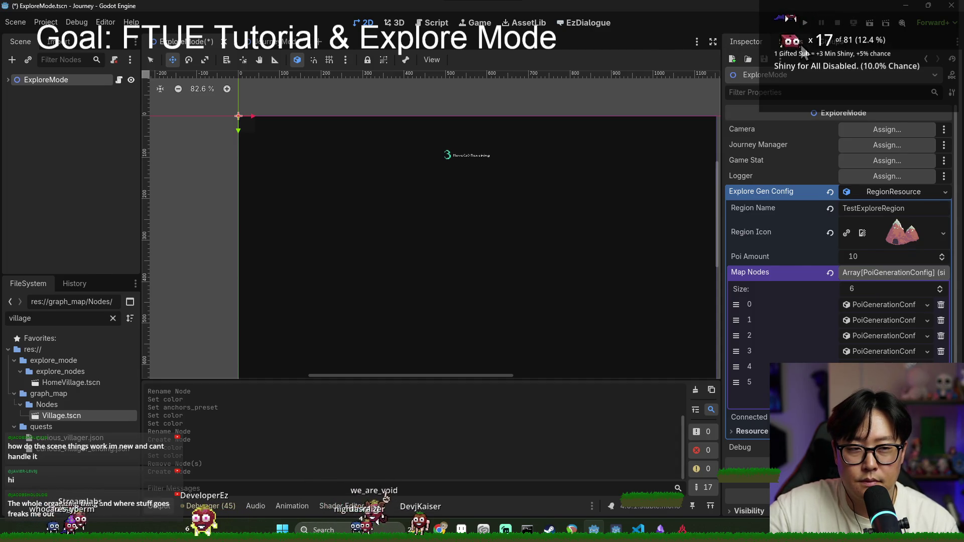
{"action": "left_click", "coordinate": [9, 79]}
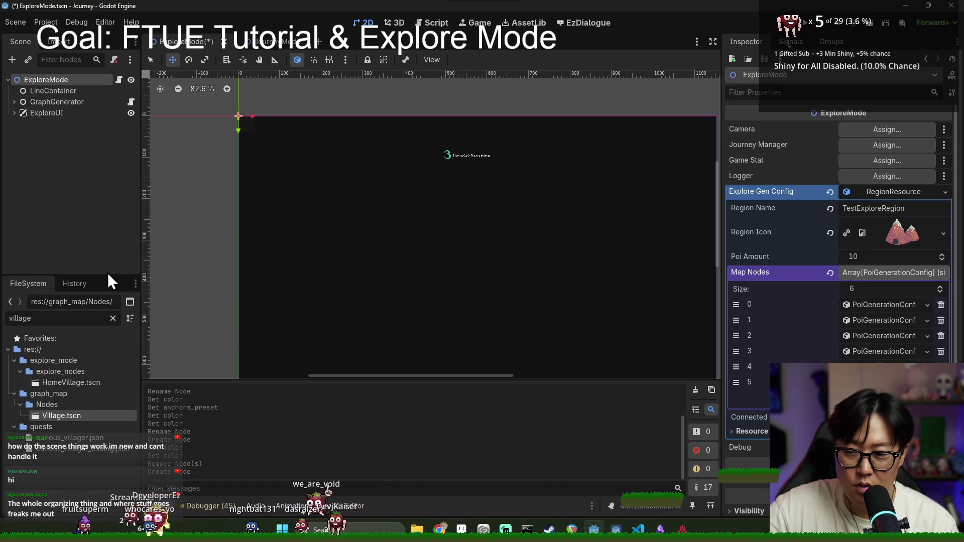
{"action": "left_click_drag", "start_coordinate": [107, 275], "coordinate": [100, 306]}
{"action": "mouse_move", "coordinate": [140, 242]}
{"action": "left_mouse_down"}
{"action": "mouse_move", "coordinate": [130, 244]}
{"action": "mouse_move", "coordinate": [158, 250]}
{"action": "left_mouse_up"}
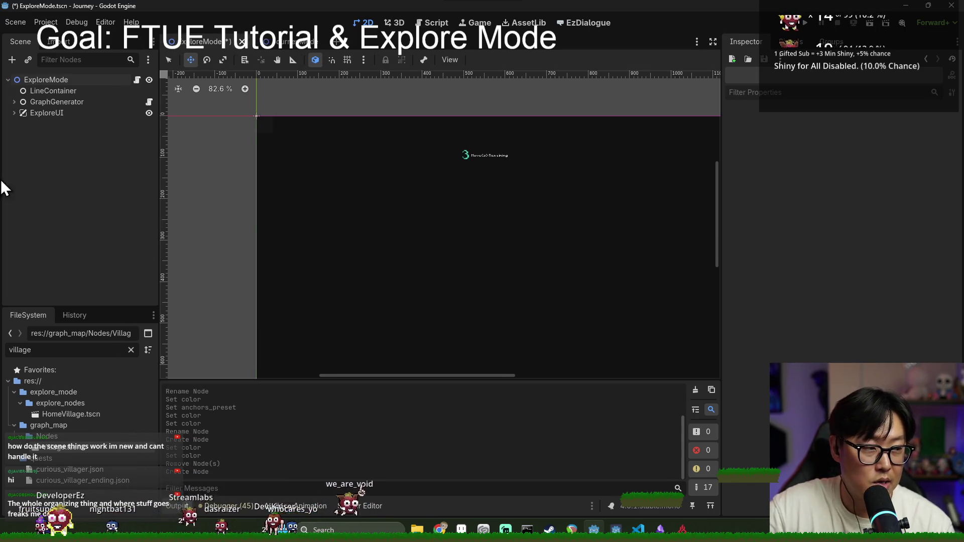
Expand GraphGenerator to show Triangulator and BSPGenerator, and check its region size 840×760 and cycle count 14.
{"action": "left_click", "coordinate": [58, 91]}
{"action": "left_click", "coordinate": [57, 102]}
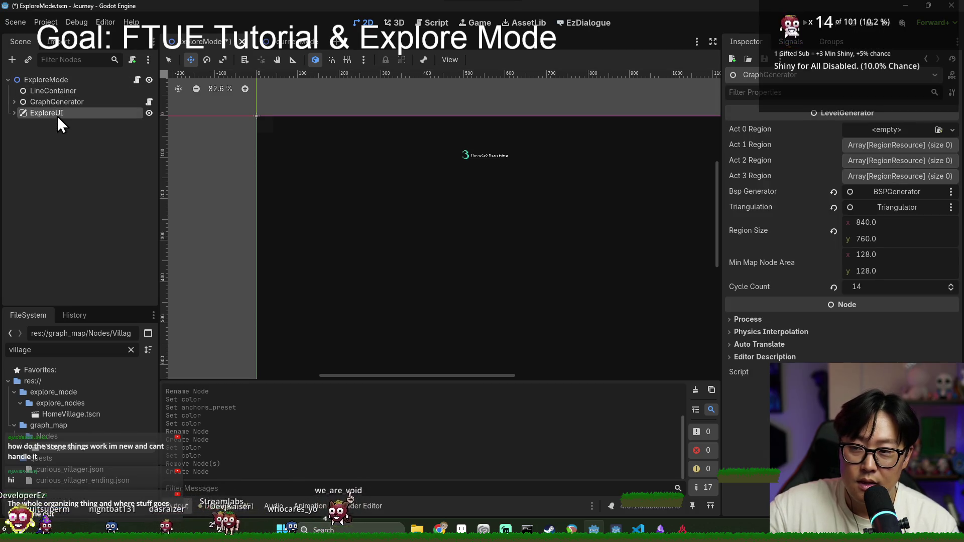
{"action": "left_click", "coordinate": [57, 116]}
{"action": "left_click", "coordinate": [57, 92]}
{"action": "left_click", "coordinate": [56, 103]}
{"action": "left_click", "coordinate": [65, 113]}
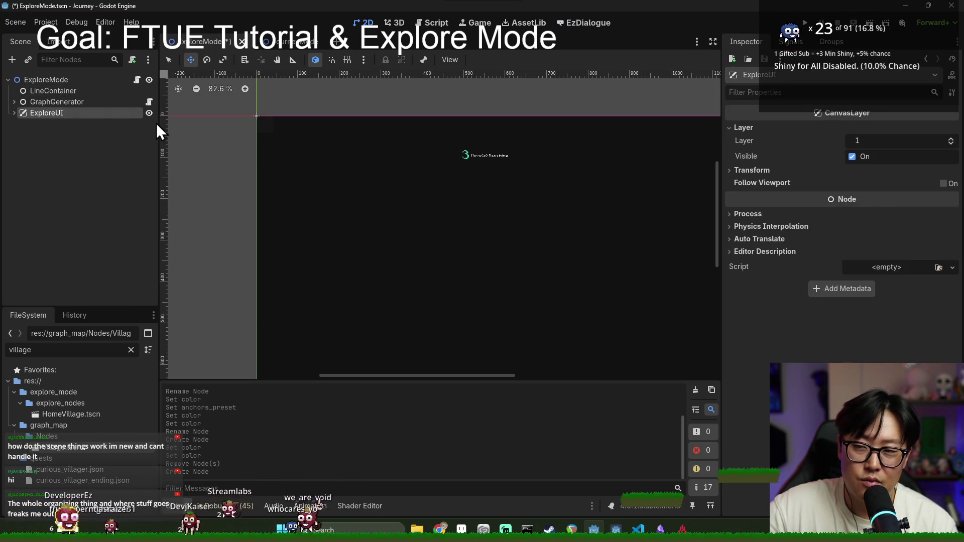
{"action": "mouse_move", "coordinate": [160, 124]}
{"action": "left_mouse_down"}
{"action": "mouse_move", "coordinate": [294, 150]}
{"action": "mouse_move", "coordinate": [171, 161]}
{"action": "left_mouse_up"}
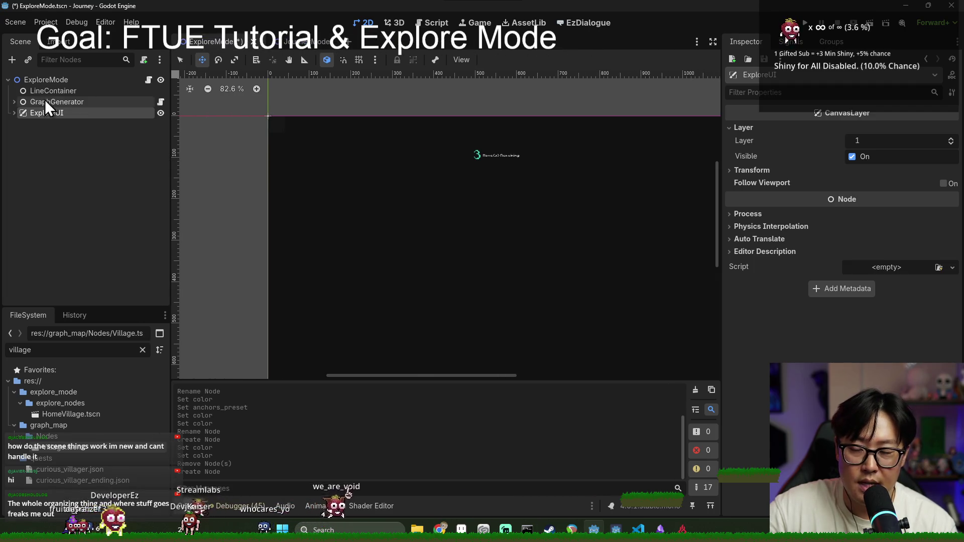
{"action": "left_click", "coordinate": [47, 82]}
{"action": "left_click", "coordinate": [60, 92]}
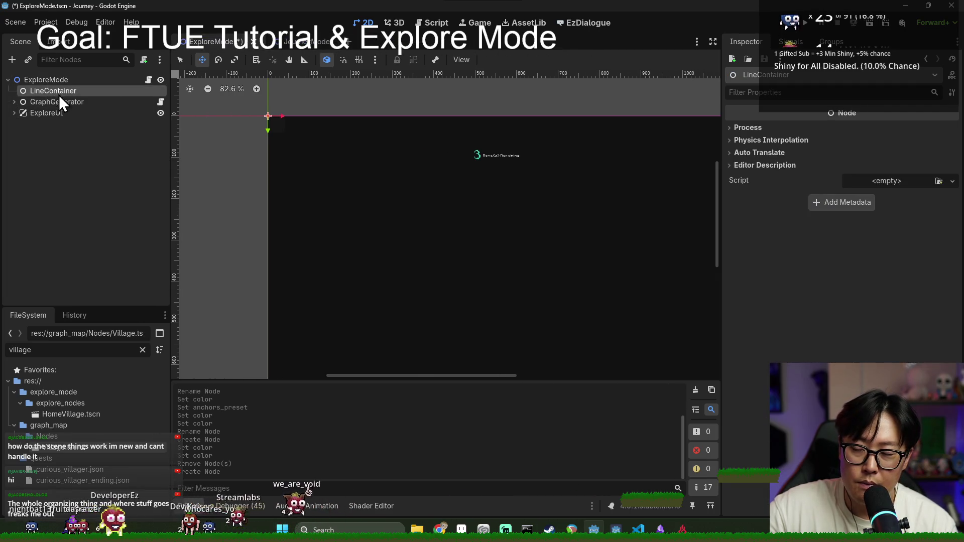
{"action": "left_click", "coordinate": [15, 103]}
{"action": "left_click", "coordinate": [51, 103]}
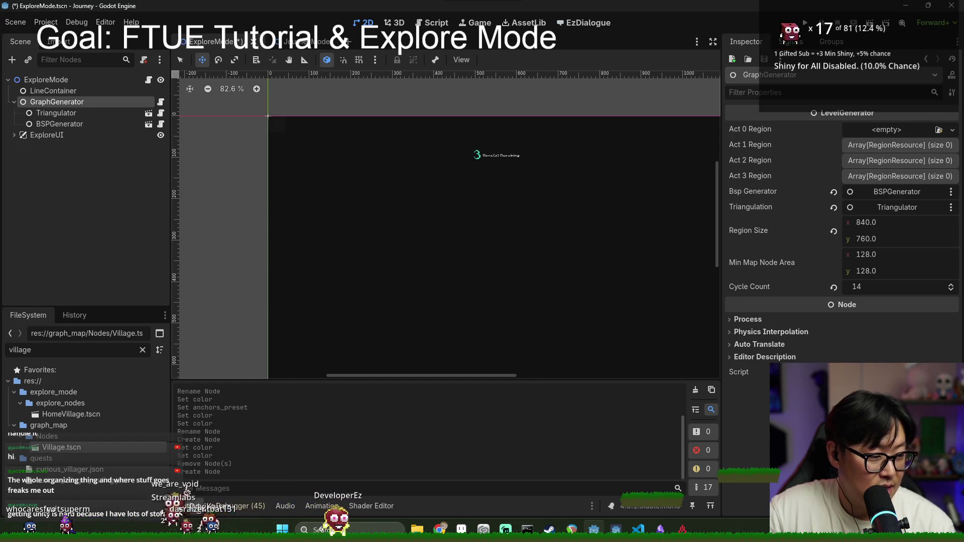
{"action": "left_click", "coordinate": [49, 92]}
{"action": "left_click", "coordinate": [54, 101]}
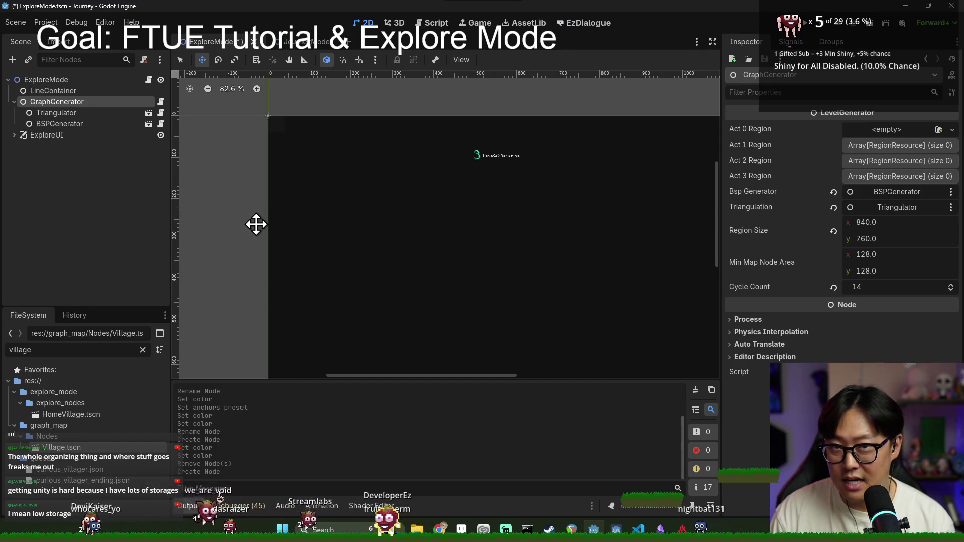
{"action": "left_click_drag", "start_coordinate": [587, 236], "coordinate": [547, 224]}
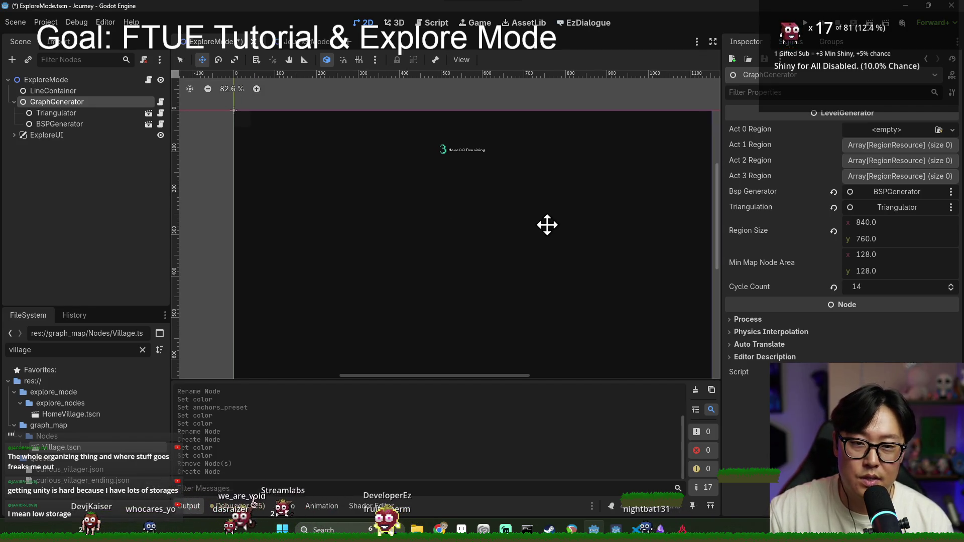
Save the ExploreMode scene, look over Triangulator and BSPGenerator, and collapse GraphGenerator.
{"action": "scroll", "coordinate": [495, 176], "scroll_direction": "up", "scroll_amount": 5}
{"action": "key", "text": "ctrl+s"}
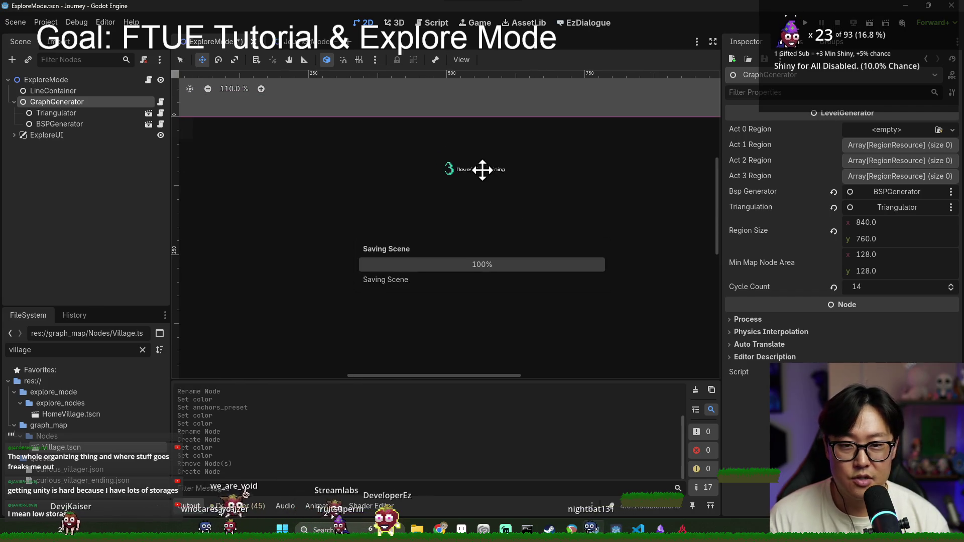
{"action": "scroll", "coordinate": [439, 165], "scroll_direction": "up", "scroll_amount": 3}
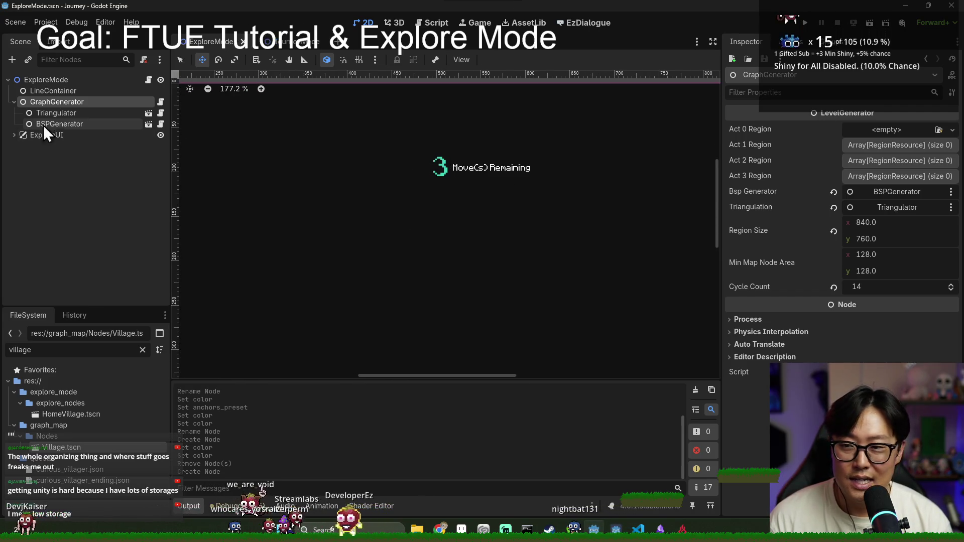
{"action": "left_click", "coordinate": [81, 113]}
{"action": "left_click", "coordinate": [88, 123]}
{"action": "left_click", "coordinate": [85, 102]}
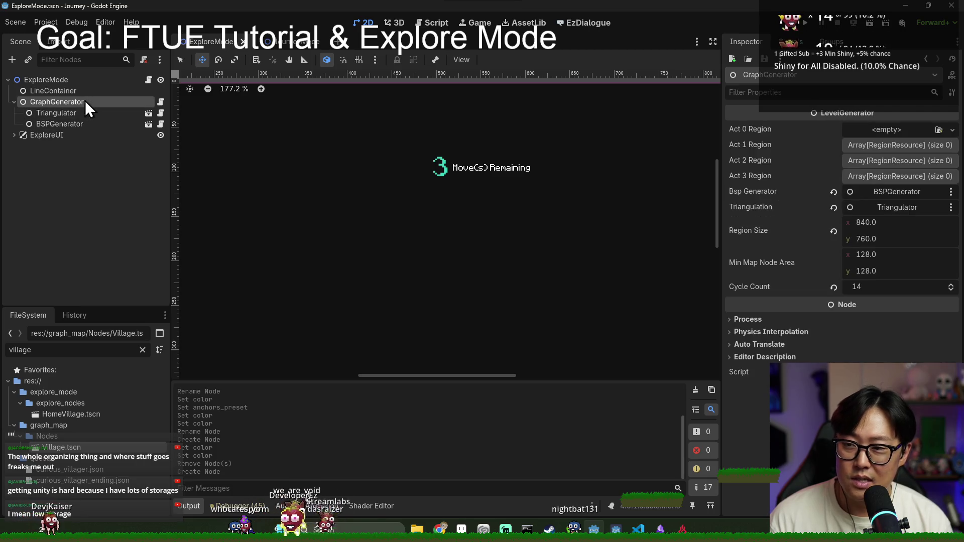
{"action": "left_click", "coordinate": [15, 102]}
Expand ExploreUI and MoveCountHighlighter to check the new PanelContainer.
{"action": "left_click", "coordinate": [14, 112]}
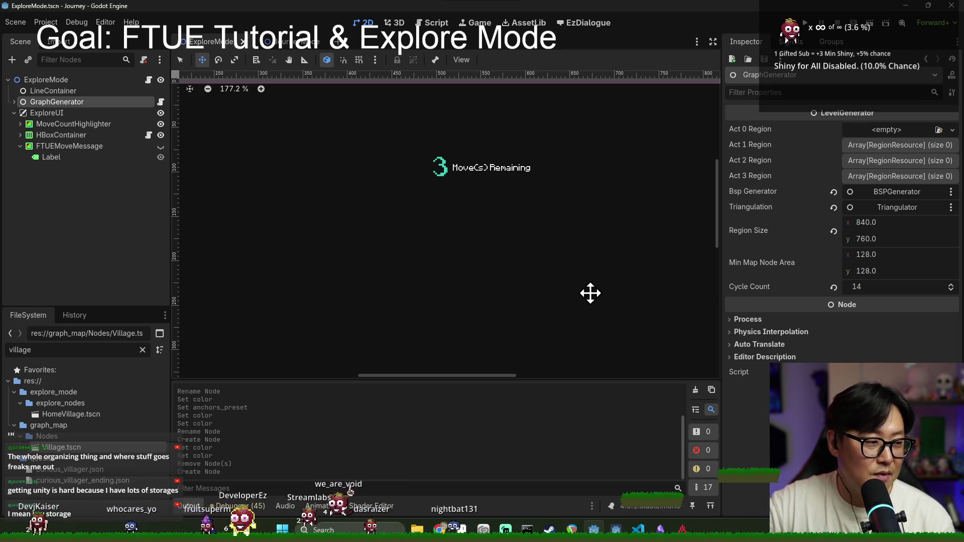
{"action": "scroll", "coordinate": [467, 177], "scroll_direction": "down", "scroll_amount": 2}
{"action": "scroll", "coordinate": [452, 171], "scroll_direction": "down", "scroll_amount": 4}
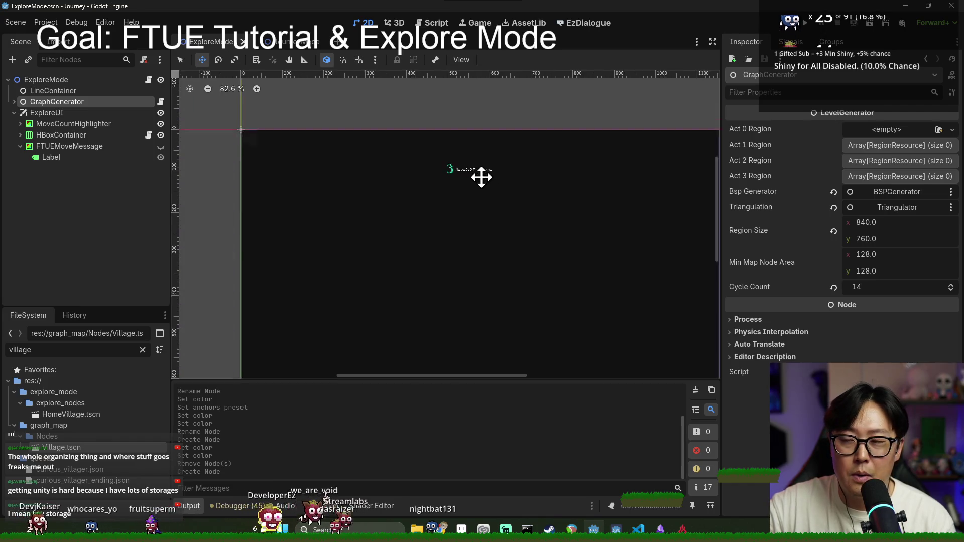
{"action": "scroll", "coordinate": [502, 190], "scroll_direction": "up", "scroll_amount": 2}
{"action": "left_click_drag", "start_coordinate": [429, 184], "coordinate": [432, 192]}
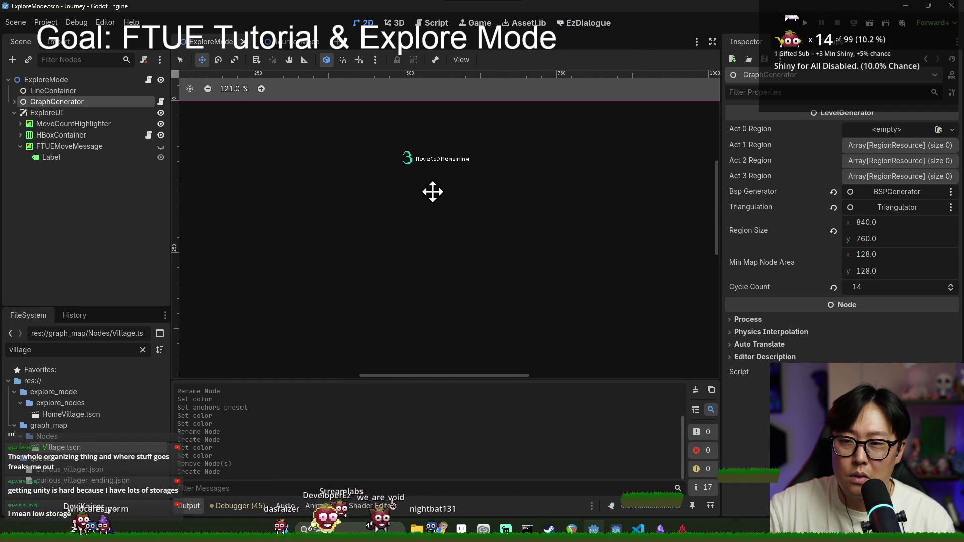
{"action": "left_click", "coordinate": [17, 124]}
{"action": "key", "text": "ctrl+v"}
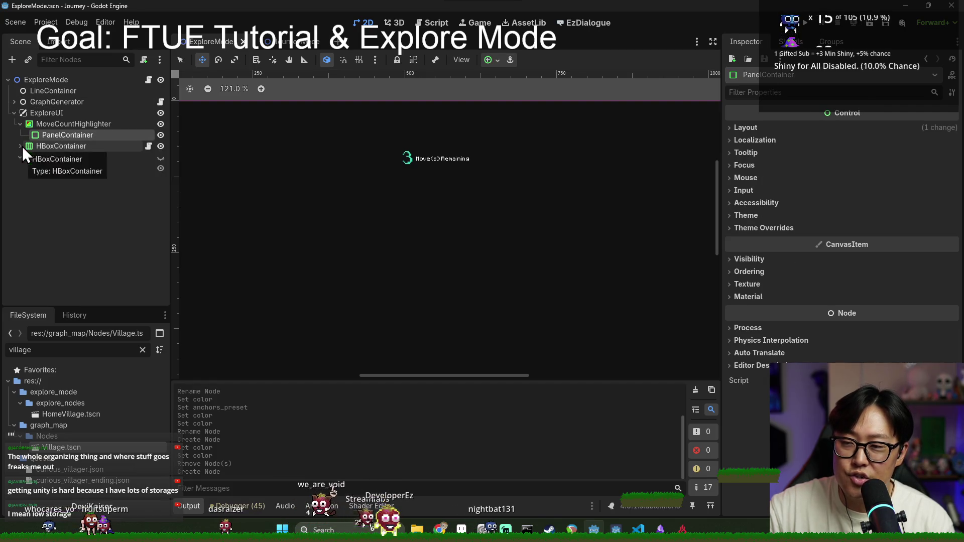
{"action": "left_click", "coordinate": [19, 123]}
Save the scene again and re-expand MoveCountHighlighter to show its PanelContainer.
{"action": "scroll", "coordinate": [469, 188], "scroll_direction": "down", "scroll_amount": 7}
{"action": "scroll", "coordinate": [469, 191], "scroll_direction": "up", "scroll_amount": 5}
{"action": "key", "text": "ctrl+s"}
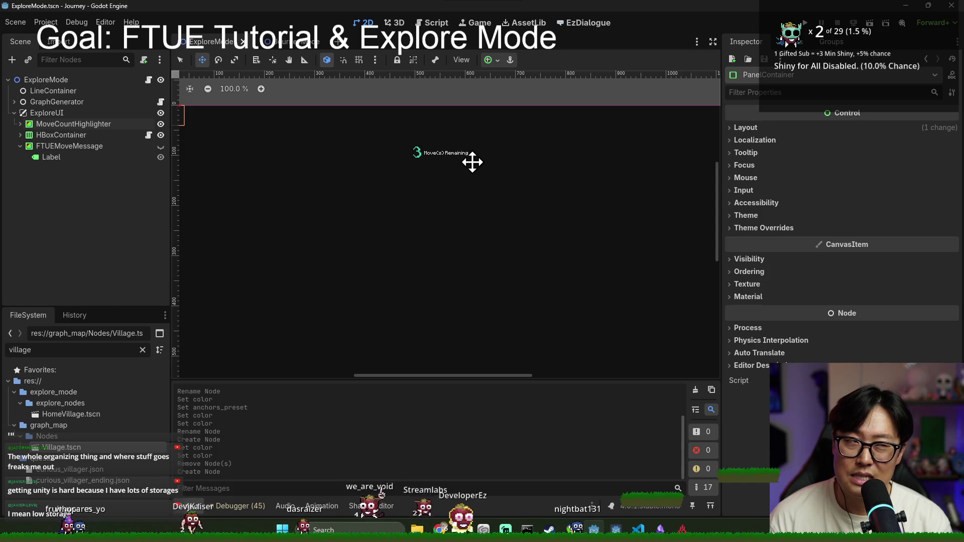
{"action": "scroll", "coordinate": [467, 166], "scroll_direction": "down", "scroll_amount": 5}
{"action": "key", "text": "ctrl+s"}
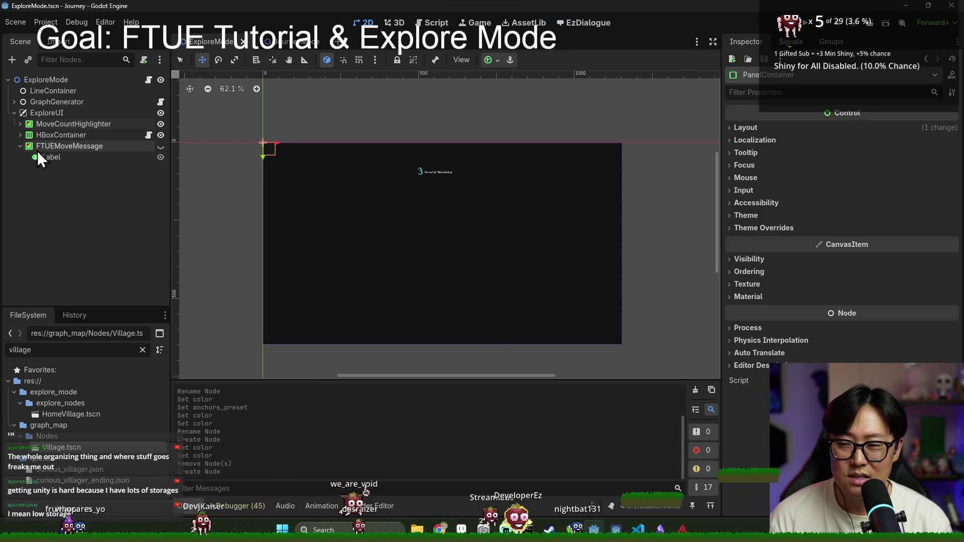
{"action": "left_click", "coordinate": [20, 124]}
Select the PanelContainer and expand its Theme Overrides > Styles > Panel setting.
{"action": "left_click", "coordinate": [30, 134]}
{"action": "scroll", "coordinate": [185, 157], "scroll_direction": "up", "scroll_amount": 3}
{"action": "left_click", "coordinate": [95, 142]}
{"action": "left_click", "coordinate": [92, 137]}
{"action": "left_click", "coordinate": [808, 228]}
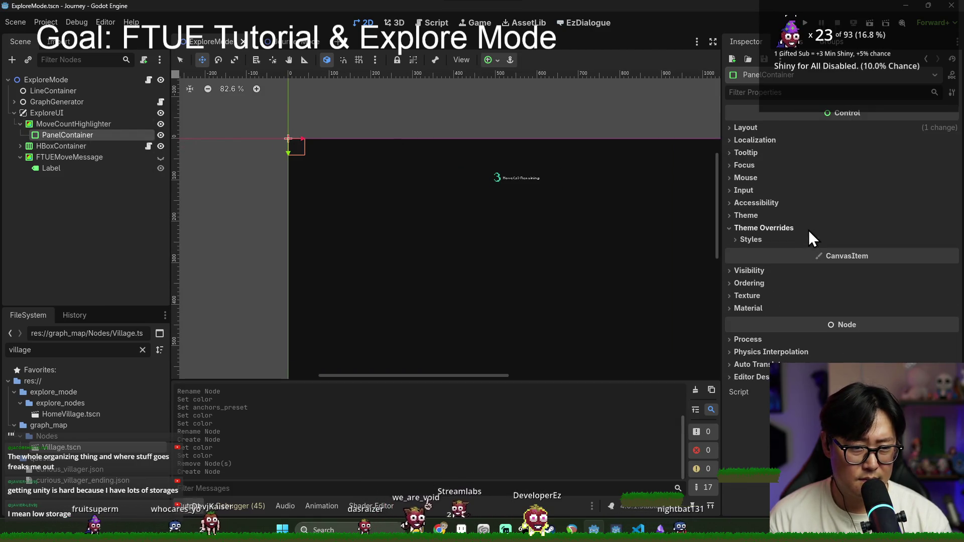
{"action": "left_click", "coordinate": [751, 239]}
{"action": "left_click", "coordinate": [746, 254]}
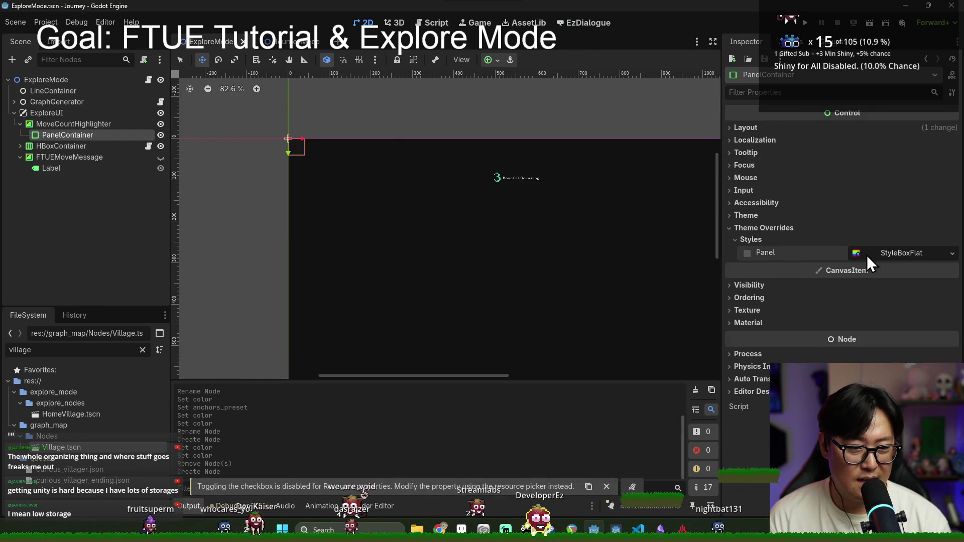
Try a StyleBoxTexture for the Panel style override and view its settings.
{"action": "left_click", "coordinate": [867, 255]}
{"action": "left_click", "coordinate": [944, 253]}
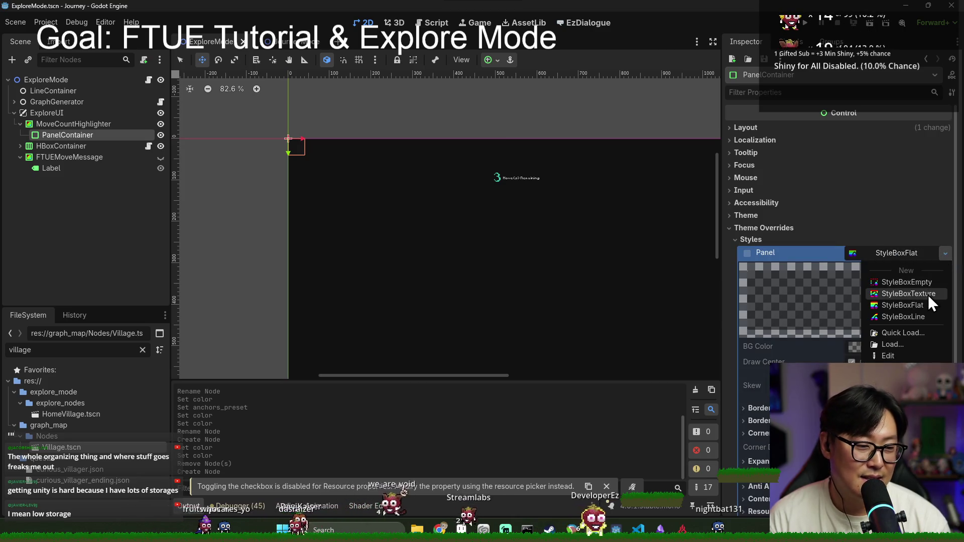
{"action": "left_click", "coordinate": [883, 248]}
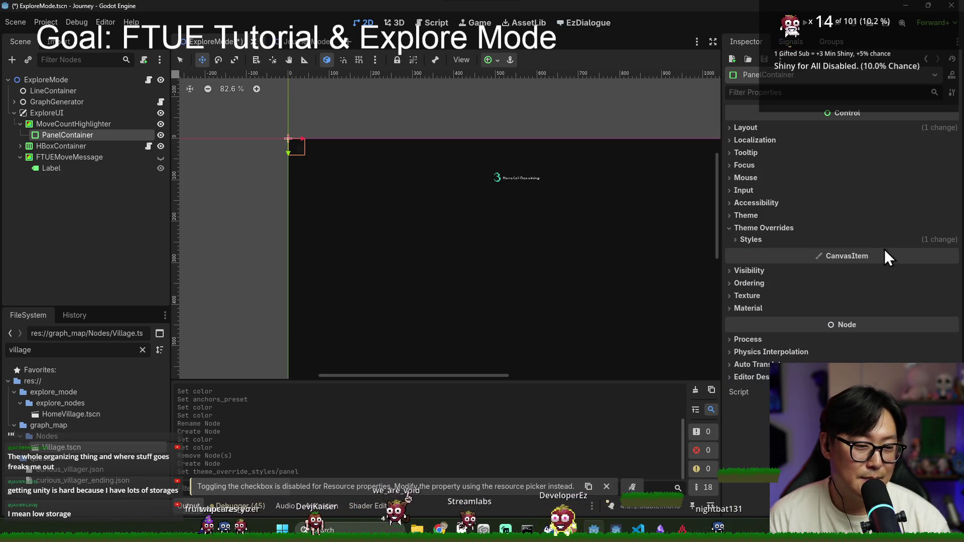
{"action": "left_click", "coordinate": [878, 244]}
{"action": "left_click", "coordinate": [894, 256]}
{"action": "left_click", "coordinate": [893, 255]}
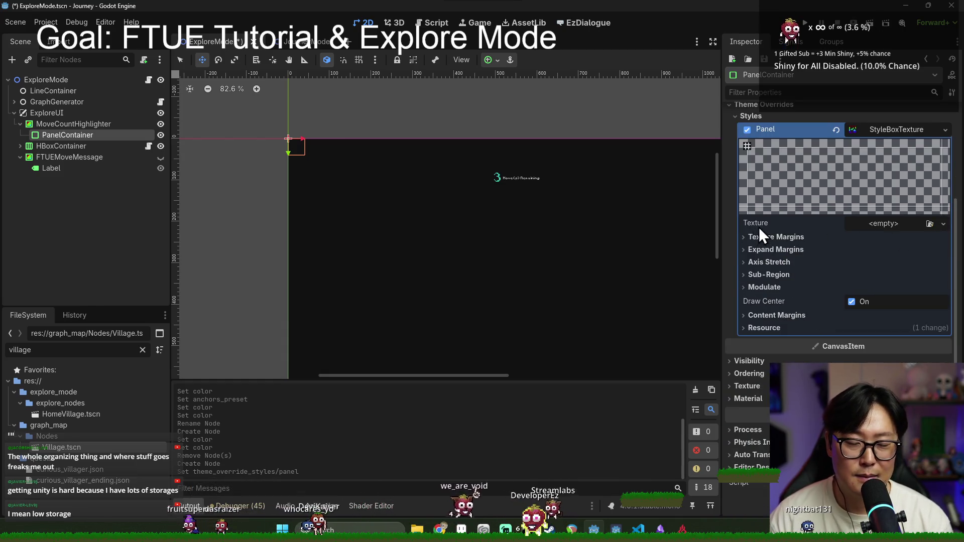
Replace the Panel style with a New StyleBoxFlat and move the PanelContainer into HBoxContainer.
{"action": "left_click", "coordinate": [833, 130]}
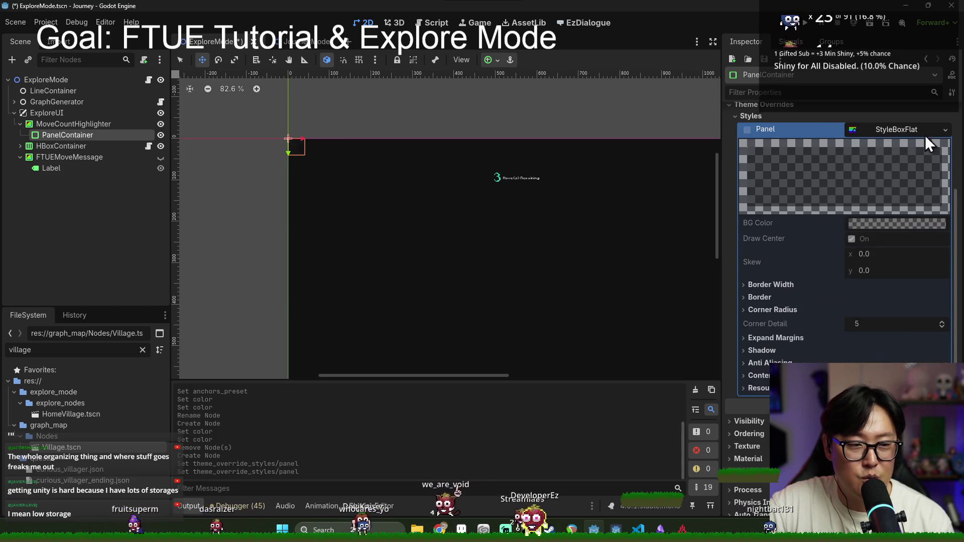
{"action": "left_click", "coordinate": [911, 134]}
{"action": "left_click", "coordinate": [906, 182]}
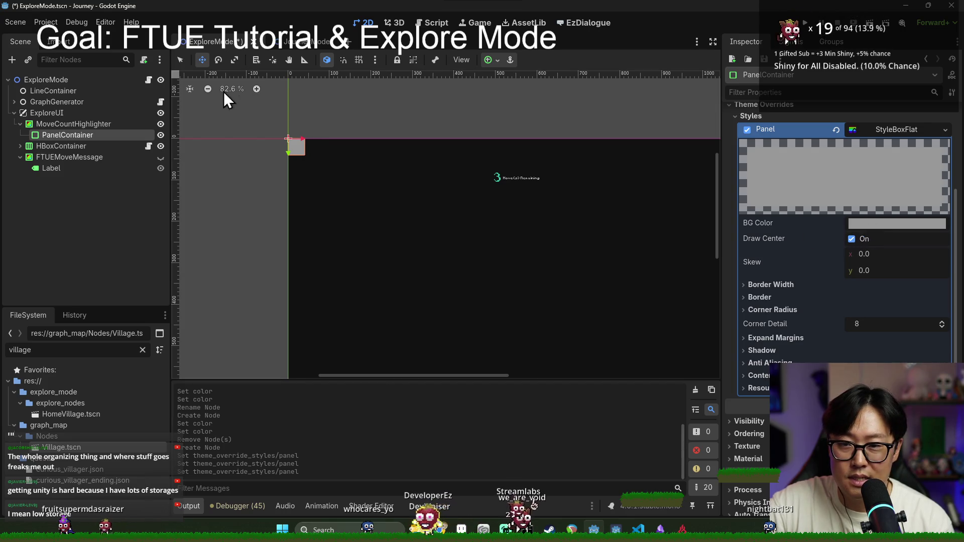
{"action": "mouse_move", "coordinate": [66, 140]}
{"action": "left_mouse_down"}
{"action": "mouse_move", "coordinate": [74, 147]}
{"action": "mouse_move", "coordinate": [75, 134]}
{"action": "left_mouse_up"}
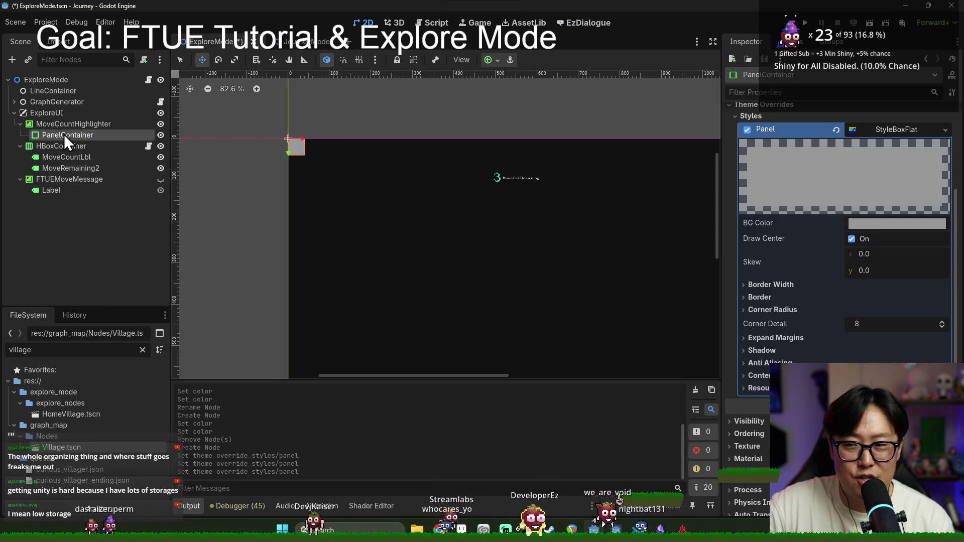
{"action": "left_click_drag", "start_coordinate": [59, 136], "coordinate": [64, 161]}
Delete the styled PanelContainer node.
{"action": "right_click", "coordinate": [62, 168]}
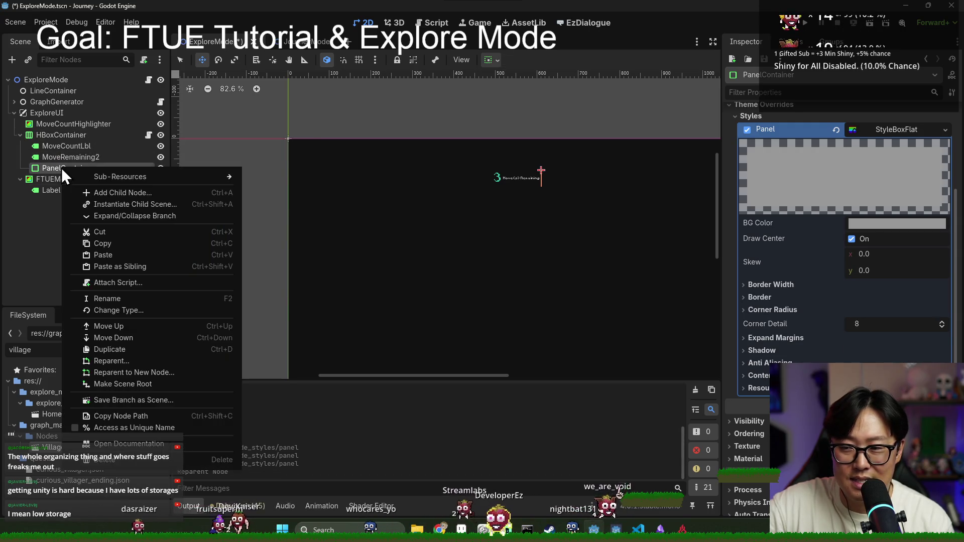
{"action": "left_click", "coordinate": [157, 455]}
{"action": "left_click", "coordinate": [452, 276]}
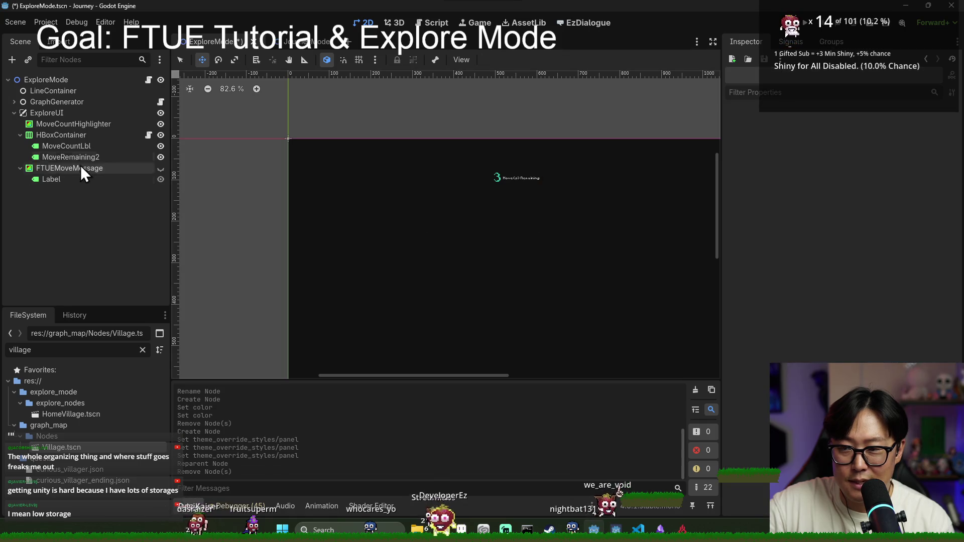
Cancel adding a child to HBoxContainer and glance at its theme override constants.
{"action": "right_click", "coordinate": [76, 135]}
{"action": "left_click", "coordinate": [124, 167]}
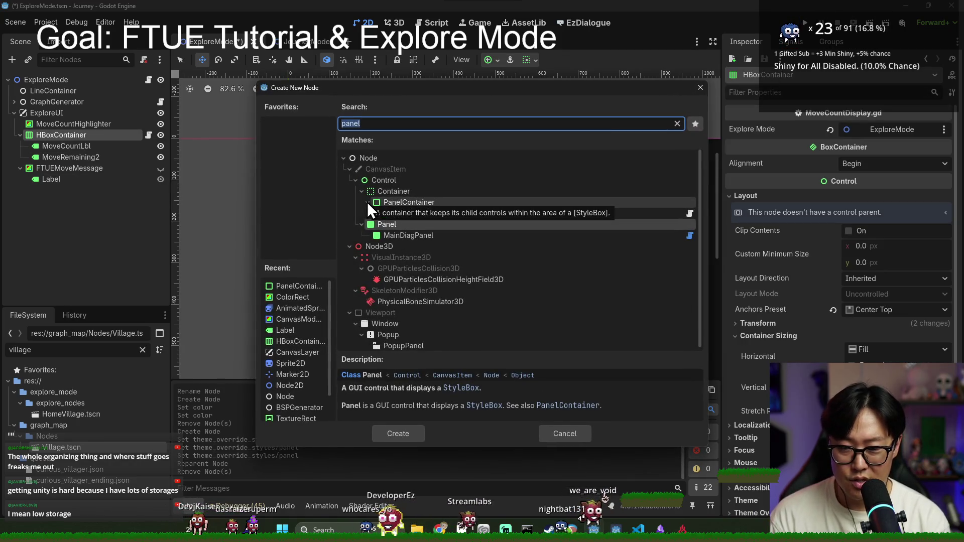
{"action": "type", "text": "nin"}
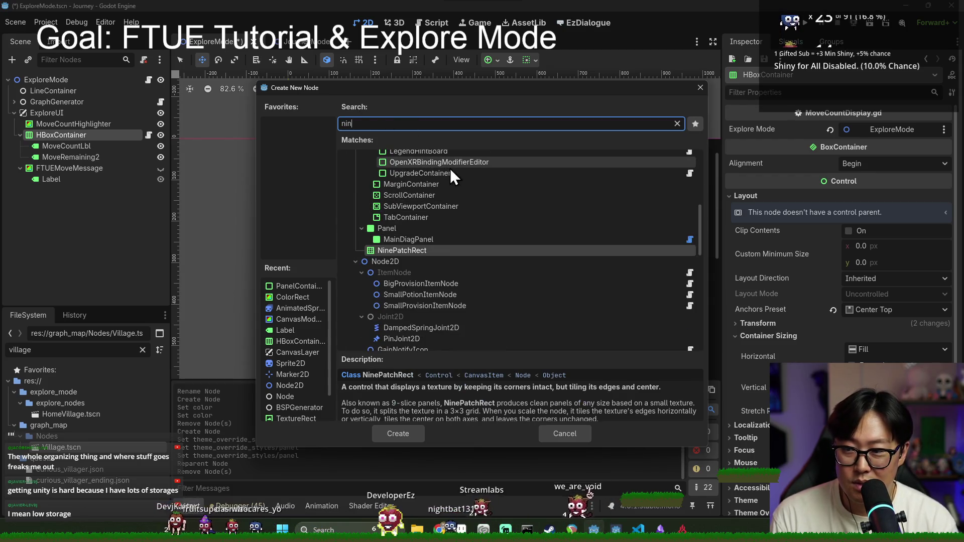
{"action": "scroll", "coordinate": [452, 200], "scroll_direction": "up", "scroll_amount": 2}
{"action": "key", "text": "Escape"}
{"action": "scroll", "coordinate": [825, 311], "scroll_direction": "down", "scroll_amount": 5}
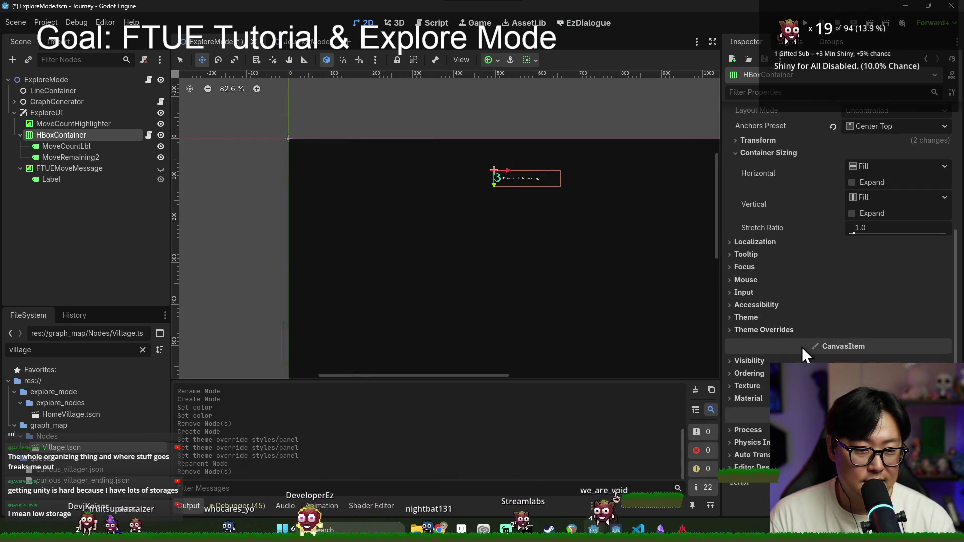
{"action": "left_click", "coordinate": [776, 331]}
{"action": "left_click", "coordinate": [754, 340]}
{"action": "left_click", "coordinate": [755, 340]}
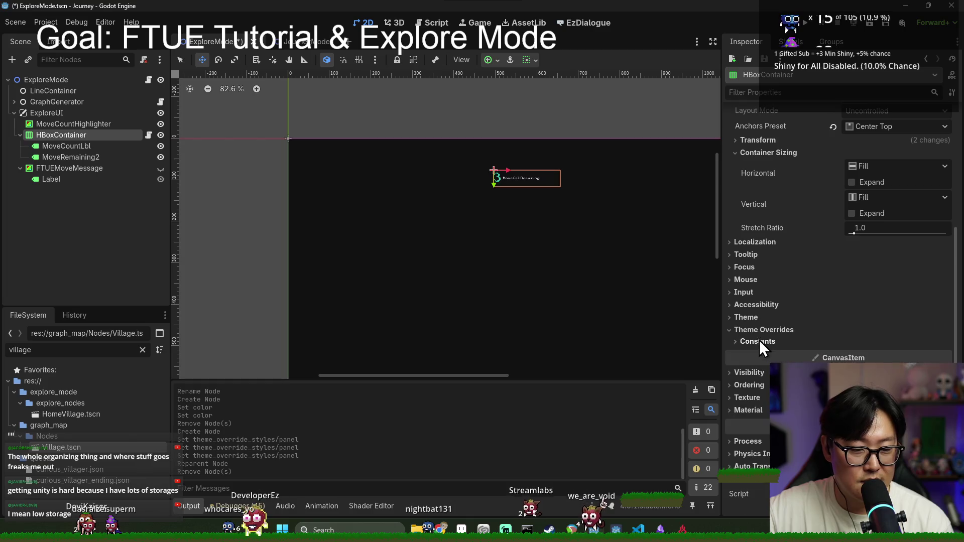
Search 'panelcont' to add a node under ExploreUI, then undo the mistakenly created Container.
{"action": "right_click", "coordinate": [61, 139]}
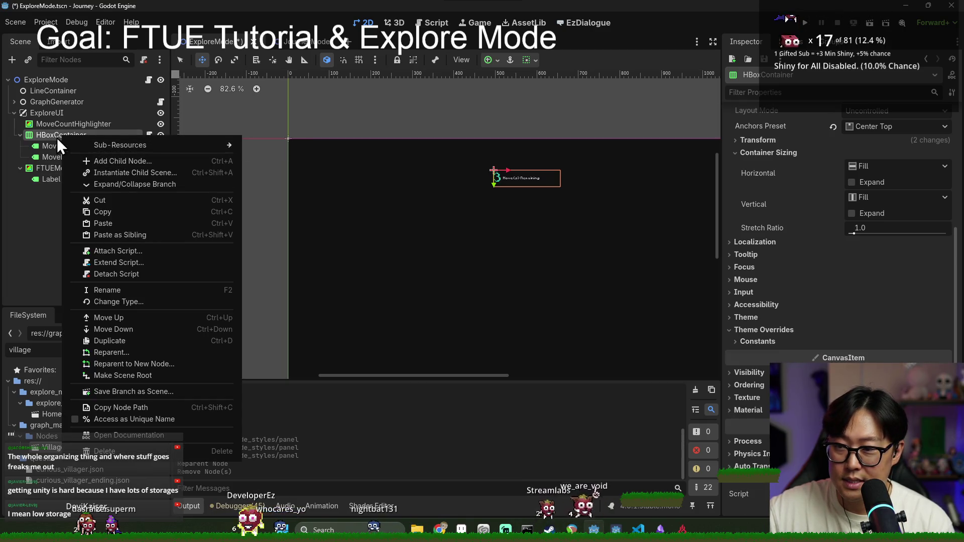
{"action": "left_click", "coordinate": [64, 140]}
{"action": "right_click", "coordinate": [50, 116]}
{"action": "left_click", "coordinate": [90, 125]}
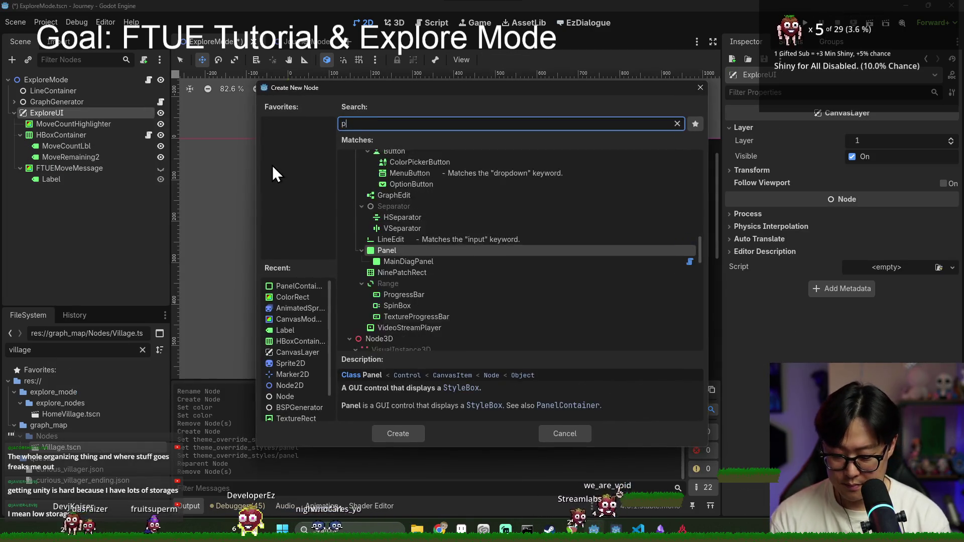
{"action": "type", "text": "panelcont"}
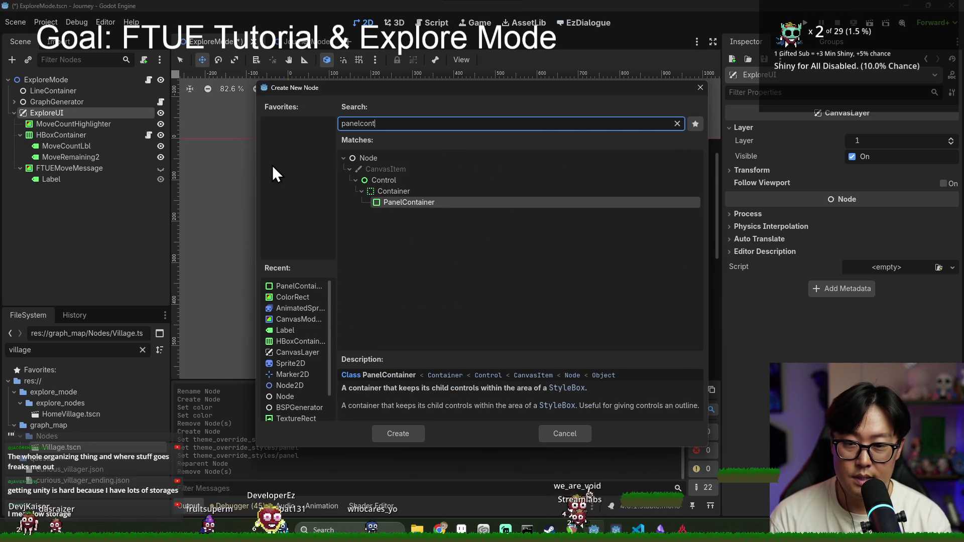
{"action": "double_click", "coordinate": [388, 191]}
{"action": "left_click_drag", "start_coordinate": [53, 188], "coordinate": [60, 132]}
{"action": "key", "text": "ctrl+z"}
{"action": "key", "text": "ctrl+z"}
Add a fresh PanelContainer as a child of ExploreUI.
{"action": "right_click", "coordinate": [53, 116]}
{"action": "left_click", "coordinate": [46, 113]}
{"action": "right_click", "coordinate": [52, 113]}
{"action": "left_click", "coordinate": [111, 123]}
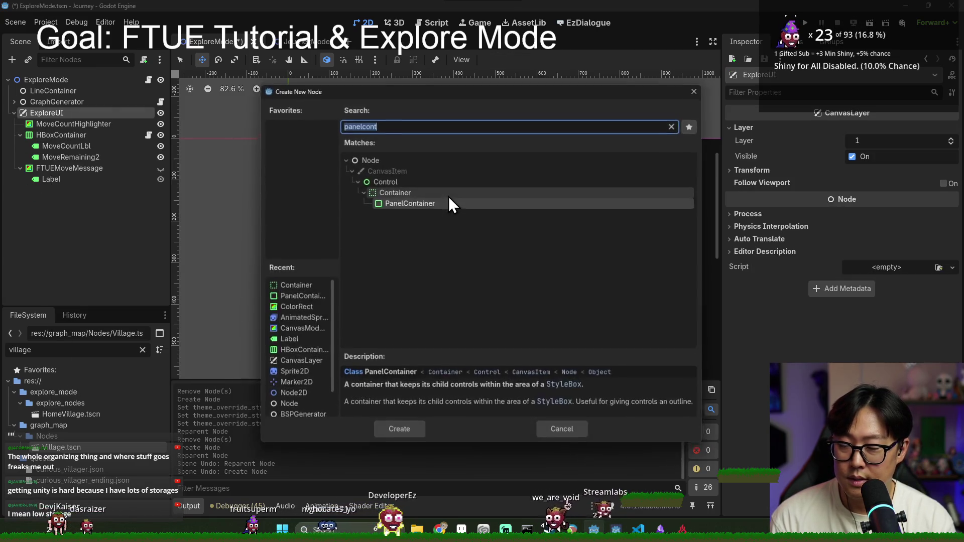
{"action": "double_click", "coordinate": [407, 202]}
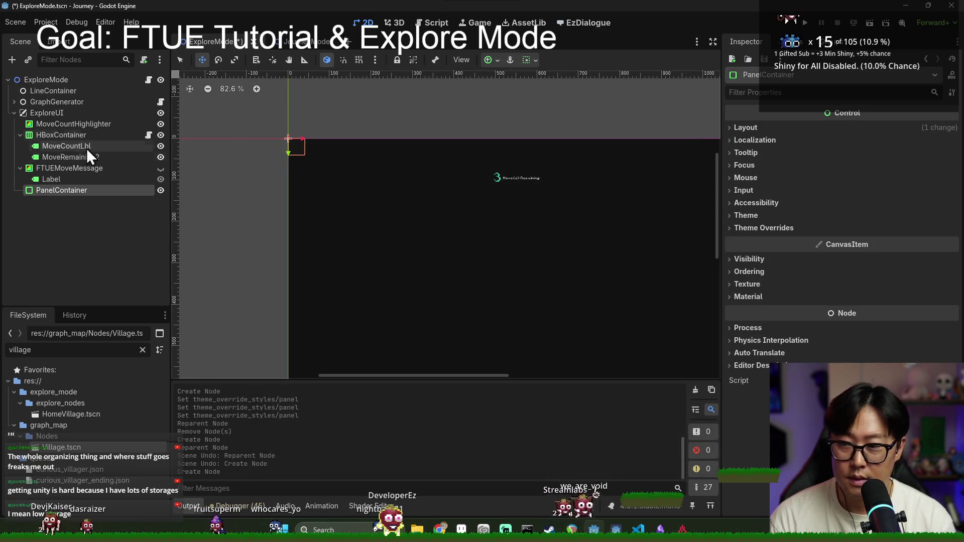
Move the PanelContainer above HBoxContainer, rename it MoveCountUI, nest HBoxContainer inside, and save.
{"action": "left_click_drag", "start_coordinate": [64, 189], "coordinate": [71, 131]}
{"action": "double_click", "coordinate": [71, 133]}
{"action": "type", "text": "MoveCount"}
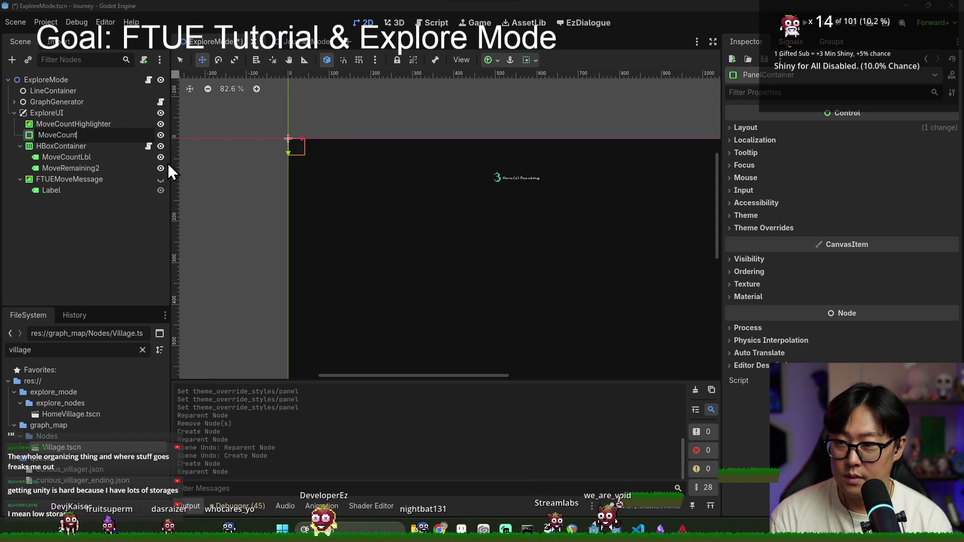
{"action": "type", "text": "UI"}
{"action": "key", "text": "Return"}
{"action": "left_click_drag", "start_coordinate": [80, 149], "coordinate": [91, 134]}
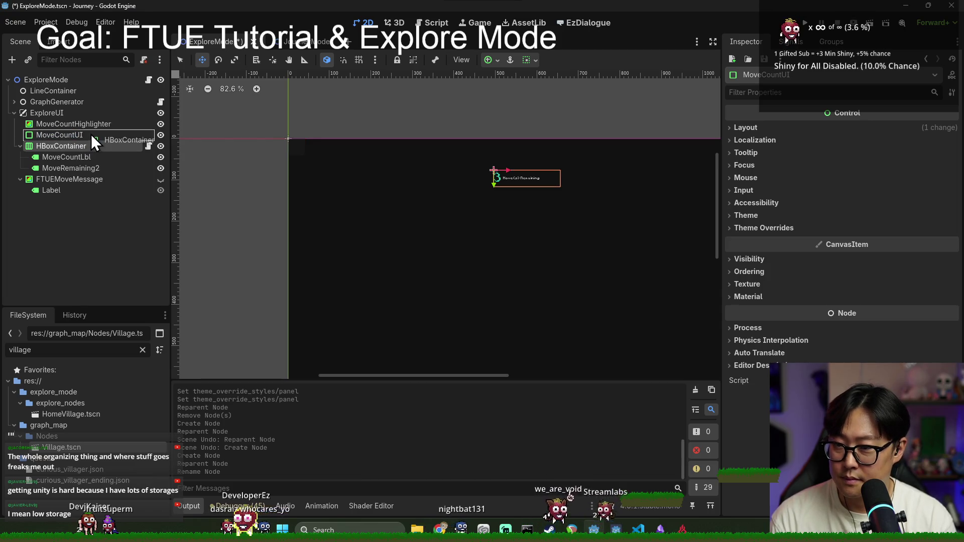
{"action": "left_click", "coordinate": [89, 133]}
{"action": "key", "text": "ctrl+s"}
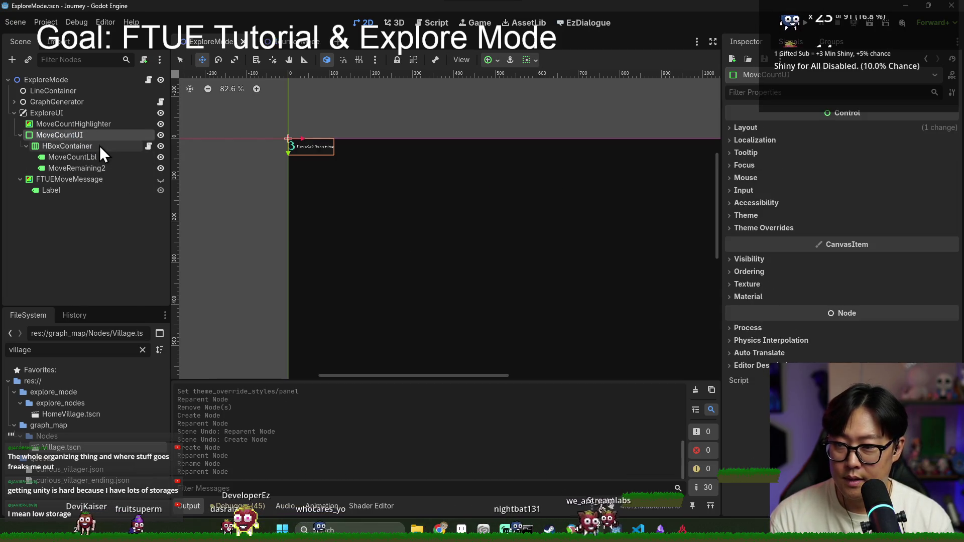
Anchor MoveCountUI to the Center Top preset and lower it on the canvas.
{"action": "left_click", "coordinate": [836, 127]}
{"action": "left_click", "coordinate": [884, 241]}
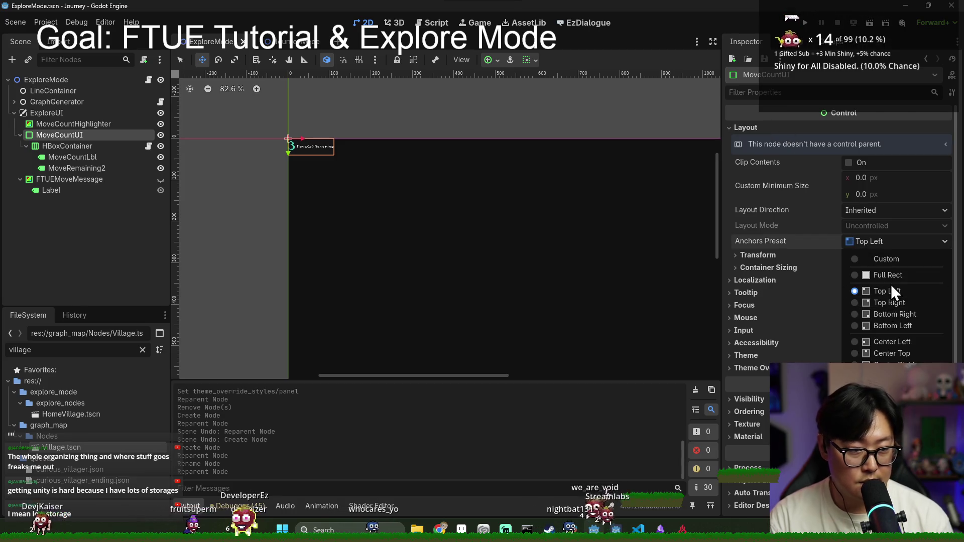
{"action": "left_click", "coordinate": [886, 391]}
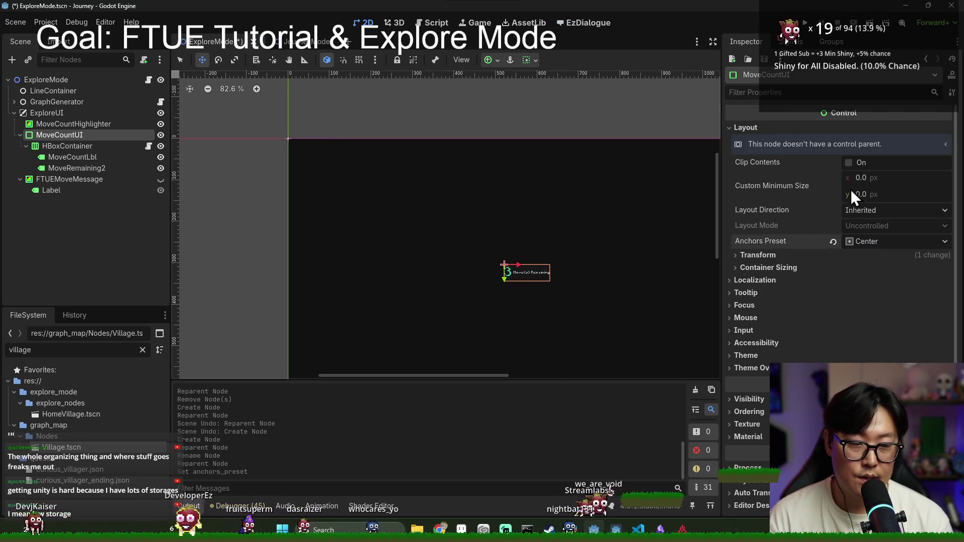
{"action": "left_click", "coordinate": [883, 241]}
{"action": "left_click", "coordinate": [886, 353]}
{"action": "left_click_drag", "start_coordinate": [512, 189], "coordinate": [519, 244]}
Toggle the FTUEMoveMessage overlay, nudge MoveCountUI closer to the top, and save the scene.
{"action": "left_click", "coordinate": [160, 181]}
{"action": "left_click", "coordinate": [160, 181]}
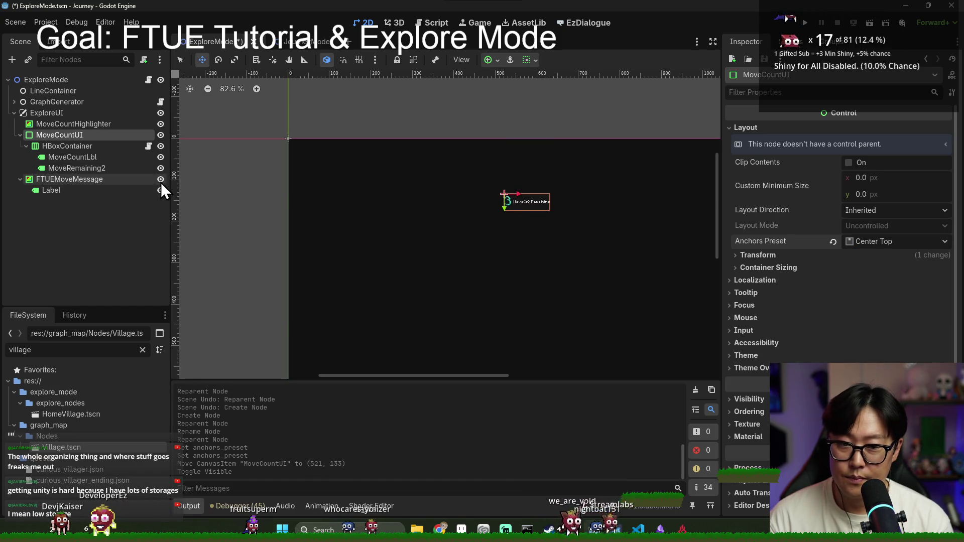
{"action": "left_click", "coordinate": [116, 178]}
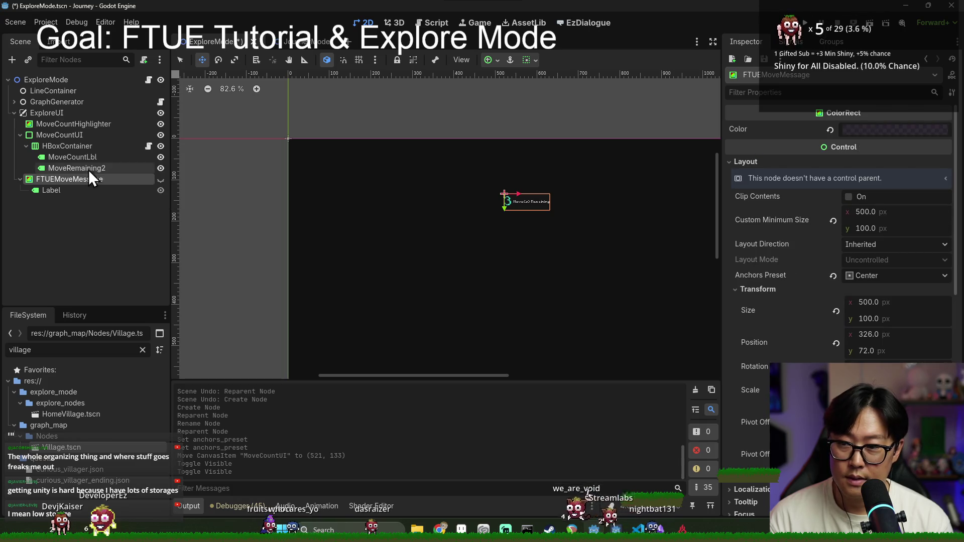
{"action": "left_click", "coordinate": [161, 180]}
{"action": "left_click", "coordinate": [161, 180]}
{"action": "left_click", "coordinate": [161, 190]}
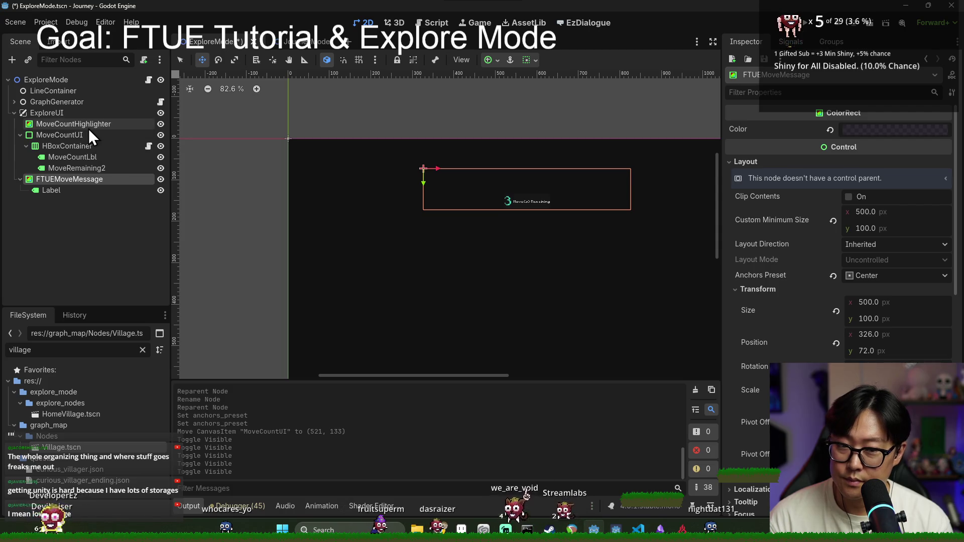
{"action": "left_click", "coordinate": [74, 136]}
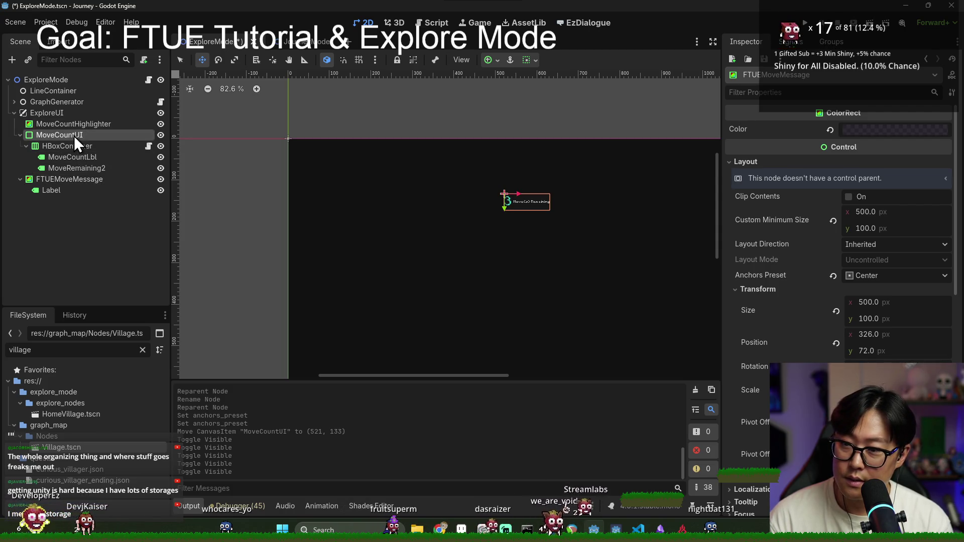
{"action": "left_click_drag", "start_coordinate": [527, 228], "coordinate": [495, 224]}
{"action": "left_click", "coordinate": [160, 180]}
{"action": "key", "text": "ctrl+s"}
{"action": "key", "text": "ctrl+s"}
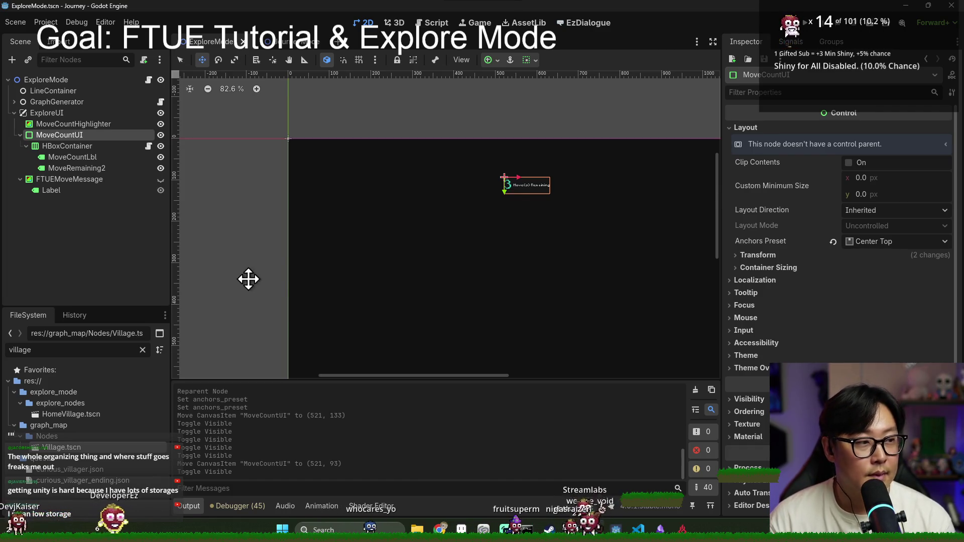
Check HBoxContainer's properties, save, then expand MoveCountUI's theme style overrides.
{"action": "left_click", "coordinate": [70, 145]}
{"action": "key", "text": "ctrl+s"}
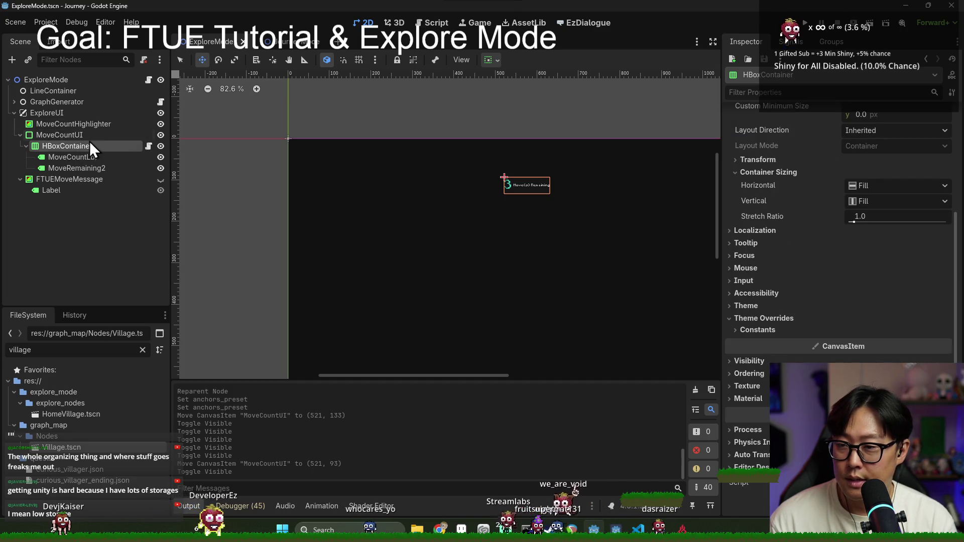
{"action": "left_click", "coordinate": [91, 135]}
{"action": "scroll", "coordinate": [859, 258], "scroll_direction": "down", "scroll_amount": 1}
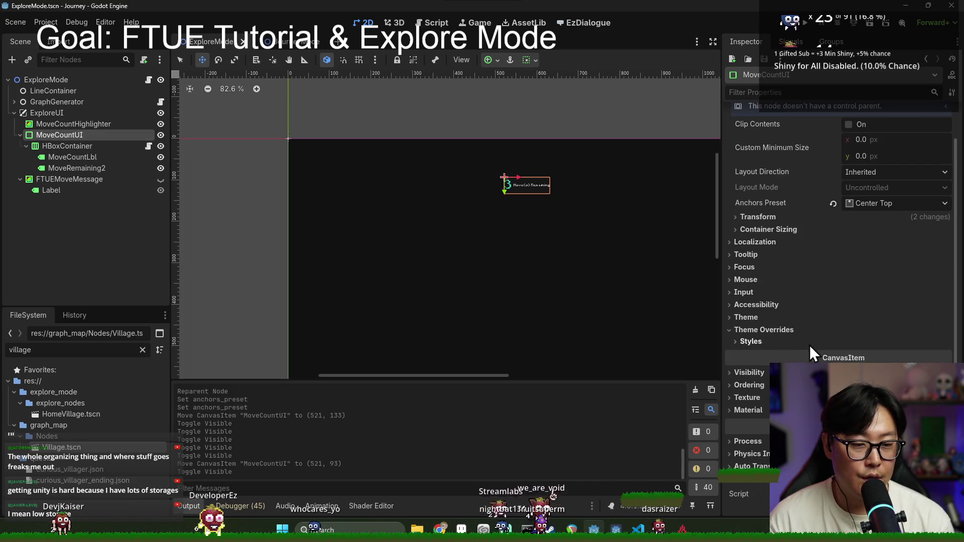
{"action": "left_click", "coordinate": [776, 343]}
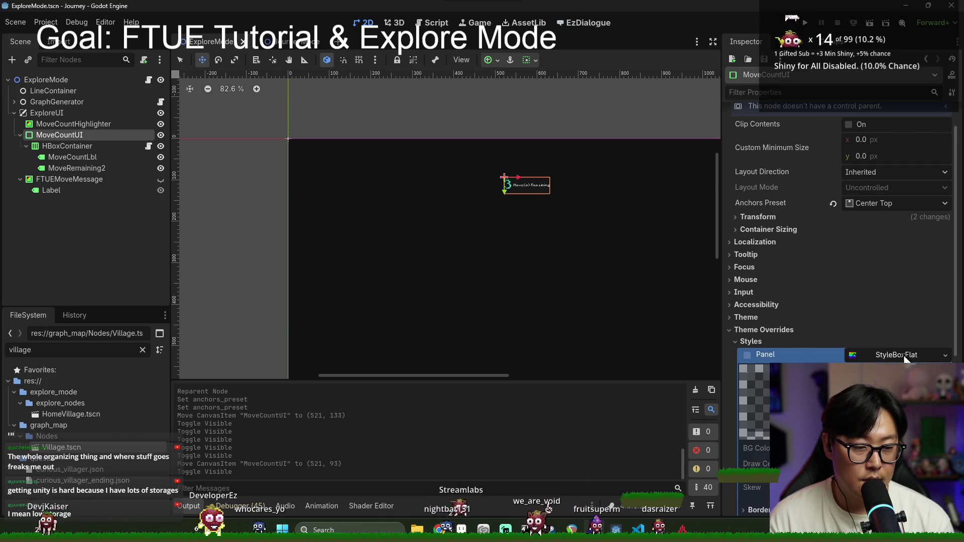
Enable a new StyleBoxFlat Panel override on MoveCountUI and expand its settings.
{"action": "left_click", "coordinate": [940, 360]}
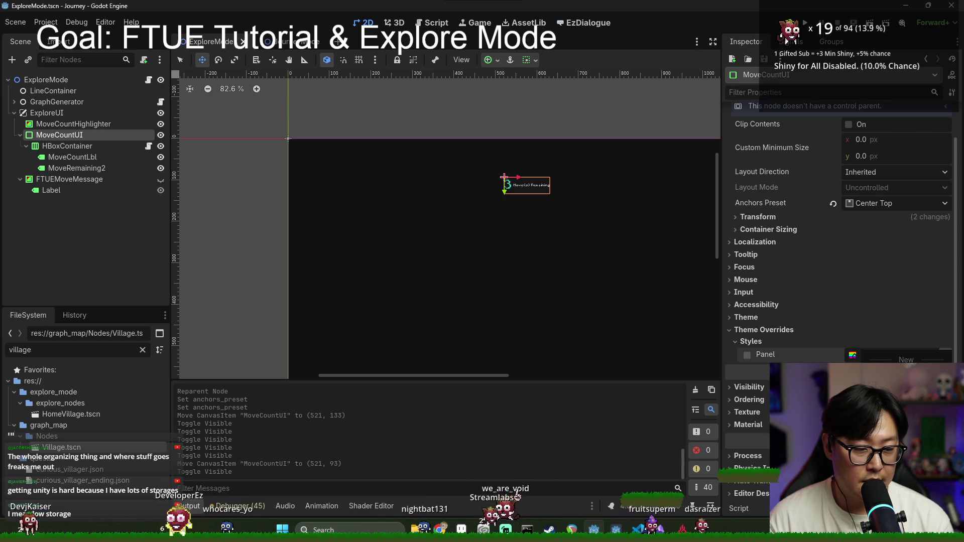
{"action": "scroll", "coordinate": [527, 246], "scroll_direction": "up", "scroll_amount": 2}
{"action": "scroll", "coordinate": [448, 231], "scroll_direction": "right", "scroll_amount": 3}
{"action": "scroll", "coordinate": [448, 231], "scroll_direction": "down", "scroll_amount": 2}
{"action": "left_click_drag", "start_coordinate": [448, 231], "coordinate": [517, 285]}
{"action": "left_click", "coordinate": [857, 355]}
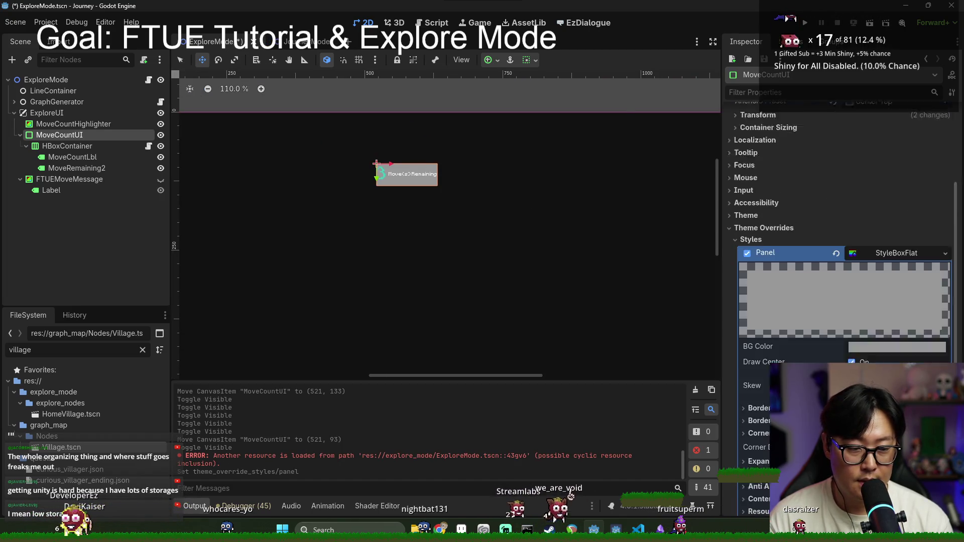
{"action": "scroll", "coordinate": [854, 311], "scroll_direction": "down", "scroll_amount": 1}
Make the panel background fully transparent and set a lime-green border colour.
{"action": "left_click", "coordinate": [866, 296]}
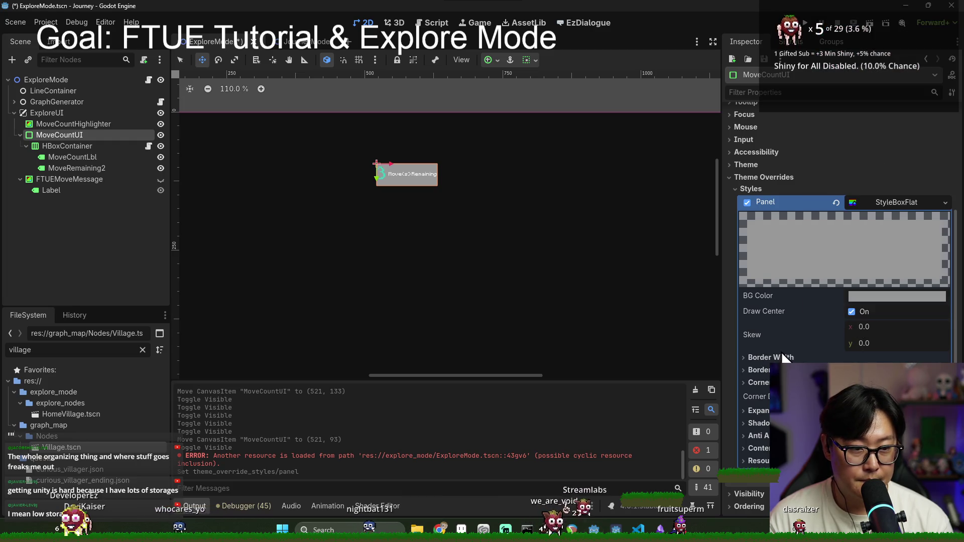
{"action": "left_click_drag", "start_coordinate": [863, 245], "coordinate": [827, 245]}
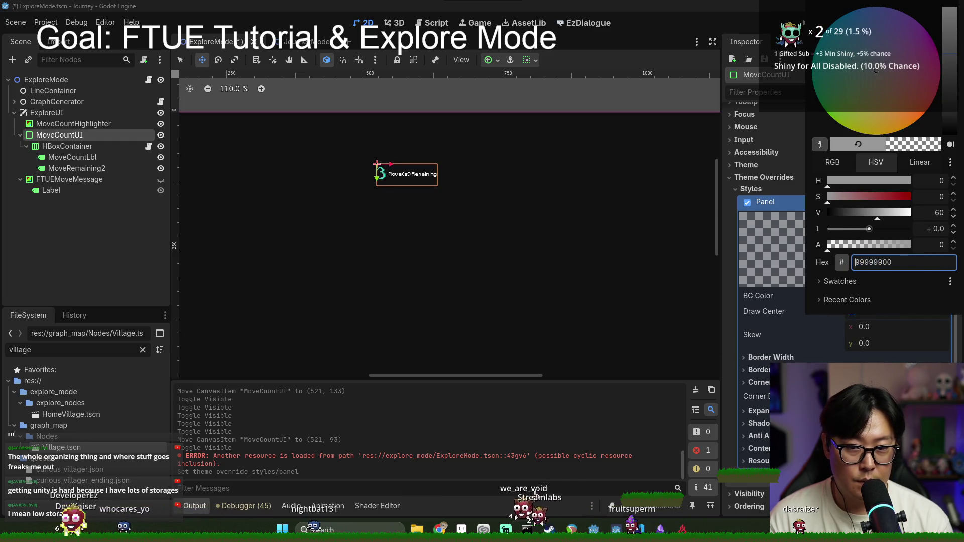
{"action": "key", "text": "Escape"}
{"action": "left_click", "coordinate": [896, 296]}
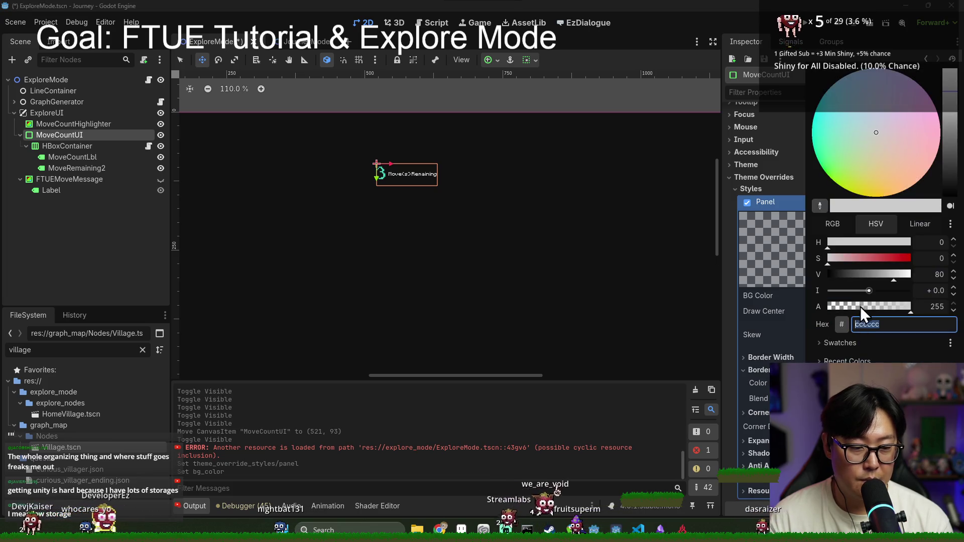
{"action": "left_click_drag", "start_coordinate": [880, 258], "coordinate": [911, 258]}
{"action": "left_click", "coordinate": [853, 242]}
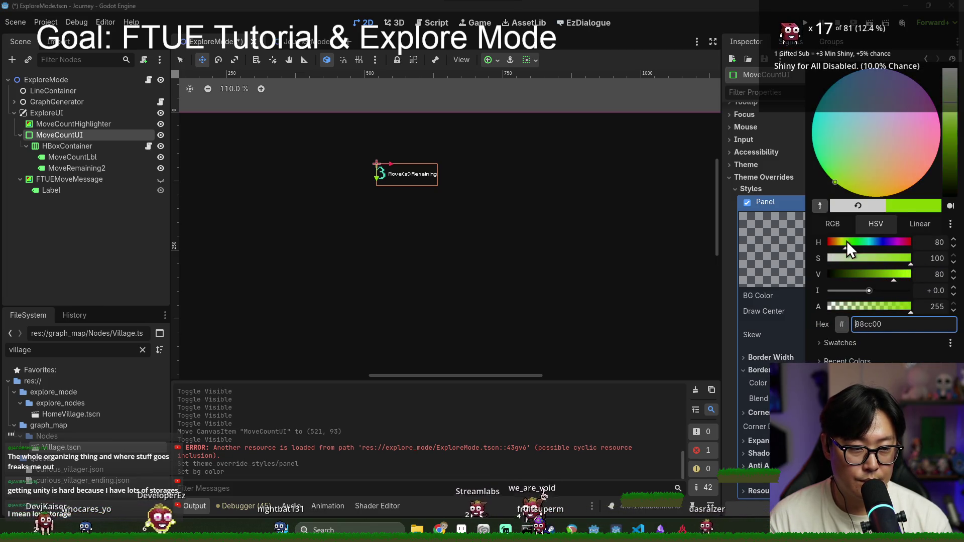
{"action": "key", "text": "Escape"}
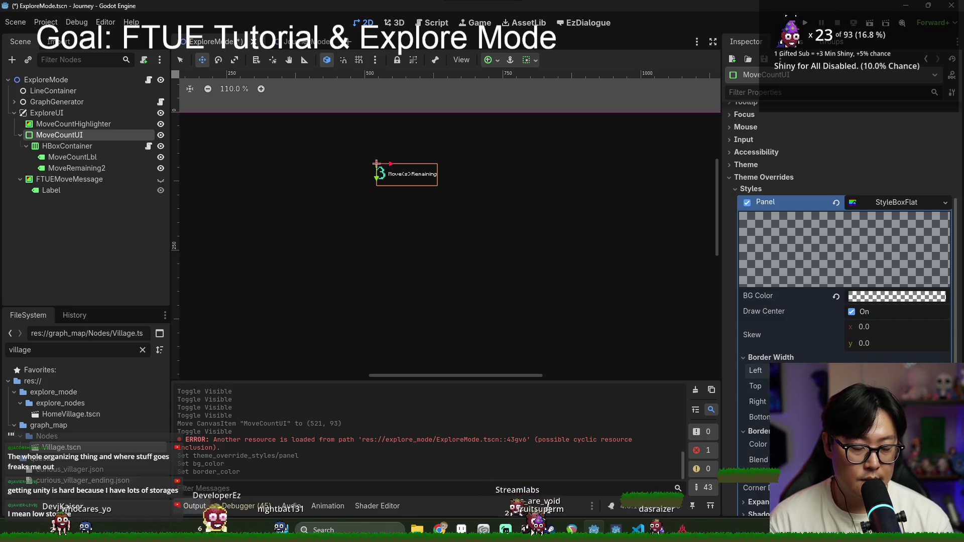
Set the panel's Border Width to 3 px on every side.
{"action": "type", "text": "4\t4\t4\t4"}
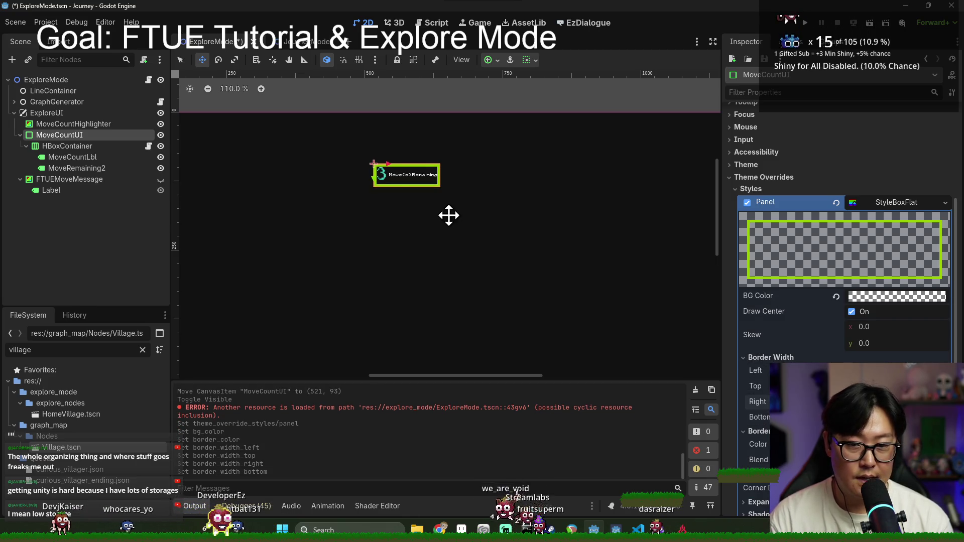
{"action": "scroll", "coordinate": [384, 185], "scroll_direction": "up", "scroll_amount": 4}
{"action": "scroll", "coordinate": [383, 186], "scroll_direction": "up", "scroll_amount": 8}
{"action": "left_click", "coordinate": [180, 60]}
{"action": "scroll", "coordinate": [443, 201], "scroll_direction": "down", "scroll_amount": 5}
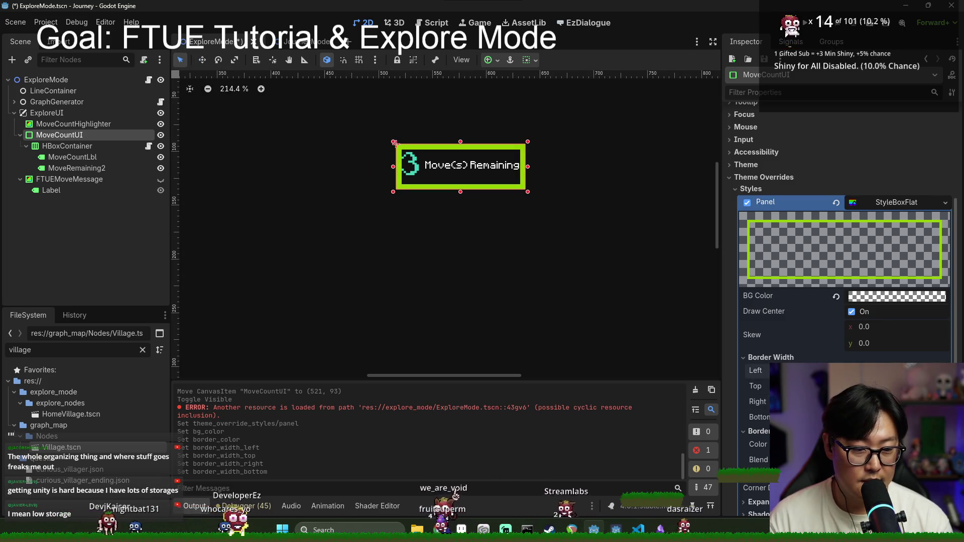
{"action": "left_click", "coordinate": [770, 356]}
{"action": "left_click", "coordinate": [770, 357]}
{"action": "type", "text": "2\t2\t2\t"}
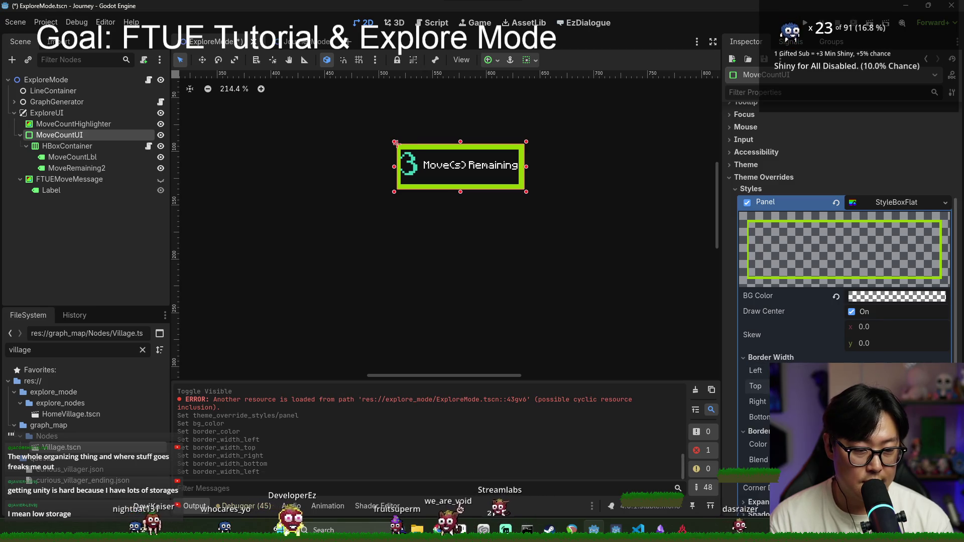
{"action": "type", "text": "50\t"}
{"action": "type", "text": "3"}
{"action": "key", "text": "shift+Tab"}
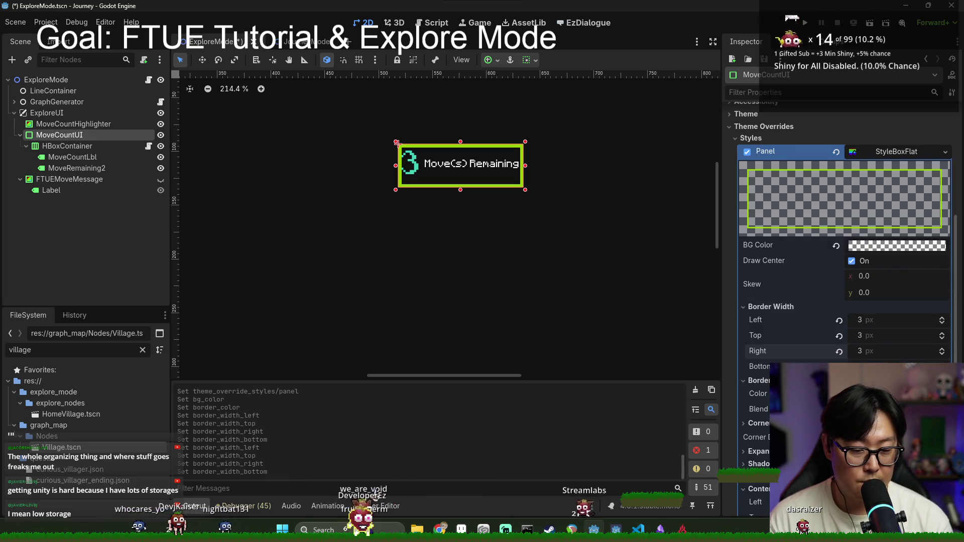
Set all Content Margins to 3, then change the left margin to 10.
{"action": "scroll", "coordinate": [946, 355], "scroll_direction": "down", "scroll_amount": 3}
{"action": "left_click", "coordinate": [946, 352]}
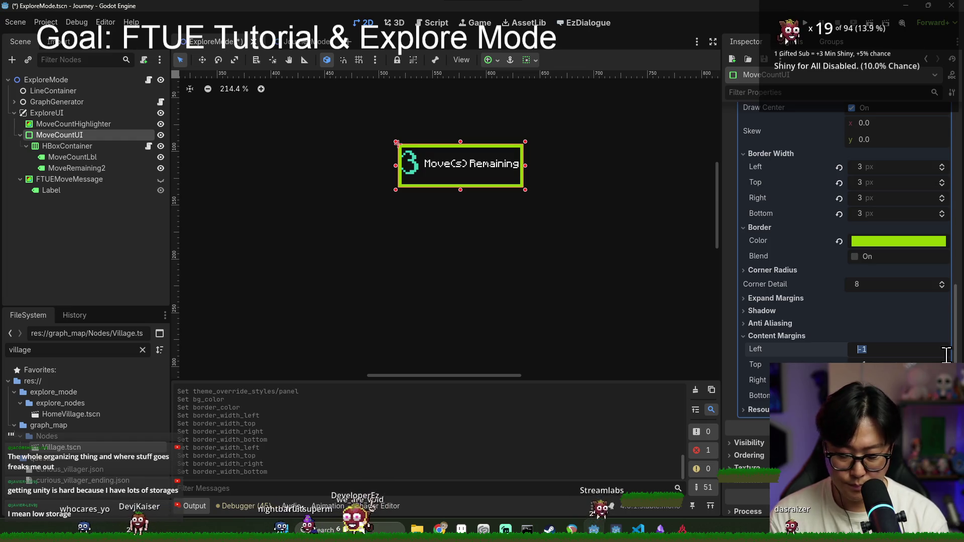
{"action": "type", "text": "3"}
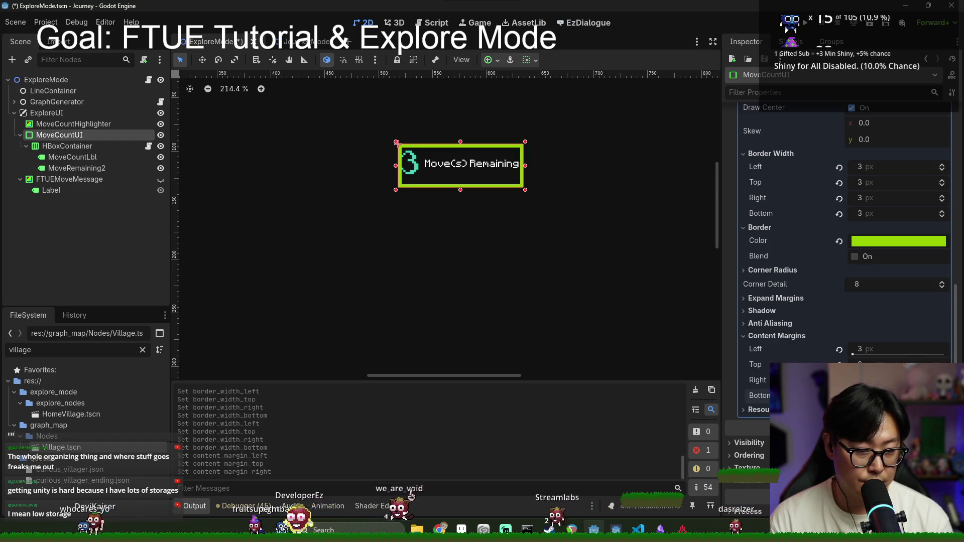
{"action": "type", "text": "\t3\t3\t3"}
{"action": "key", "text": "shift+Tab"}
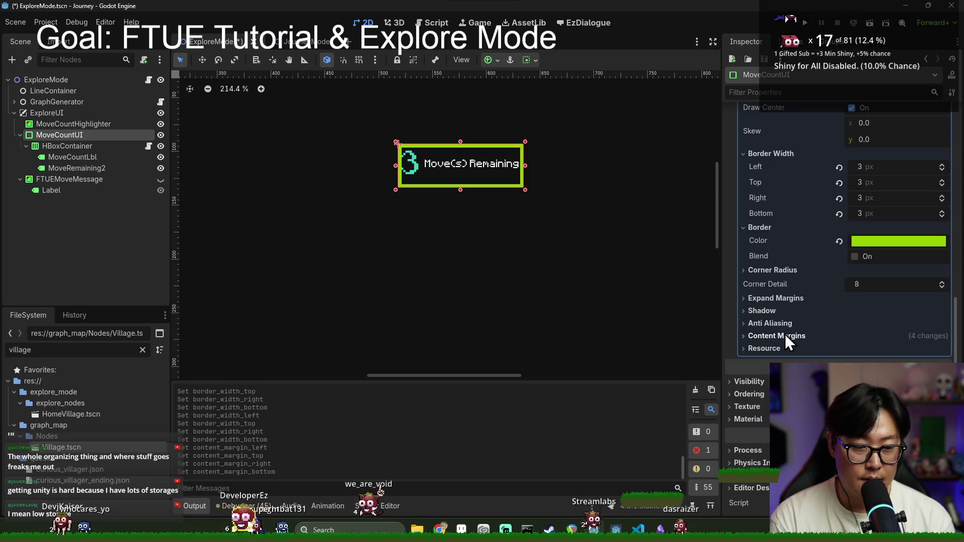
{"action": "left_click", "coordinate": [872, 347]}
{"action": "type", "text": "1-"}
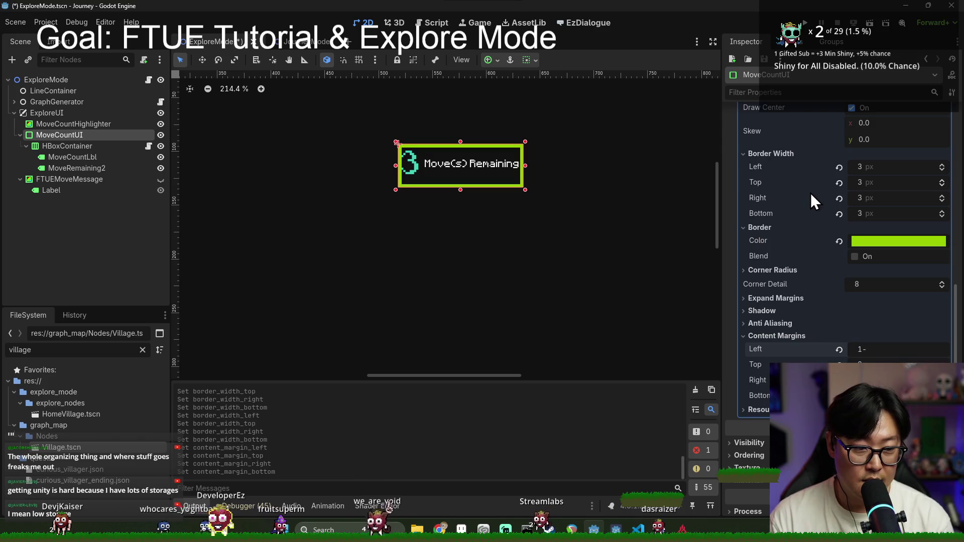
{"action": "type", "text": "0"}
{"action": "key", "text": "Return"}
{"action": "key", "text": "Tab"}
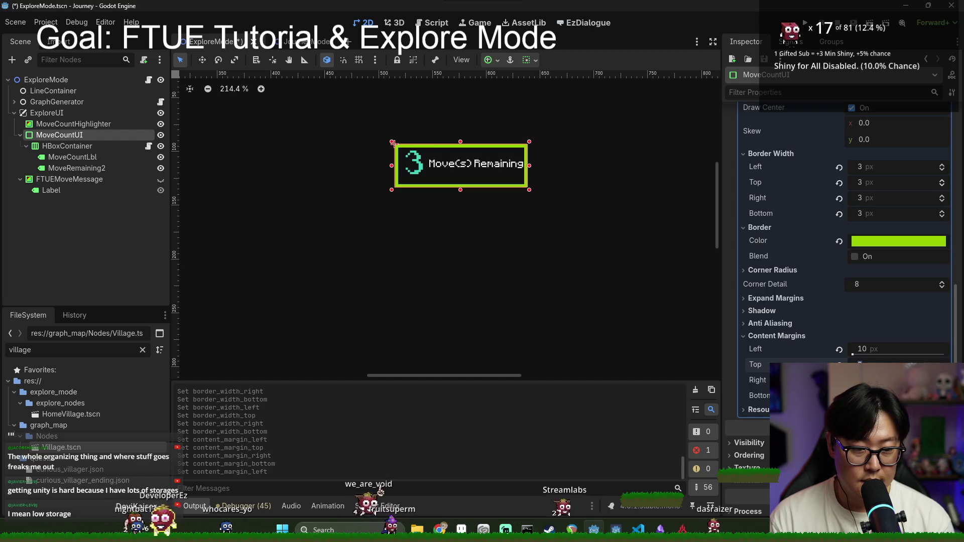
{"action": "key", "text": "Tab"}
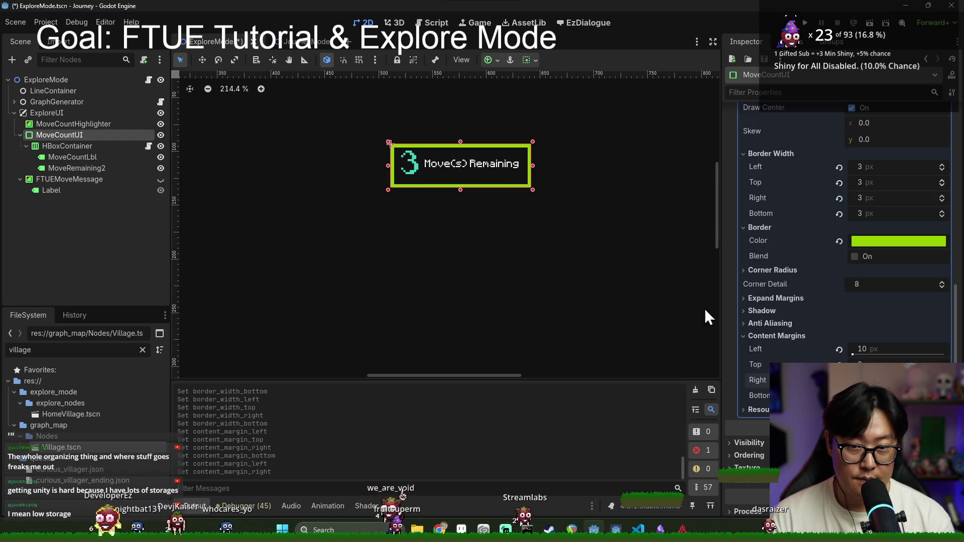
{"action": "scroll", "coordinate": [513, 224], "scroll_direction": "down", "scroll_amount": 5}
{"action": "scroll", "coordinate": [825, 252], "scroll_direction": "up", "scroll_amount": 5}
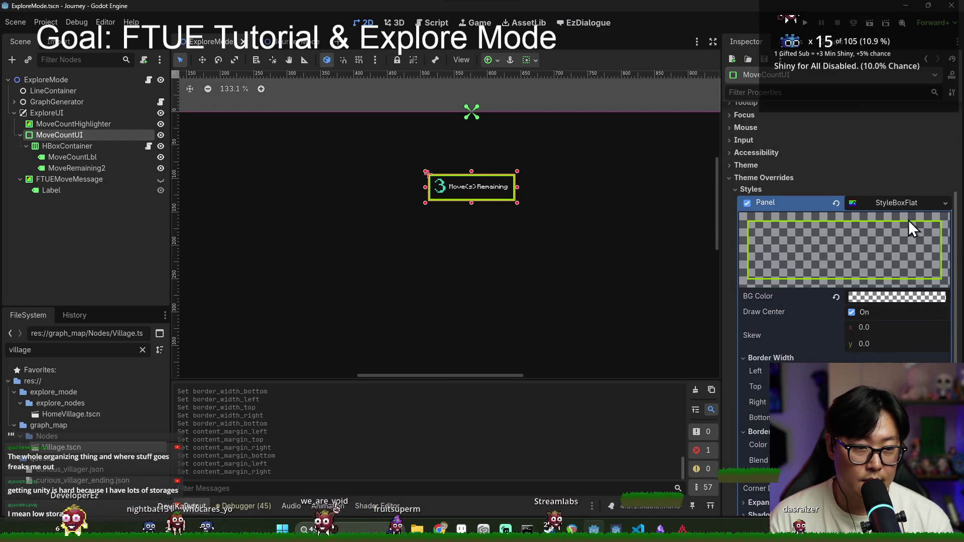
Begin saving the panel StyleBox to a file, then cancel the dialog.
{"action": "left_click", "coordinate": [944, 202]}
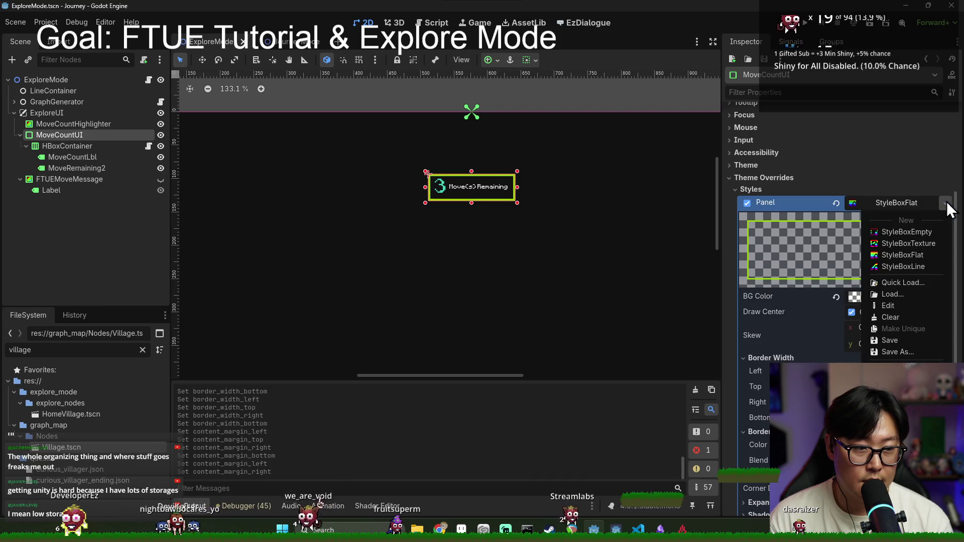
{"action": "left_click", "coordinate": [905, 351]}
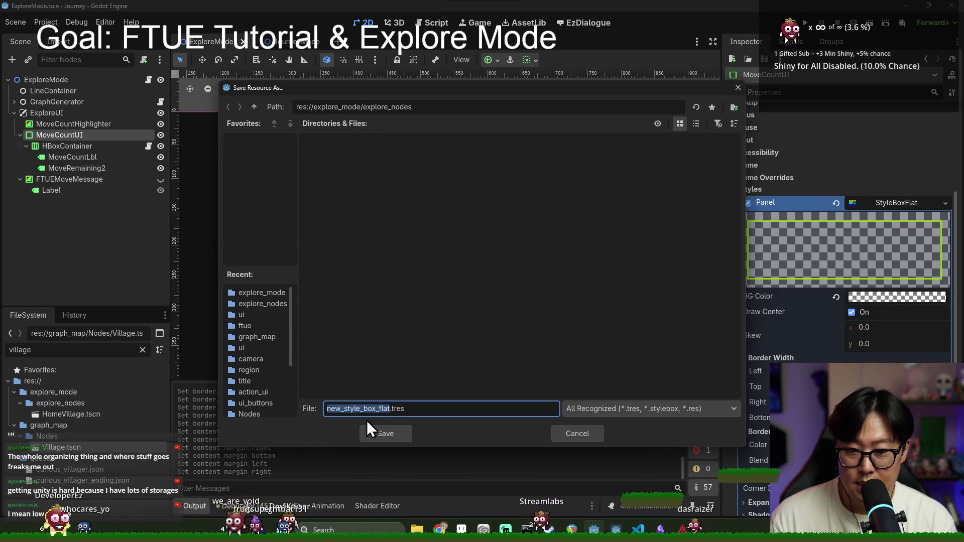
{"action": "left_click", "coordinate": [591, 430]}
{"action": "left_click", "coordinate": [590, 430]}
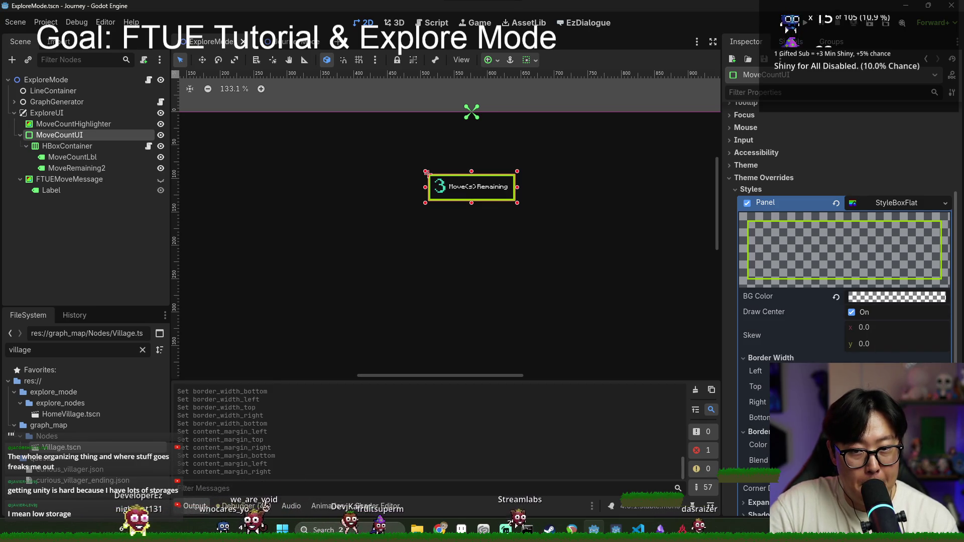
Save the panel style as MoveCountUI_Highlight_style.tres in res://explore_mode/ui.
{"action": "left_click", "coordinate": [944, 202]}
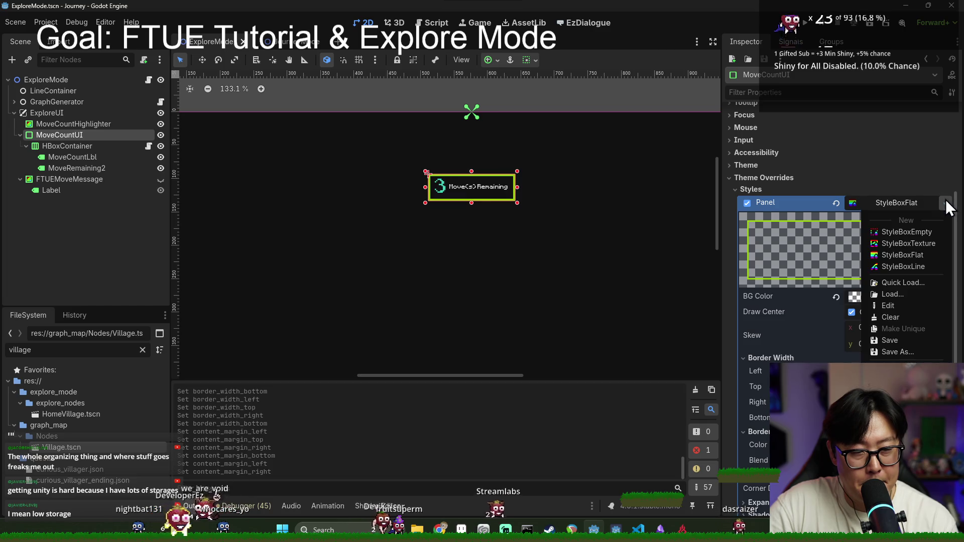
{"action": "left_click", "coordinate": [901, 351]}
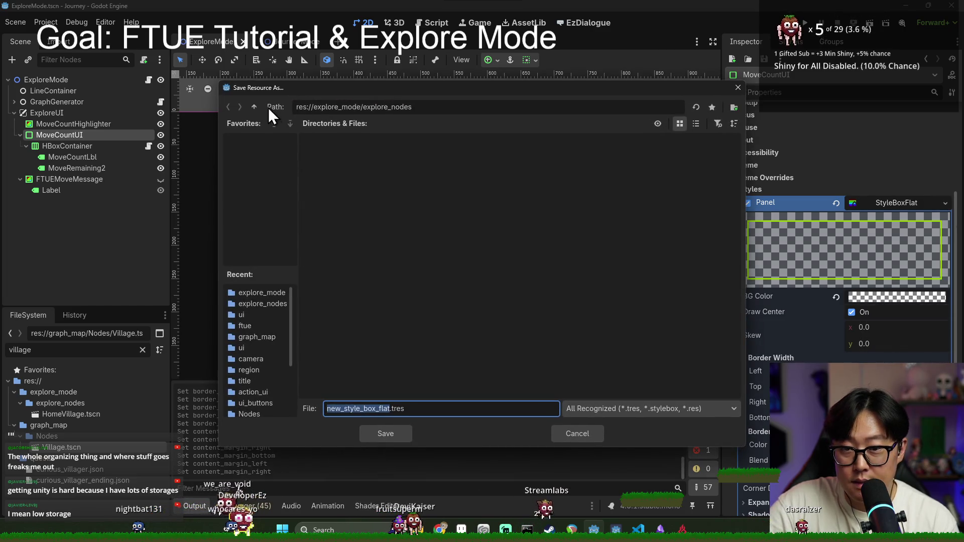
{"action": "left_click", "coordinate": [254, 107]}
{"action": "double_click", "coordinate": [377, 160]}
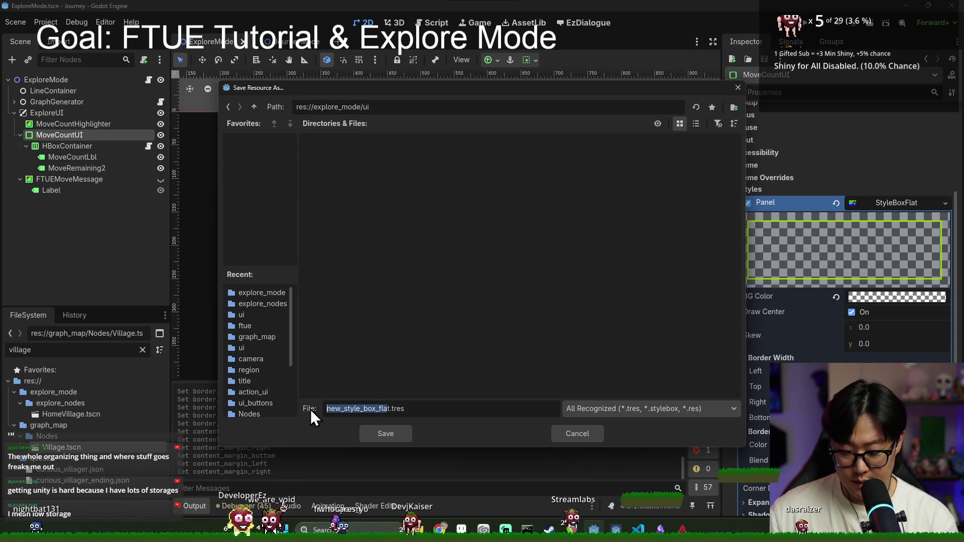
{"action": "key", "text": "BackSpace"}
{"action": "type", "text": "MoveCount"}
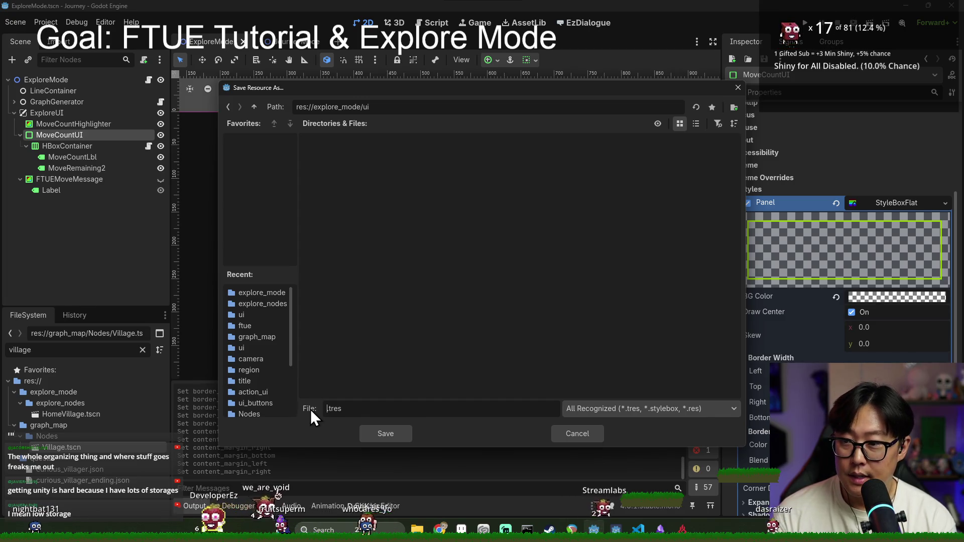
{"action": "type", "text": "UI_S"}
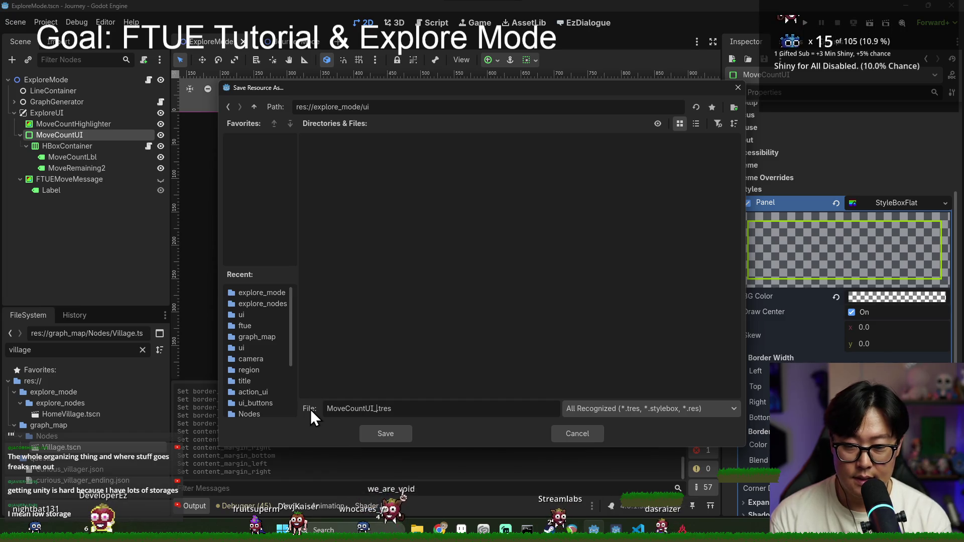
{"action": "key", "text": "BackSpace"}
{"action": "type", "text": "Highlight_stylebox"}
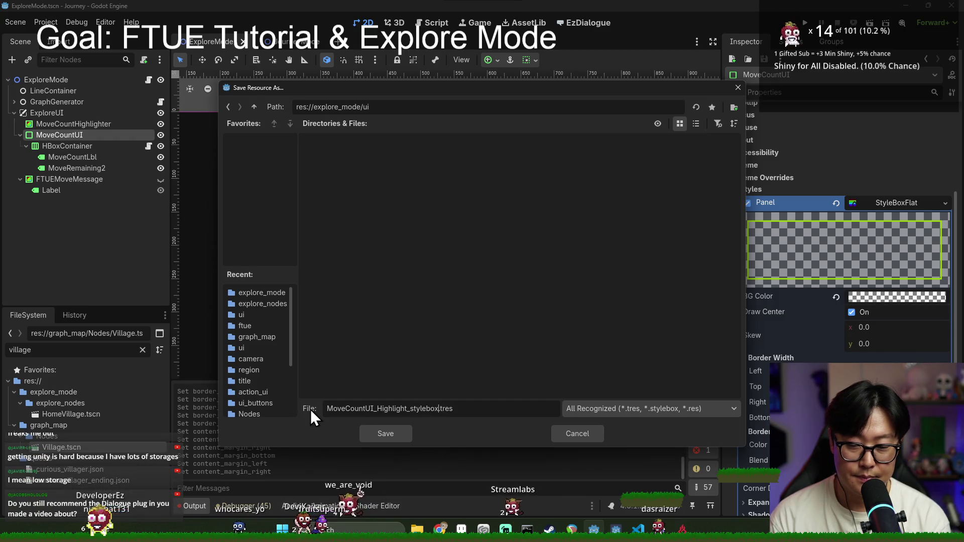
{"action": "key", "text": "Return"}
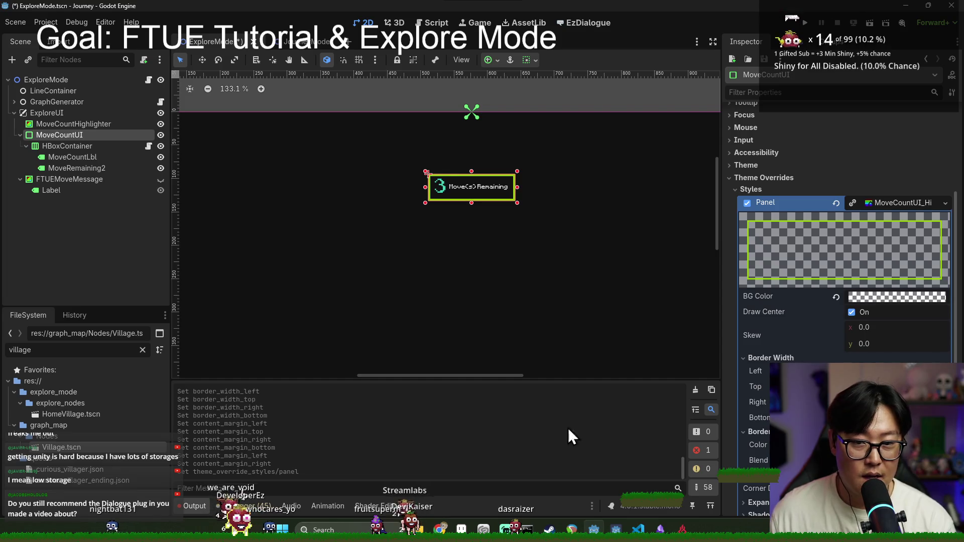
{"action": "left_click", "coordinate": [494, 274]}
Return from EzDialogue to the 2D view, save ExploreMode, and frame the Move(s) Remaining box.
{"action": "left_click", "coordinate": [573, 22]}
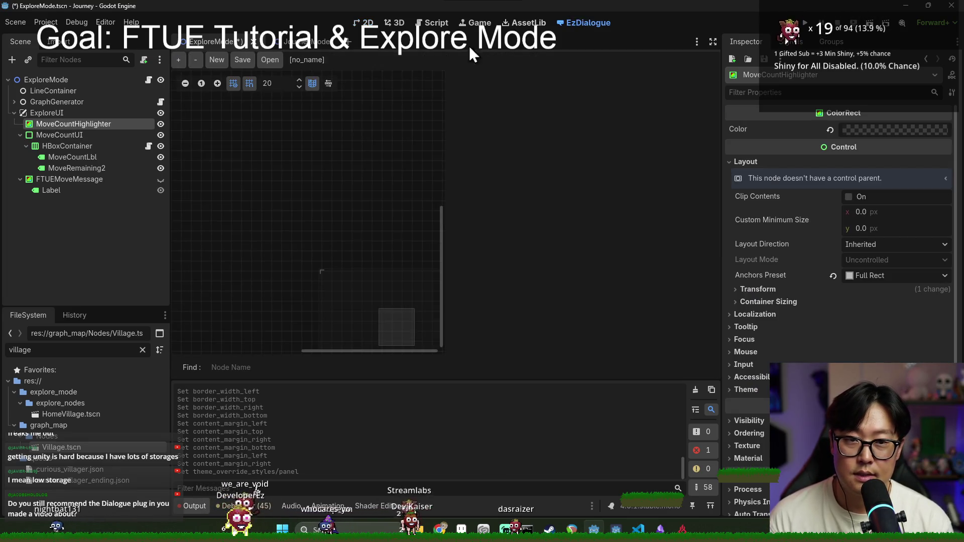
{"action": "left_click", "coordinate": [365, 22]}
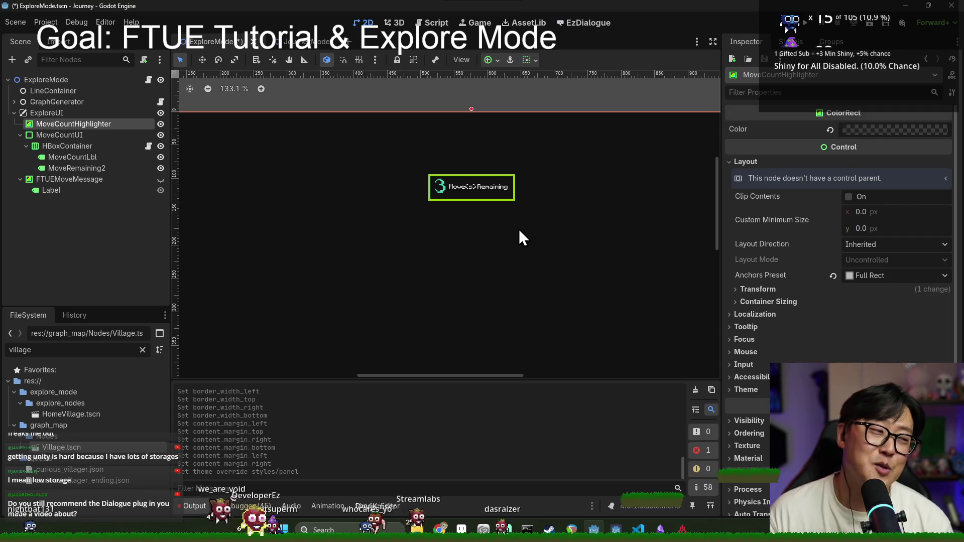
{"action": "key", "text": "ctrl+s"}
{"action": "scroll", "coordinate": [483, 228], "scroll_direction": "down", "scroll_amount": 4}
{"action": "scroll", "coordinate": [508, 243], "scroll_direction": "right", "scroll_amount": 3}
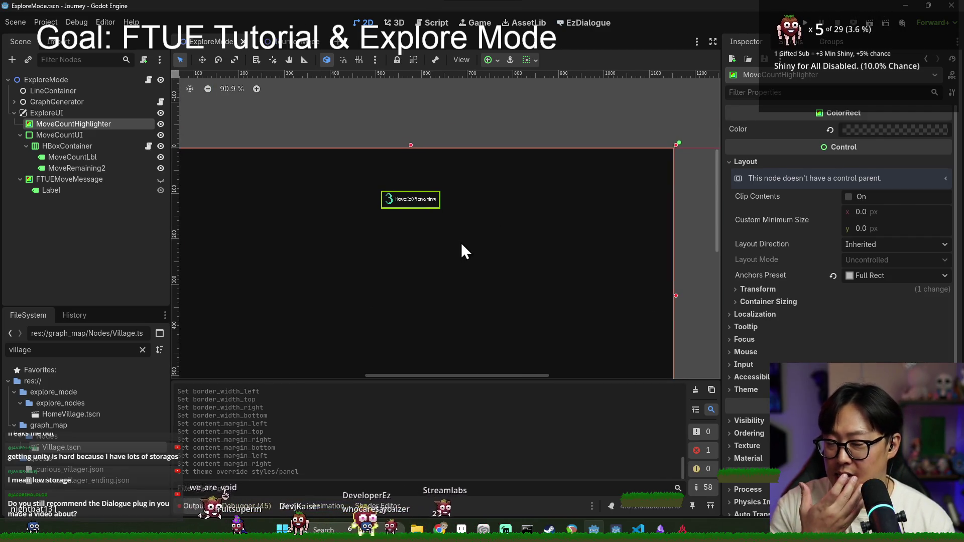
{"action": "scroll", "coordinate": [459, 261], "scroll_direction": "left", "scroll_amount": 2}
{"action": "scroll", "coordinate": [459, 260], "scroll_direction": "up", "scroll_amount": 1}
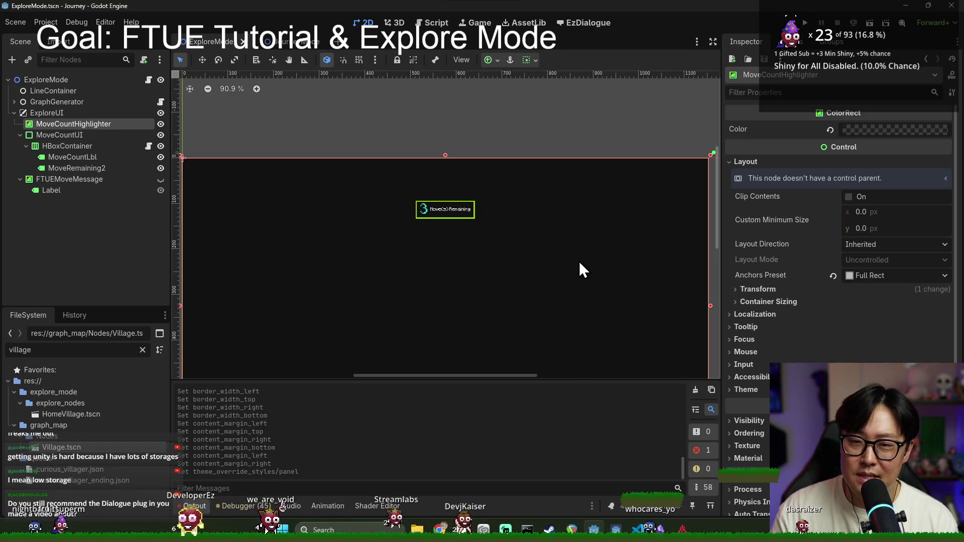
{"action": "scroll", "coordinate": [465, 229], "scroll_direction": "up", "scroll_amount": 3}
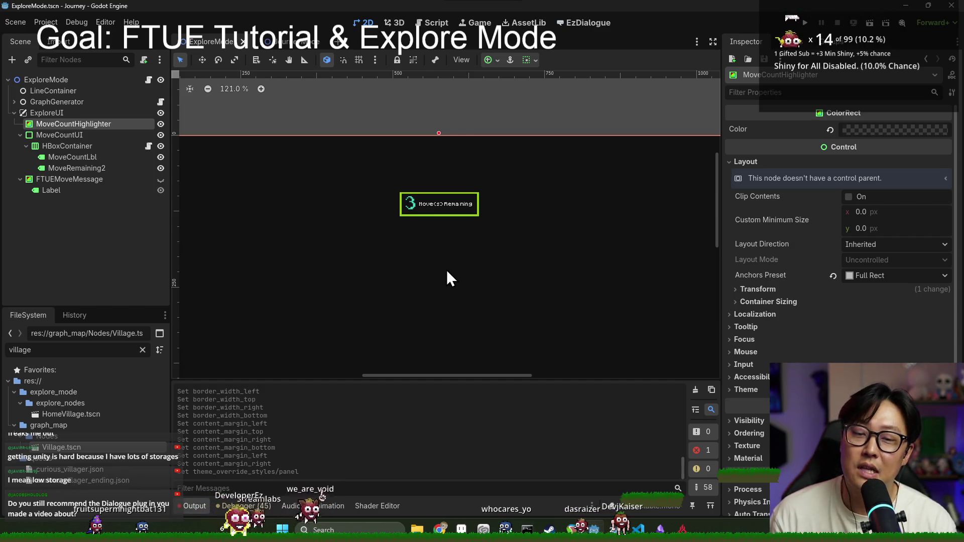
{"action": "scroll", "coordinate": [386, 236], "scroll_direction": "down", "scroll_amount": 2}
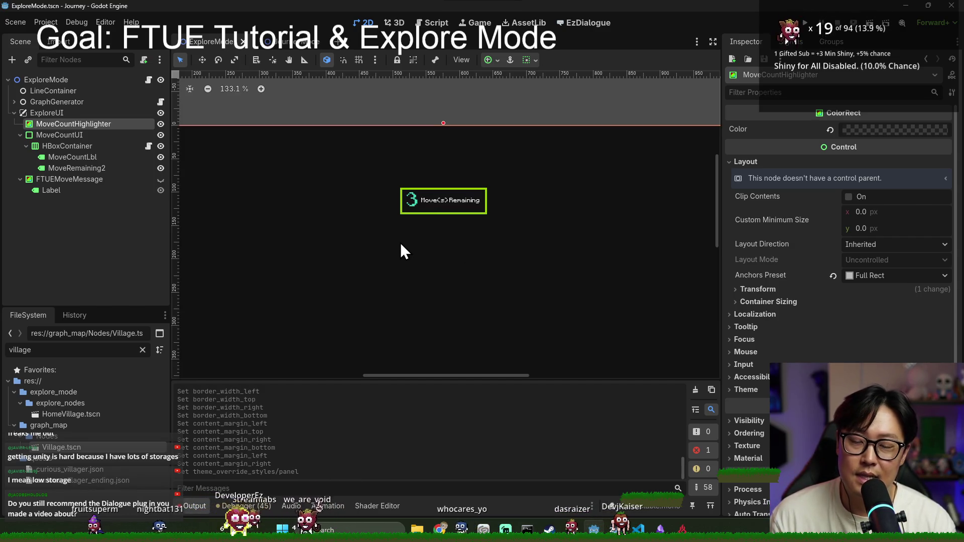
Clear the Output log and collapse the log panel, saving the scene.
{"action": "scroll", "coordinate": [427, 241], "scroll_direction": "up", "scroll_amount": 3}
{"action": "key", "text": "ctrl+s"}
{"action": "scroll", "coordinate": [434, 254], "scroll_direction": "up", "scroll_amount": 6}
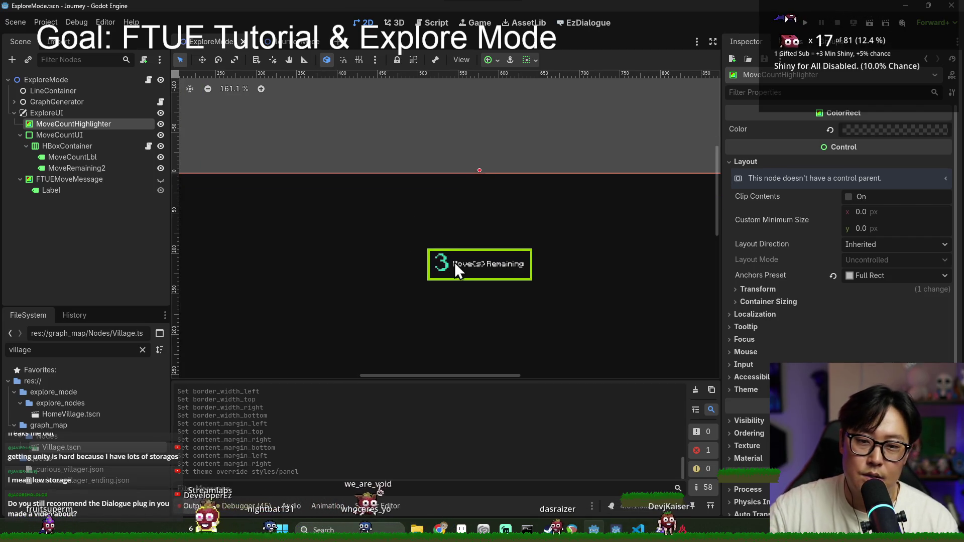
{"action": "scroll", "coordinate": [497, 260], "scroll_direction": "down", "scroll_amount": 8}
{"action": "left_click", "coordinate": [698, 391]}
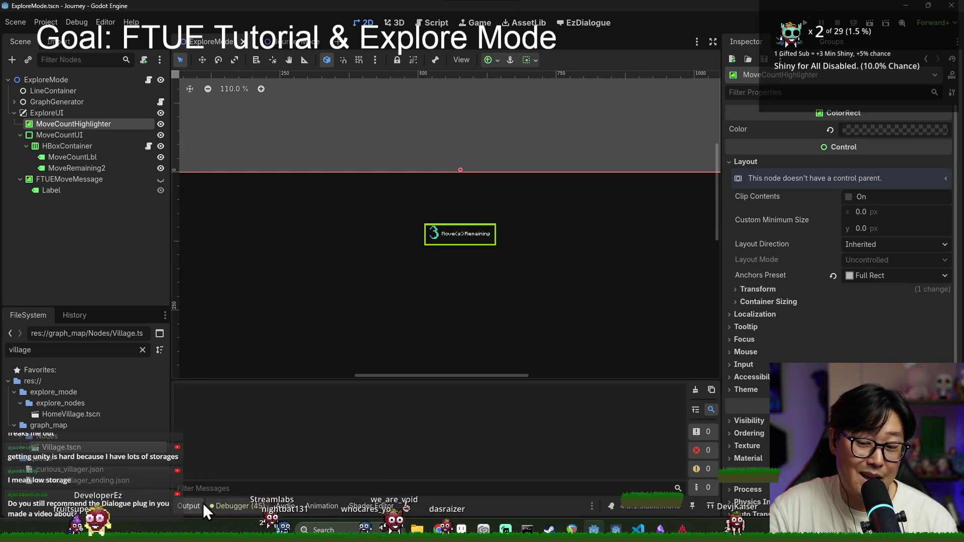
{"action": "left_click", "coordinate": [187, 508]}
{"action": "scroll", "coordinate": [495, 260], "scroll_direction": "down", "scroll_amount": 3}
{"action": "scroll", "coordinate": [489, 263], "scroll_direction": "up", "scroll_amount": 6}
{"action": "key", "text": "ctrl+s"}
Check MoveCountUI's lime-green border on the canvas and save the scene again.
{"action": "left_click", "coordinate": [68, 136]}
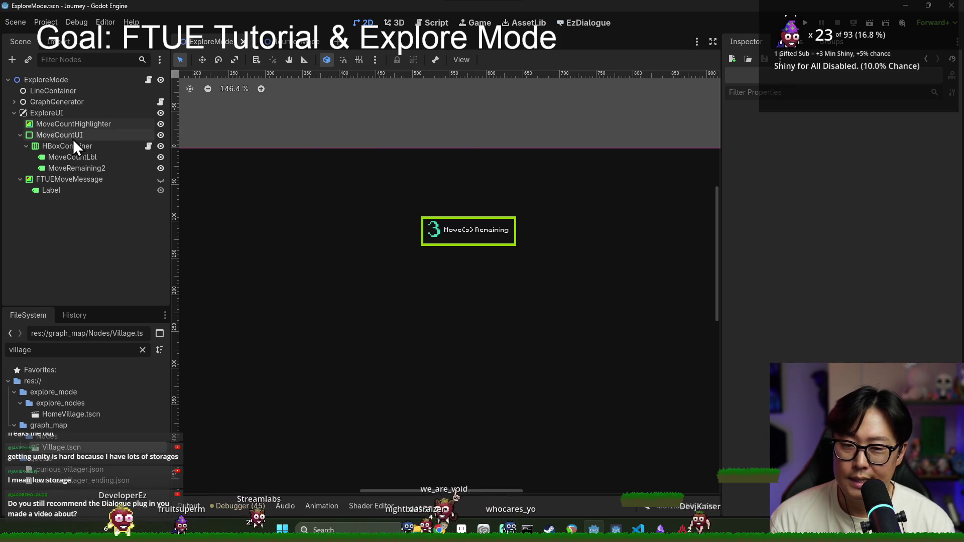
{"action": "scroll", "coordinate": [553, 282], "scroll_direction": "down", "scroll_amount": 5}
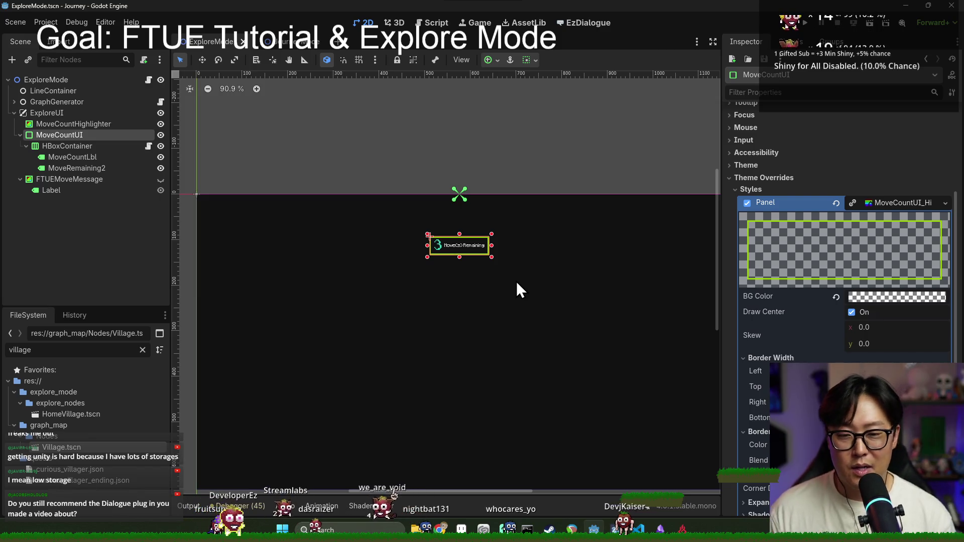
{"action": "left_click", "coordinate": [478, 185]}
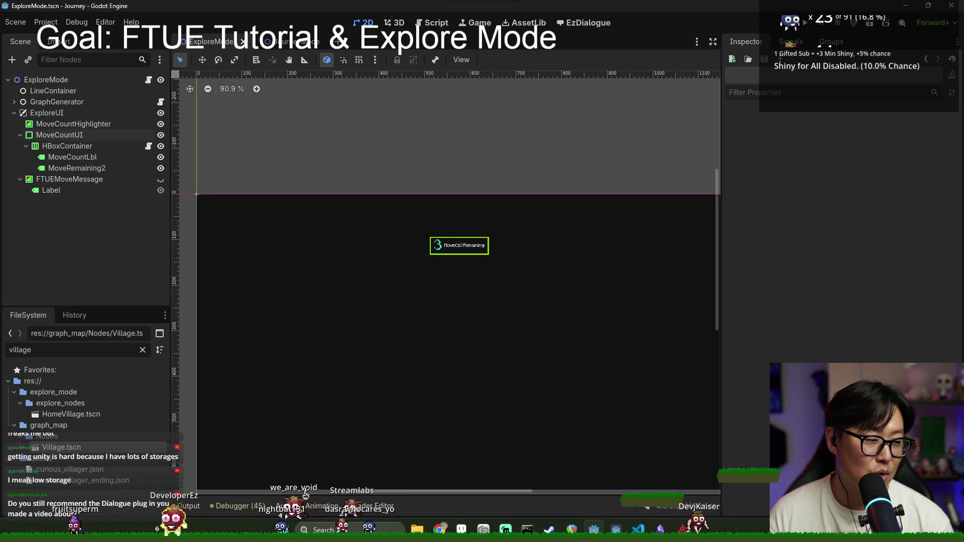
{"action": "scroll", "coordinate": [353, 225], "scroll_direction": "up", "scroll_amount": 5}
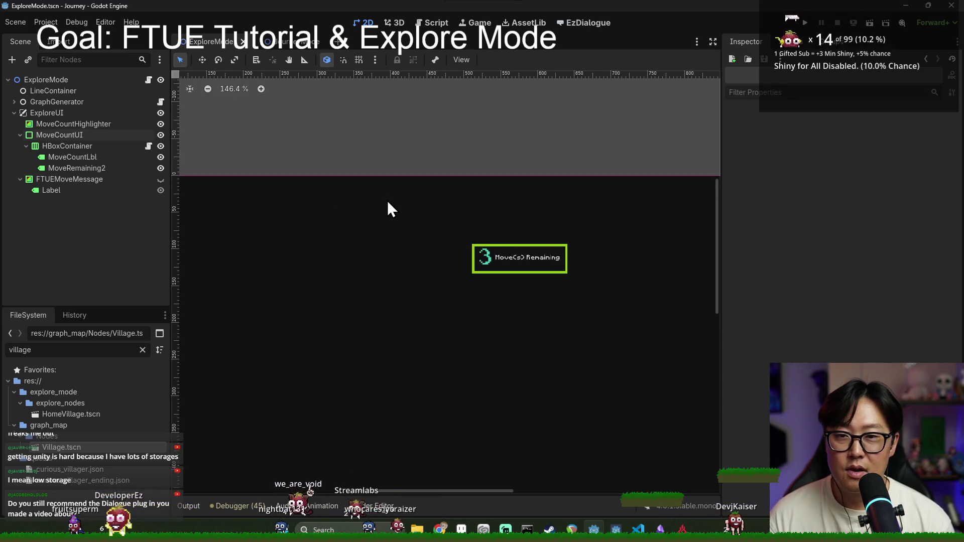
{"action": "left_click", "coordinate": [581, 23]}
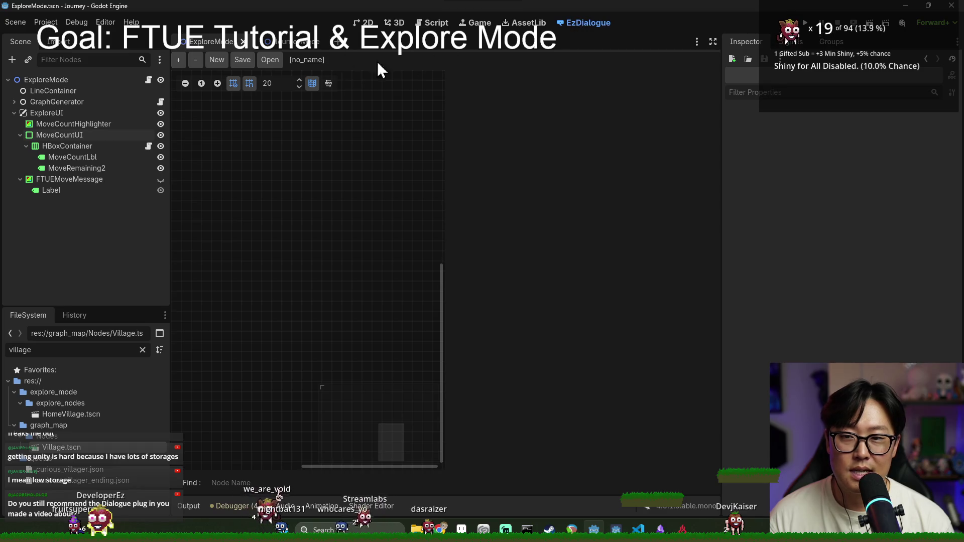
{"action": "left_click", "coordinate": [366, 23]}
{"action": "key", "text": "ctrl+s"}
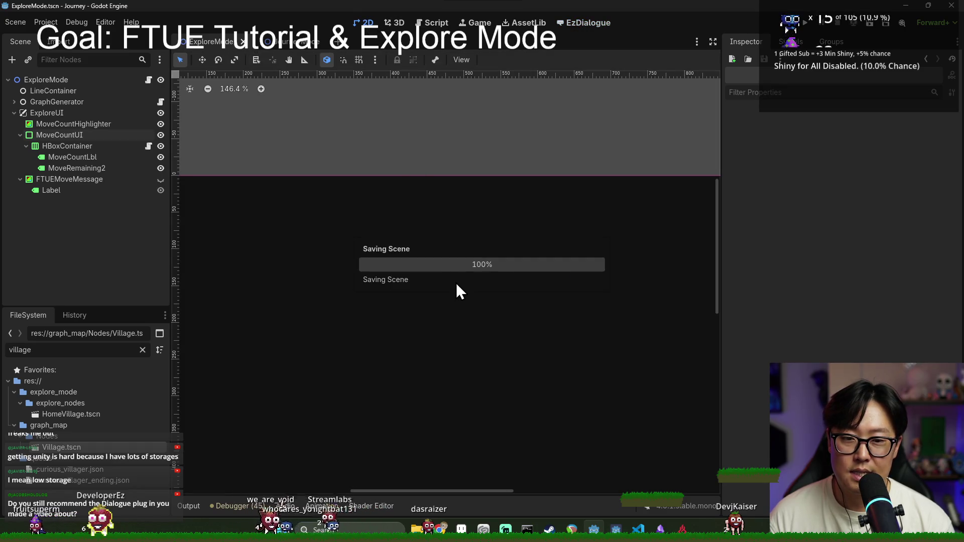
{"action": "scroll", "coordinate": [458, 269], "scroll_direction": "up", "scroll_amount": 6}
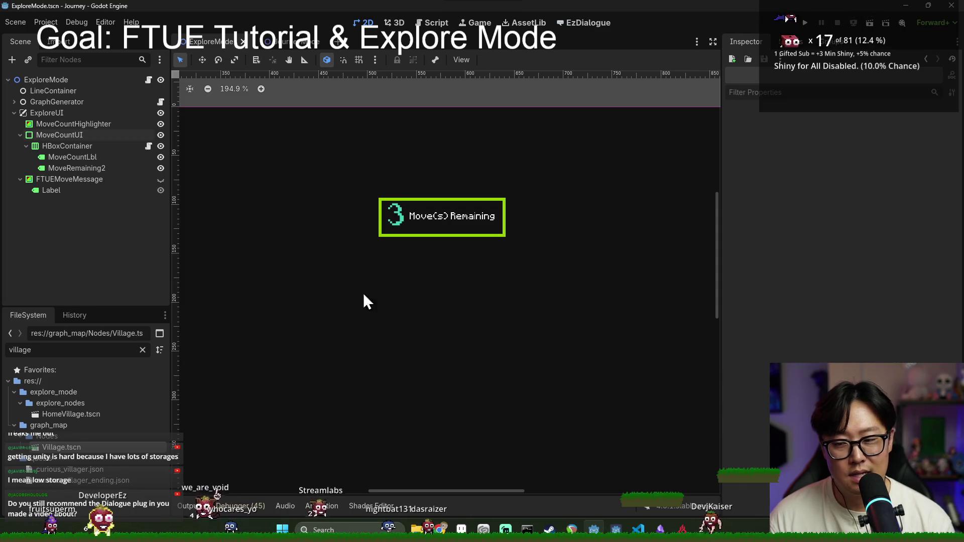
Uncheck MoveCountUI's Panel style override, save, and open the explore_mode.gd script.
{"action": "left_click", "coordinate": [90, 139]}
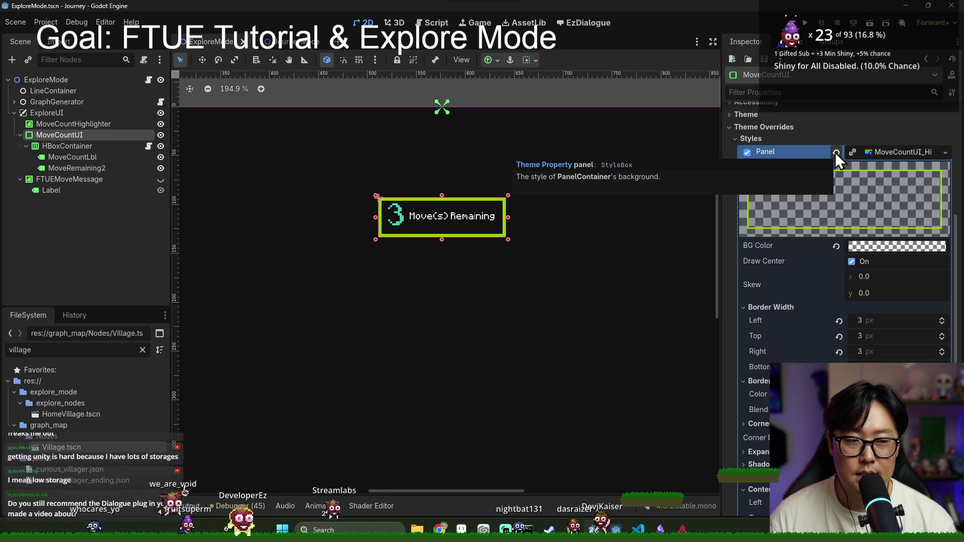
{"action": "left_click", "coordinate": [747, 154]}
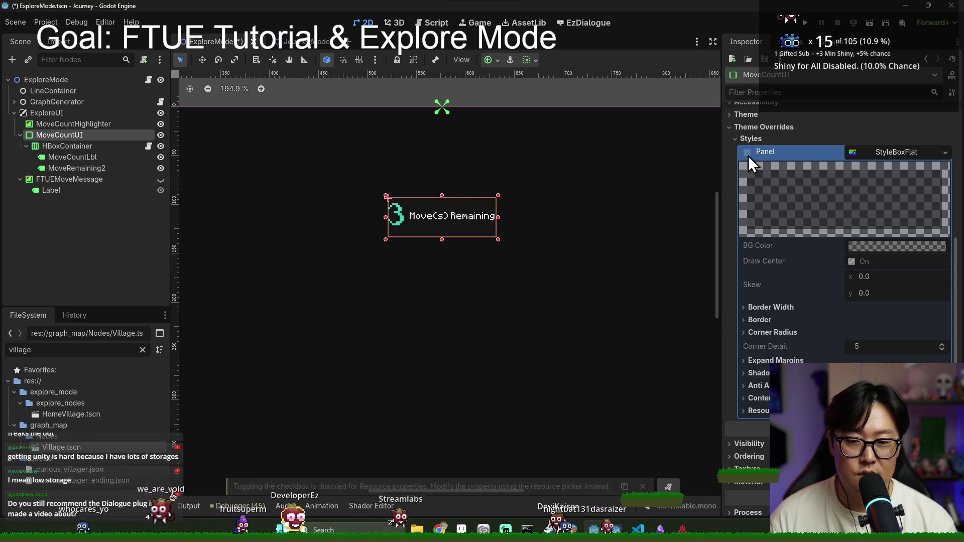
{"action": "left_click", "coordinate": [747, 153]}
{"action": "key", "text": "ctrl+s"}
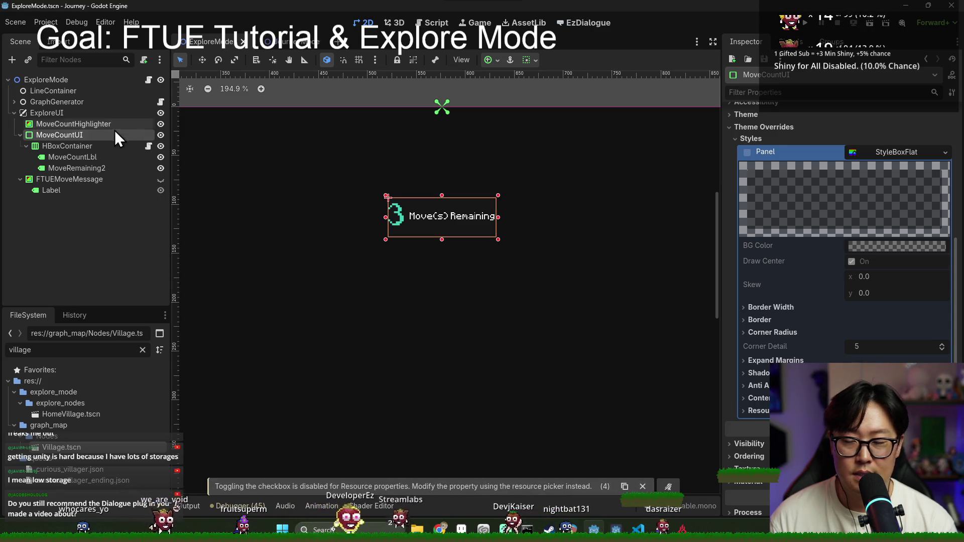
{"action": "left_click", "coordinate": [148, 81]}
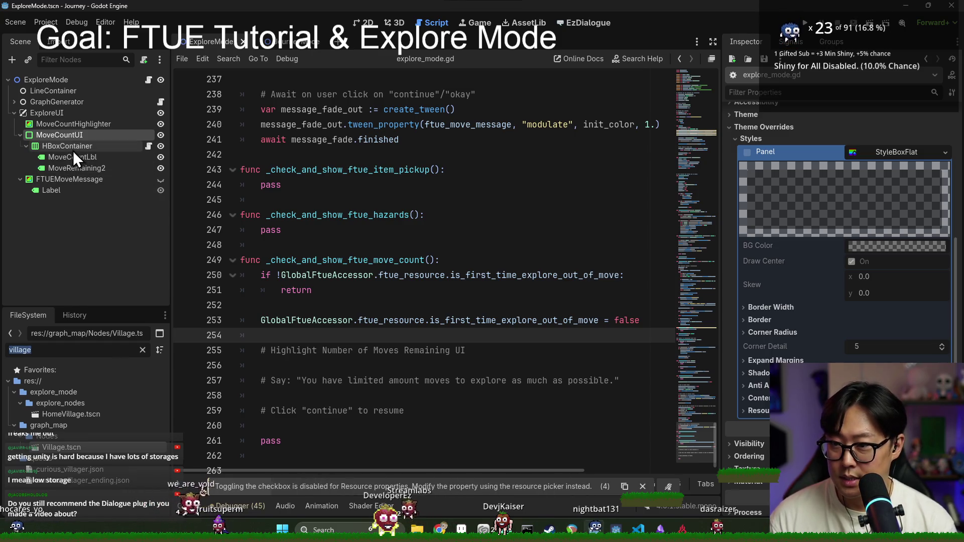
Open HBoxContainer's MoveCountDisplay.gd and filter the FileSystem dock for 'move'.
{"action": "left_click", "coordinate": [122, 146]}
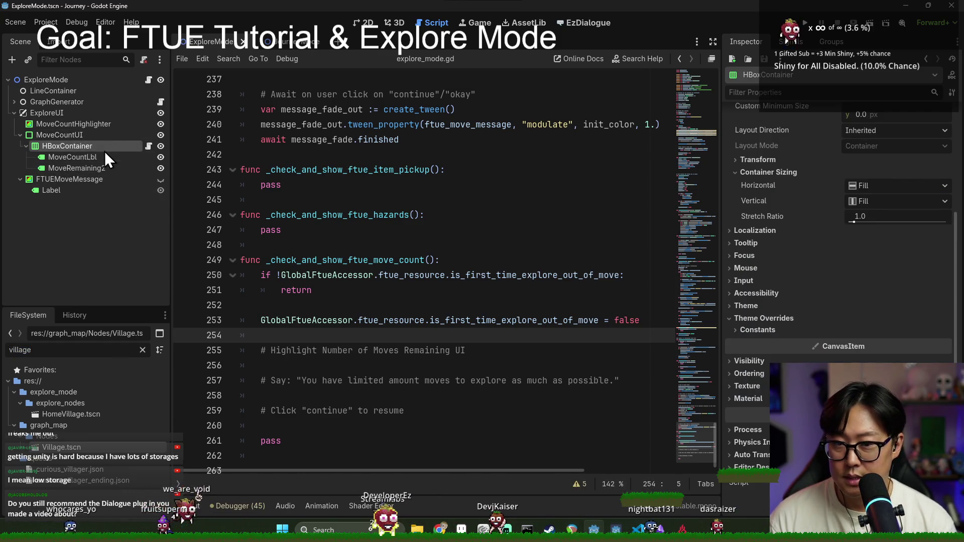
{"action": "left_click", "coordinate": [481, 151]}
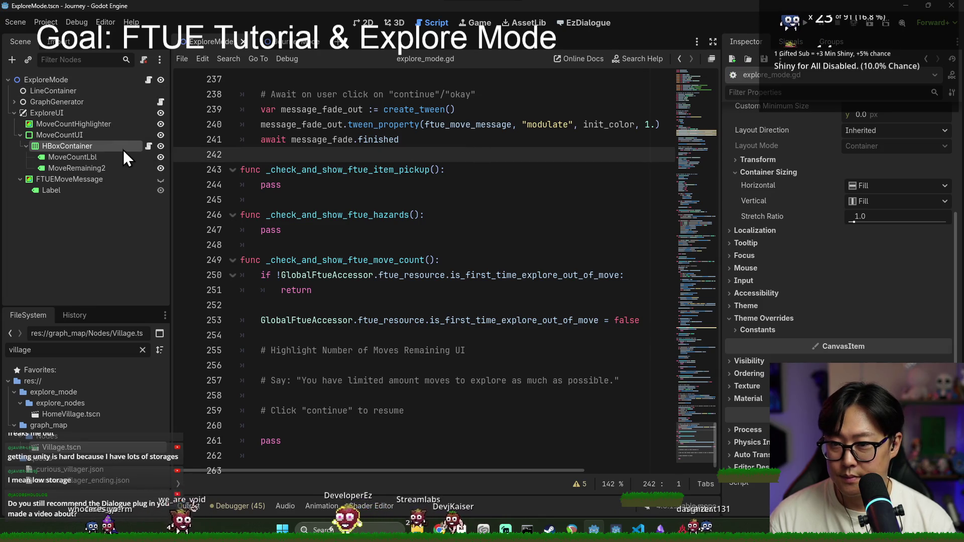
{"action": "scroll", "coordinate": [701, 341], "scroll_direction": "up", "scroll_amount": 15}
{"action": "mouse_move", "coordinate": [701, 333]}
{"action": "left_mouse_down"}
{"action": "mouse_move", "coordinate": [712, 312]}
{"action": "mouse_move", "coordinate": [715, 101]}
{"action": "left_mouse_up"}
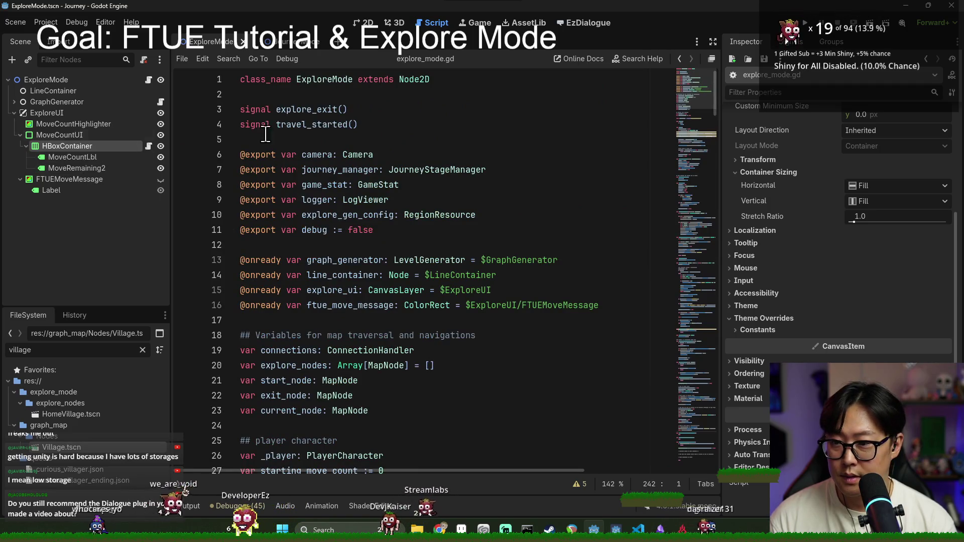
{"action": "left_click", "coordinate": [148, 146]}
{"action": "double_click", "coordinate": [314, 78]}
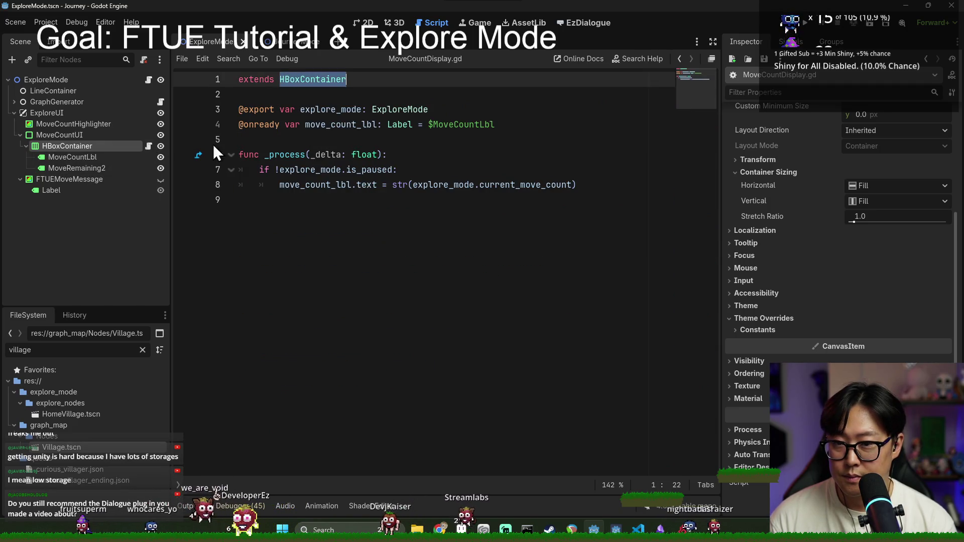
{"action": "double_click", "coordinate": [78, 349]}
{"action": "type", "text": "move"}
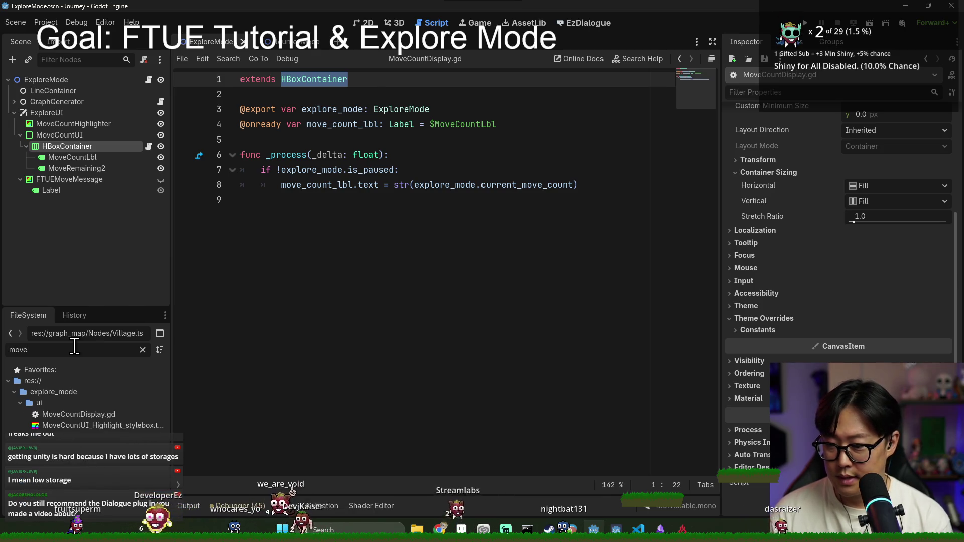
Attach MoveCountDisplay.gd to MoveCountUI, detach it from HBoxContainer, and save.
{"action": "left_click_drag", "start_coordinate": [94, 414], "coordinate": [84, 149]}
{"action": "right_click", "coordinate": [71, 149]}
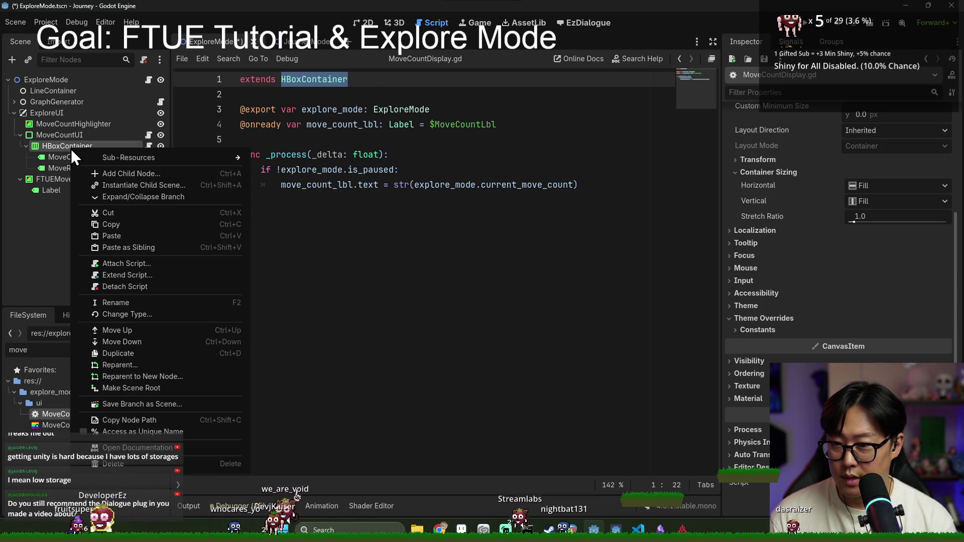
{"action": "left_click", "coordinate": [134, 287]}
{"action": "key", "text": "ctrl+s"}
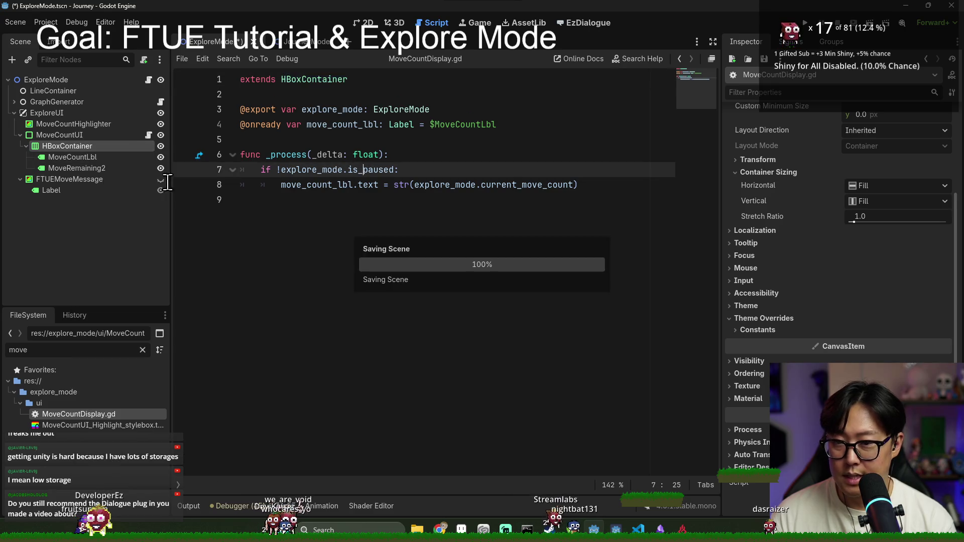
Point move_count_lbl at $HBoxContainer/MoveCountLbl and preload the highlight stylebox into the script.
{"action": "double_click", "coordinate": [341, 125]}
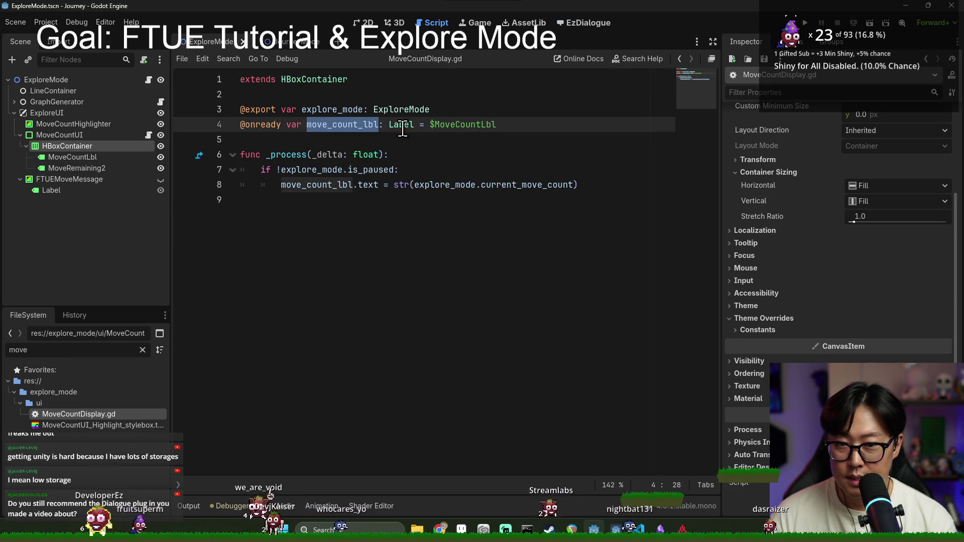
{"action": "left_click", "coordinate": [455, 125]}
{"action": "double_click", "coordinate": [485, 125]}
{"action": "key", "text": "BackSpace"}
{"action": "mouse_move", "coordinate": [72, 157]}
{"action": "left_mouse_down"}
{"action": "mouse_move", "coordinate": [93, 166]}
{"action": "mouse_move", "coordinate": [479, 130]}
{"action": "mouse_move", "coordinate": [460, 144]}
{"action": "mouse_move", "coordinate": [458, 134]}
{"action": "mouse_move", "coordinate": [87, 173]}
{"action": "mouse_move", "coordinate": [288, 152]}
{"action": "mouse_move", "coordinate": [291, 141]}
{"action": "left_mouse_up"}
{"action": "double_click", "coordinate": [353, 125]}
{"action": "key", "text": "BackSpace"}
{"action": "key", "text": "ctrl+shift+k"}
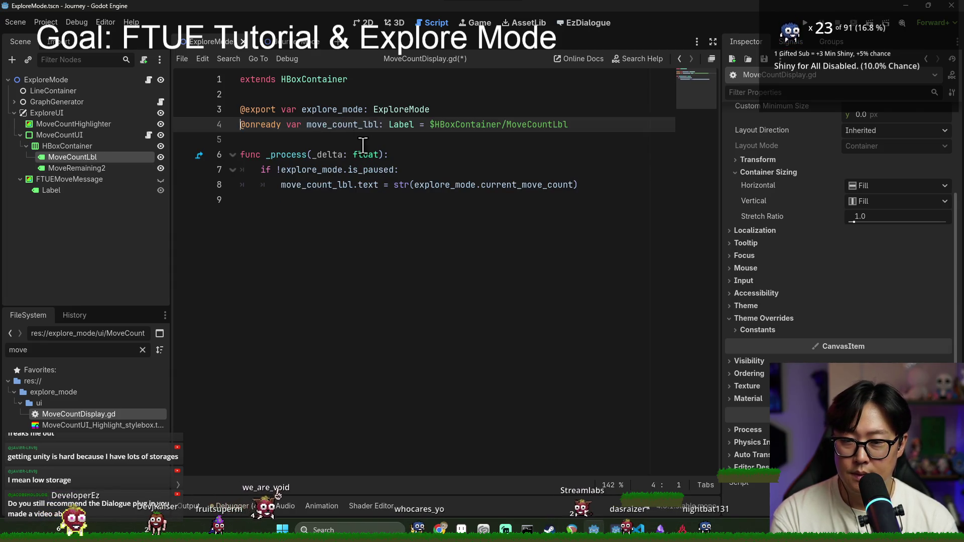
{"action": "key", "text": "ctrl+s"}
{"action": "left_click", "coordinate": [321, 109]}
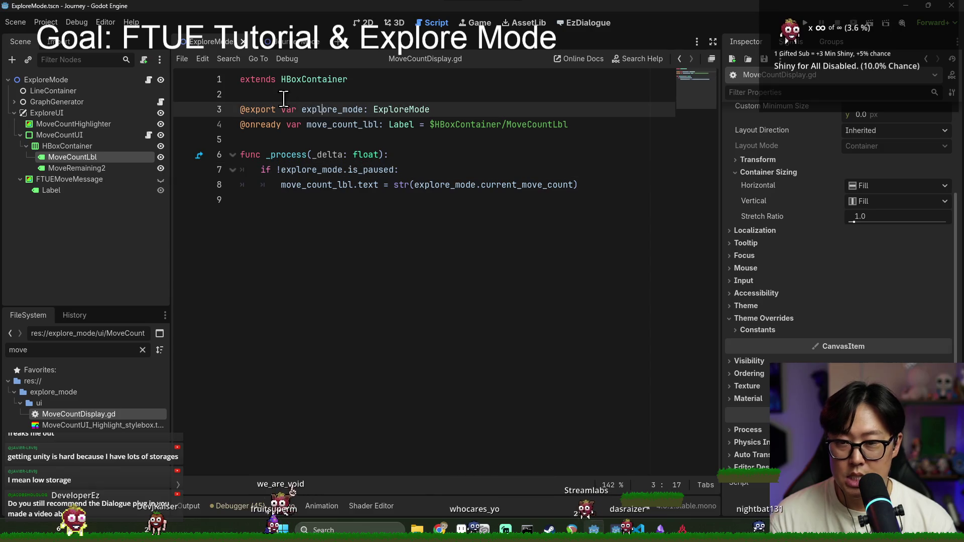
{"action": "mouse_move", "coordinate": [68, 426]}
{"action": "left_mouse_down"}
{"action": "mouse_move", "coordinate": [296, 92]}
{"action": "mouse_move", "coordinate": [272, 135]}
{"action": "mouse_move", "coordinate": [445, 145]}
{"action": "left_mouse_up"}
Add a blank line after the _process line and save MoveCountDisplay.gd.
{"action": "left_click", "coordinate": [604, 126]}
{"action": "key", "text": "Return"}
{"action": "key", "text": "Down"}
{"action": "key", "text": "Down"}
{"action": "key", "text": "Down"}
{"action": "key", "text": "End"}
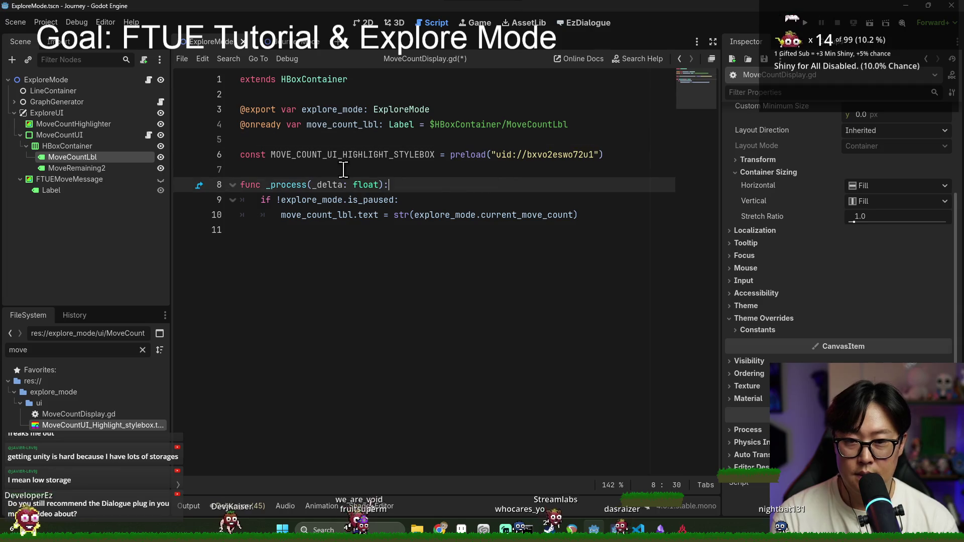
{"action": "key", "text": "ctrl+s"}
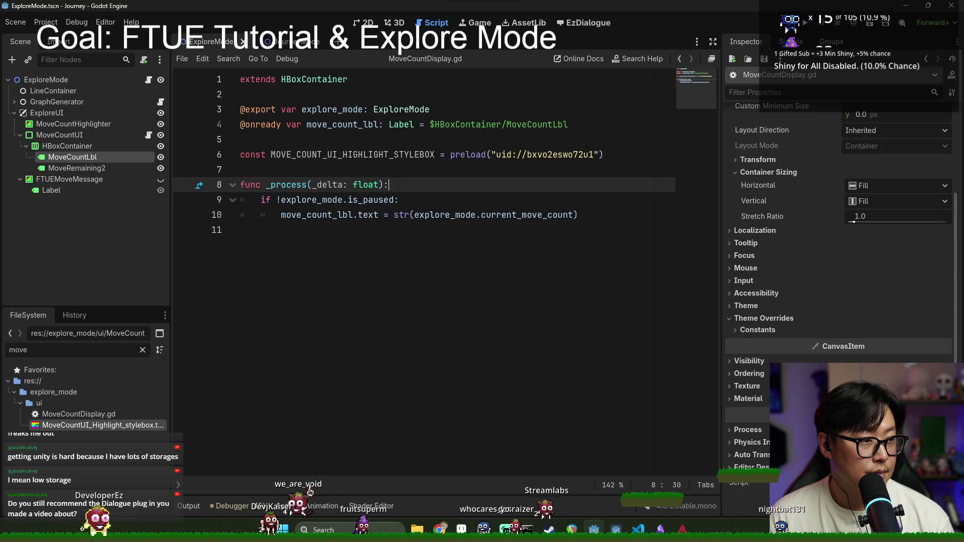
{"action": "key", "text": "ctrl+s"}
Check the explore_mode and MOVE_COUNT_UI_HIGHLIGHT_STYLEBOX declarations, ending on the line below the constant.
{"action": "left_click", "coordinate": [419, 173]}
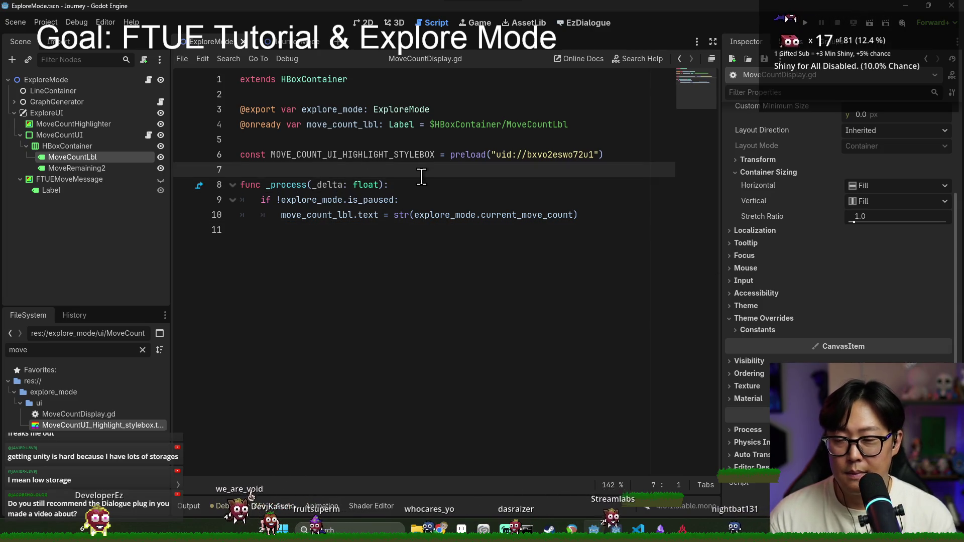
{"action": "key", "text": "ctrl+s"}
{"action": "key", "text": "ctrl+z"}
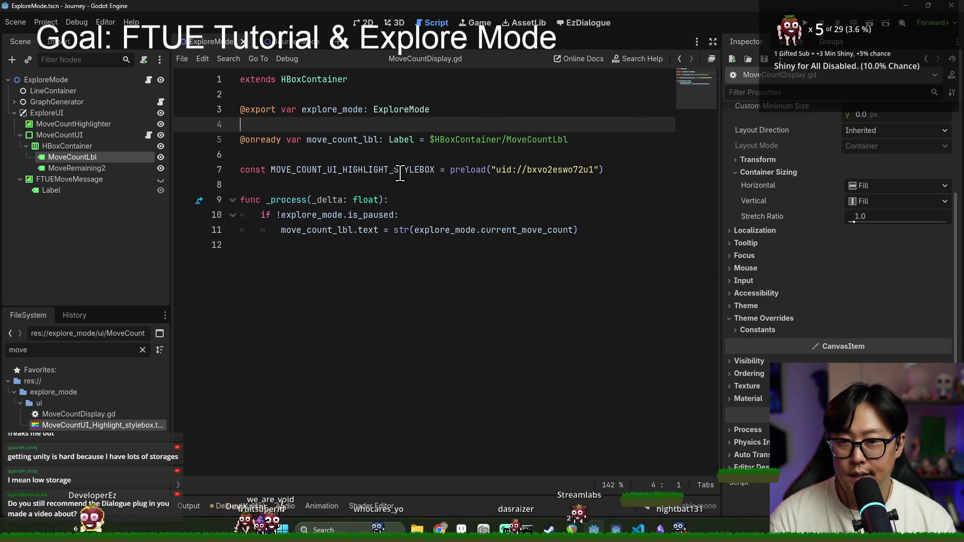
{"action": "double_click", "coordinate": [346, 111]}
{"action": "key", "text": "ctrl+s"}
{"action": "double_click", "coordinate": [341, 170]}
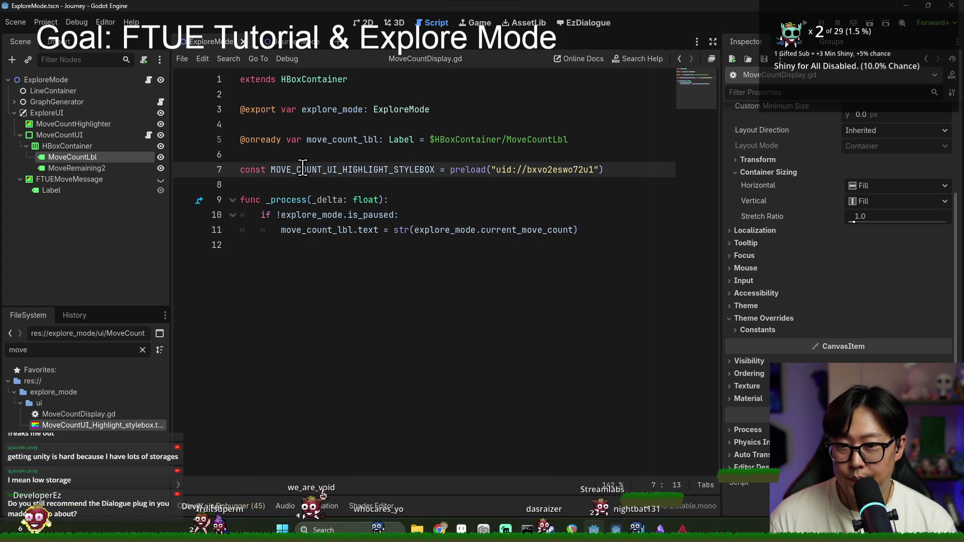
{"action": "left_click", "coordinate": [617, 231]}
{"action": "left_click", "coordinate": [374, 185]}
{"action": "left_click", "coordinate": [667, 159]}
{"action": "left_click", "coordinate": [613, 173]}
Declare func highlight(): below the constant and begin its body with a theme autocomplete.
{"action": "key", "text": "Return"}
{"action": "key", "text": "Return"}
{"action": "type", "text": "func"}
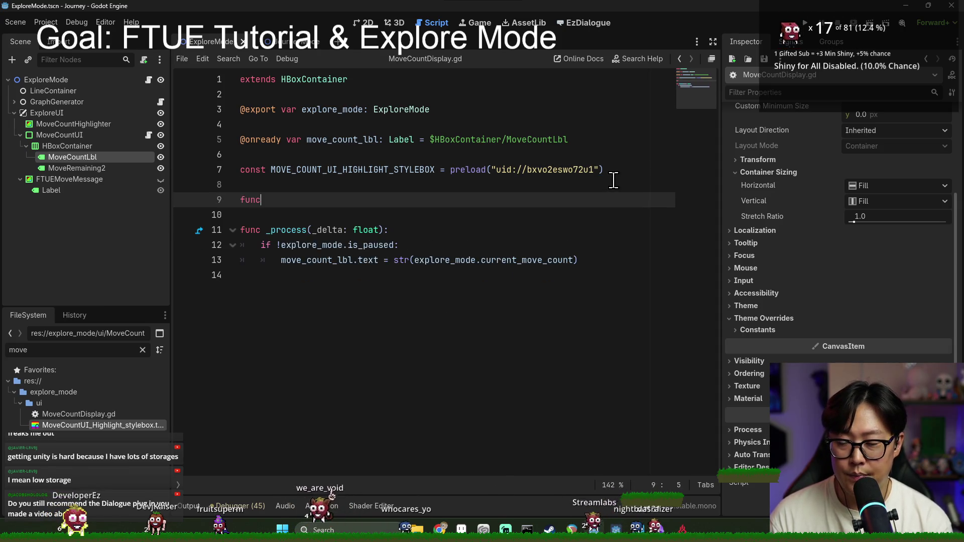
{"action": "type", "text": ":"}
{"action": "key", "text": "Return"}
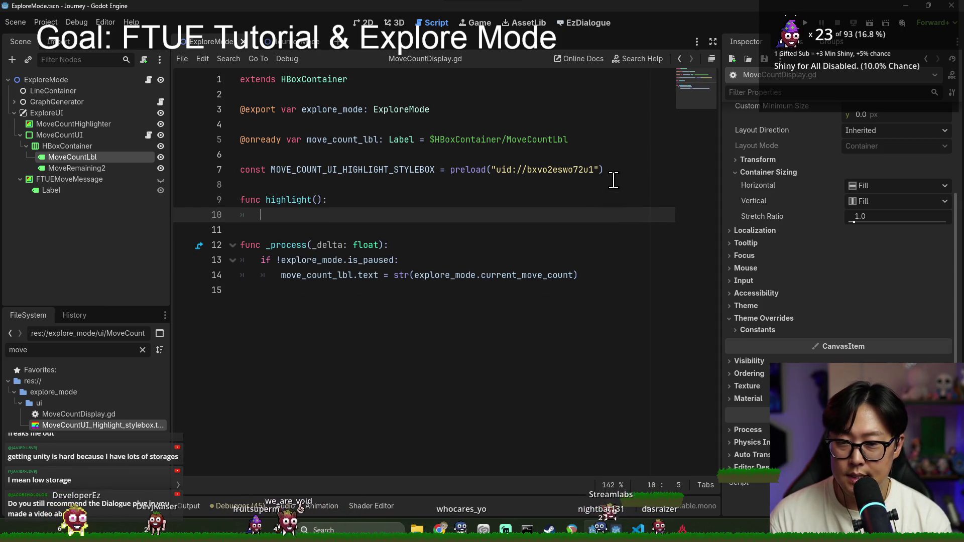
{"action": "type", "text": "MOVE_COUNT_UI_HIGHLIGHT_STYLEBOX."}
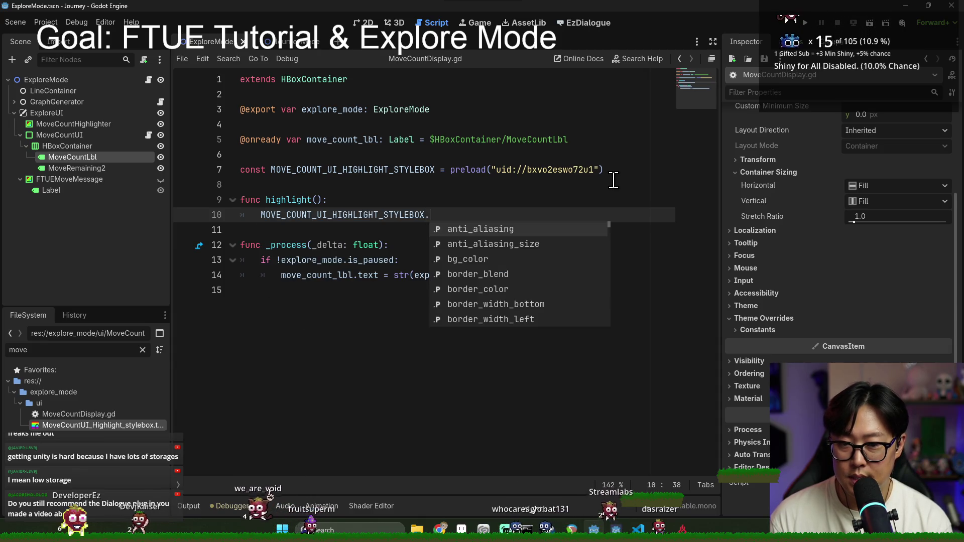
{"action": "key", "text": "BackSpace"}
{"action": "key", "text": "Home"}
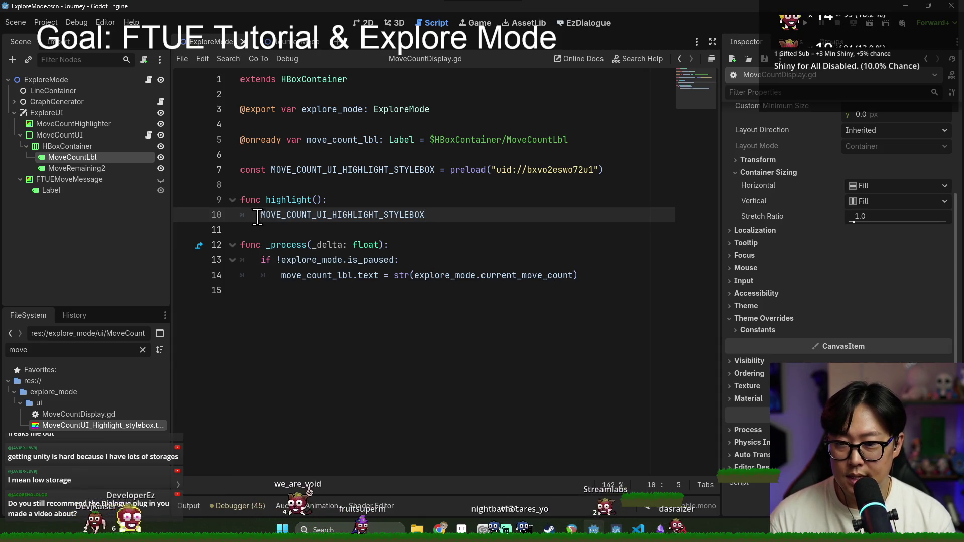
{"action": "type", "text": "theme"}
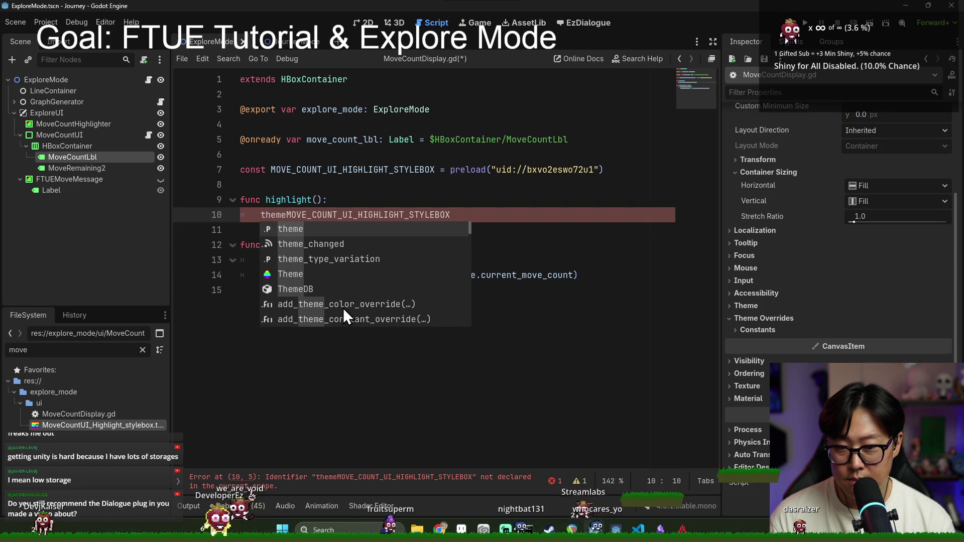
{"action": "scroll", "coordinate": [352, 307], "scroll_direction": "down", "scroll_amount": 9}
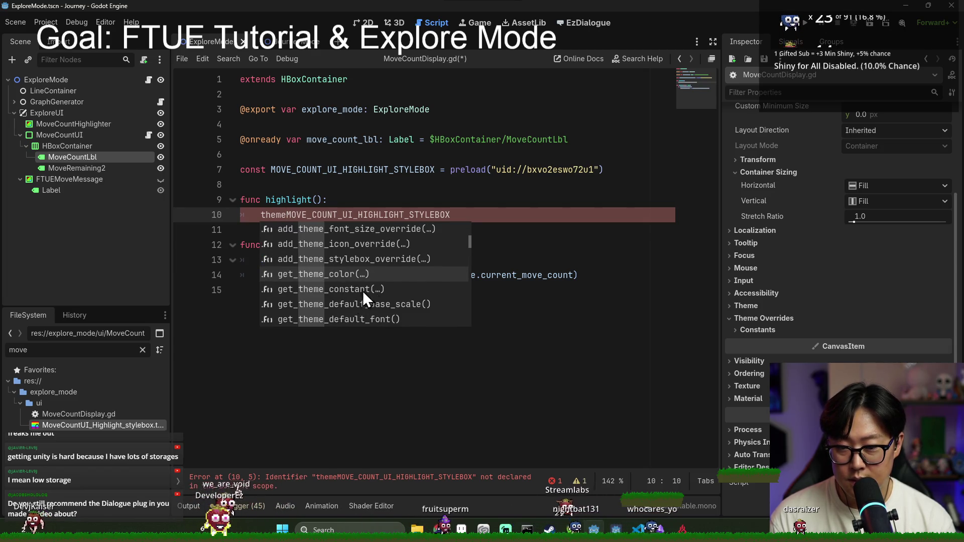
Make highlight() call add_theme_stylebox_override("panel", MOVE_COUNT_UI_HIGHLIGHT_STYLEBOX) and save the script.
{"action": "left_click", "coordinate": [360, 291]}
{"action": "double_click", "coordinate": [455, 212]}
{"action": "key", "text": "ctrl+x"}
{"action": "key", "text": "ctrl+v"}
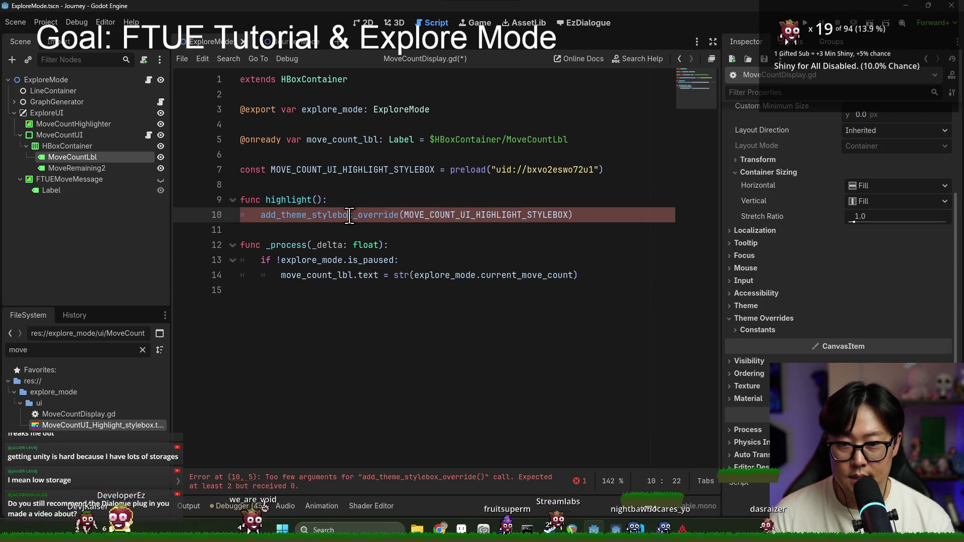
{"action": "left_click", "coordinate": [405, 215]}
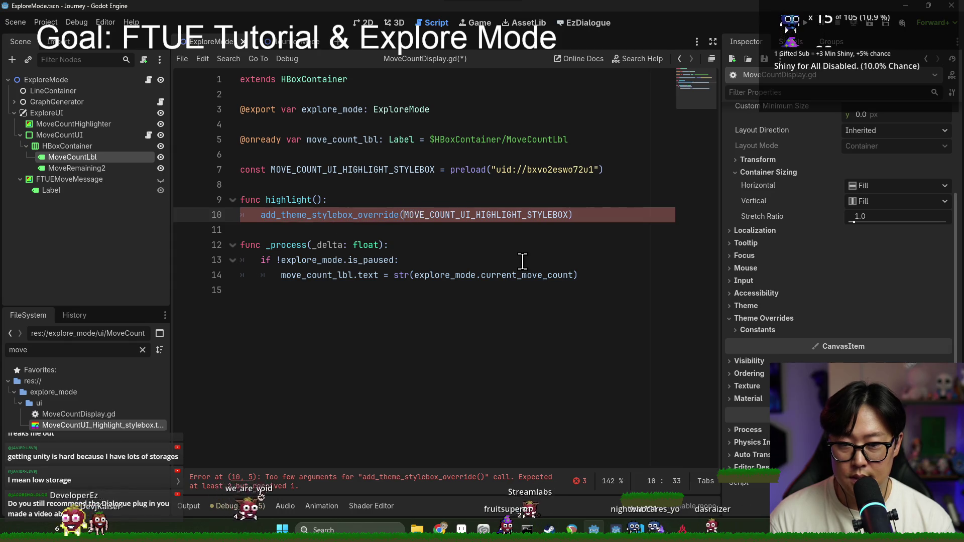
{"action": "type", "text": "\"panel\","}
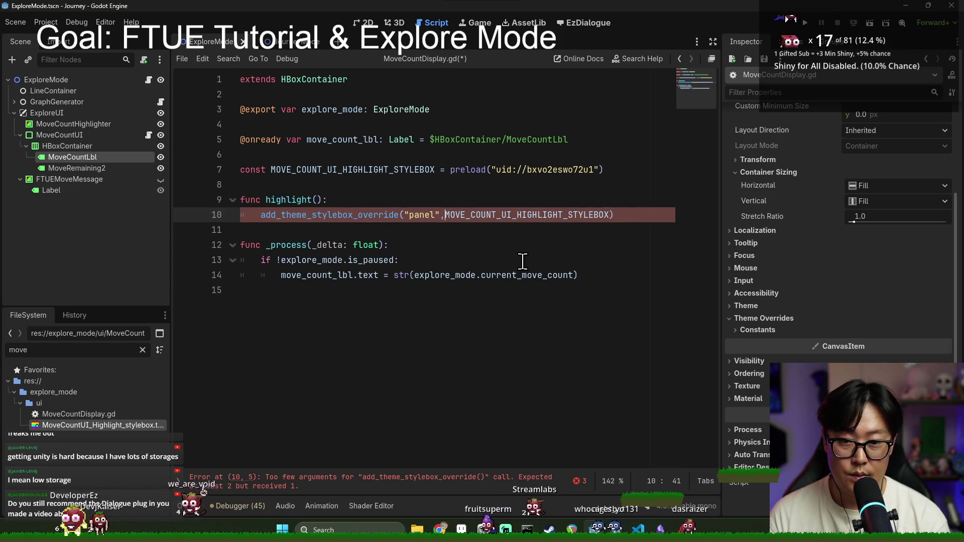
{"action": "key", "text": "ctrl+s"}
{"action": "double_click", "coordinate": [329, 215]}
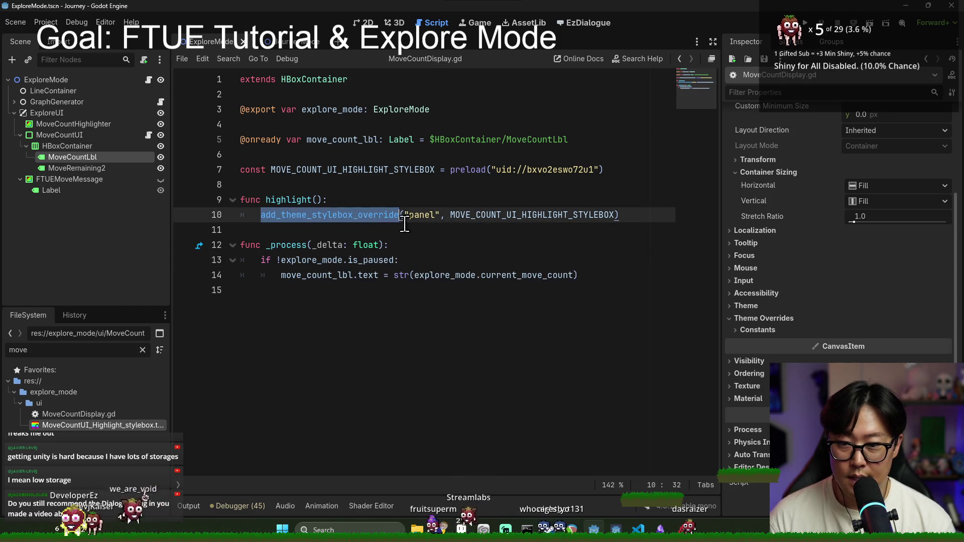
{"action": "left_click", "coordinate": [643, 219]}
{"action": "key", "text": "Return"}
{"action": "key", "text": "Return"}
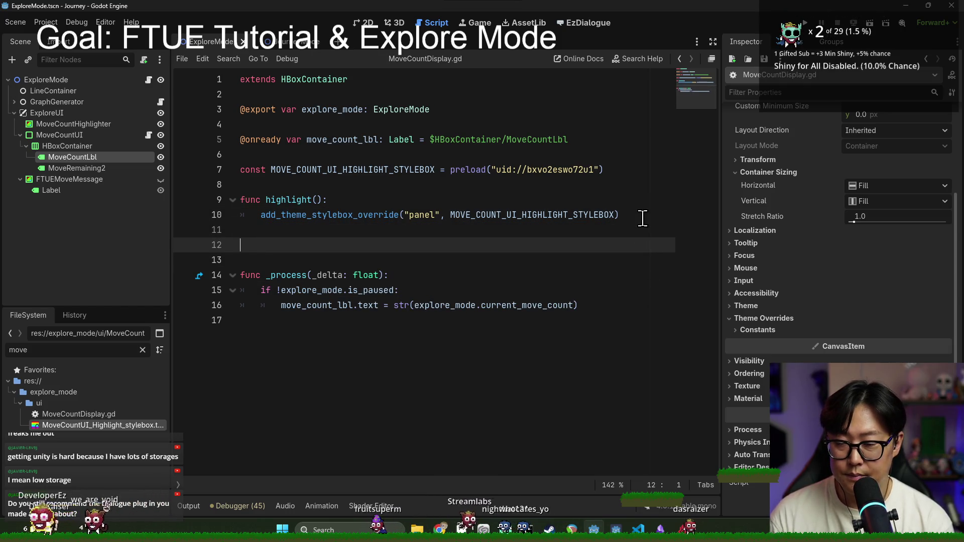
Declare func unhighlight(): calling remove_theme_stylebox_override("panel") via autocomplete.
{"action": "type", "text": "func unhighlight():"}
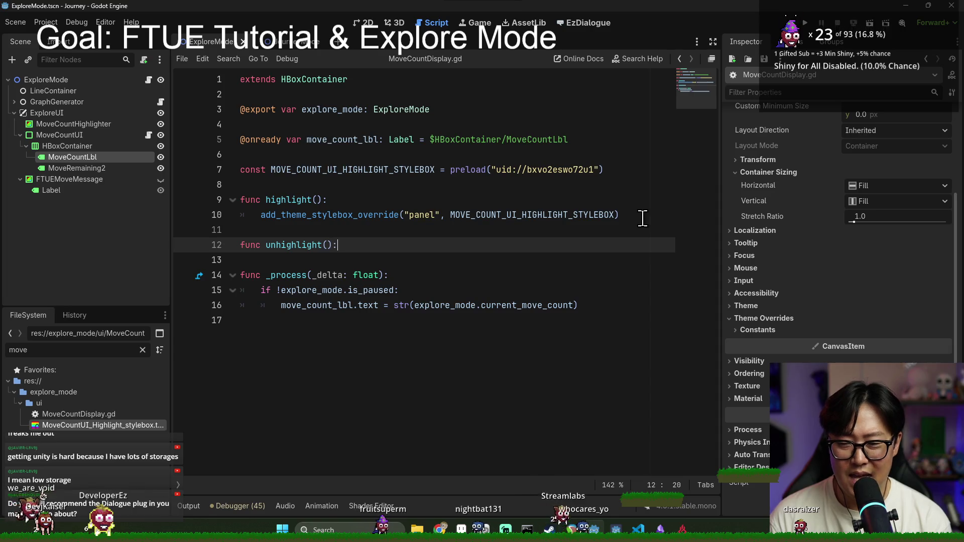
{"action": "key", "text": "Return"}
{"action": "type", "text": "em"}
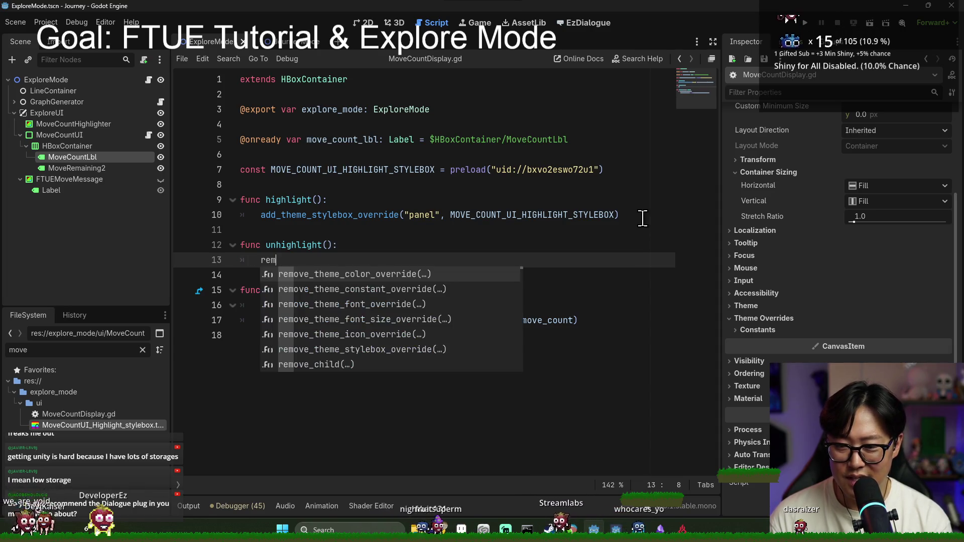
{"action": "type", "text": "ov"}
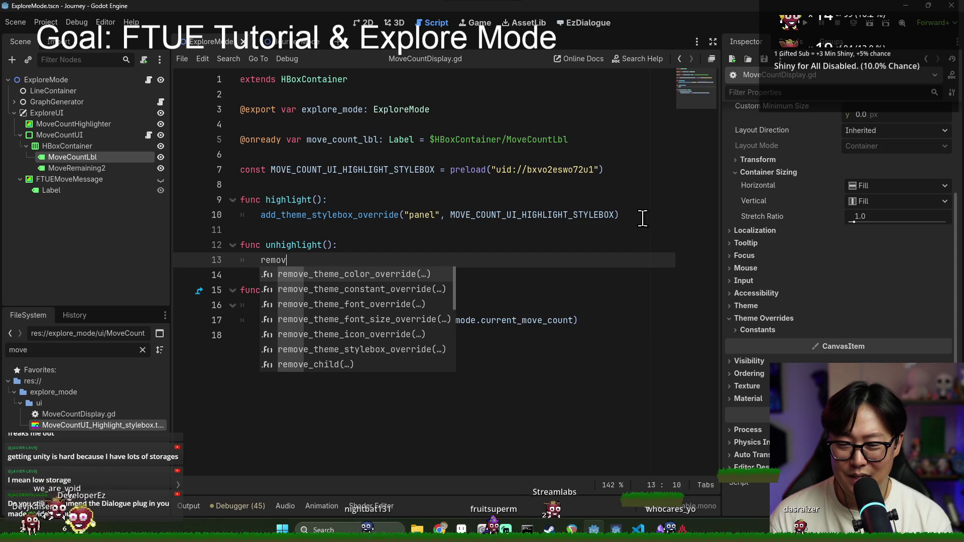
{"action": "type", "text": "e_theme"}
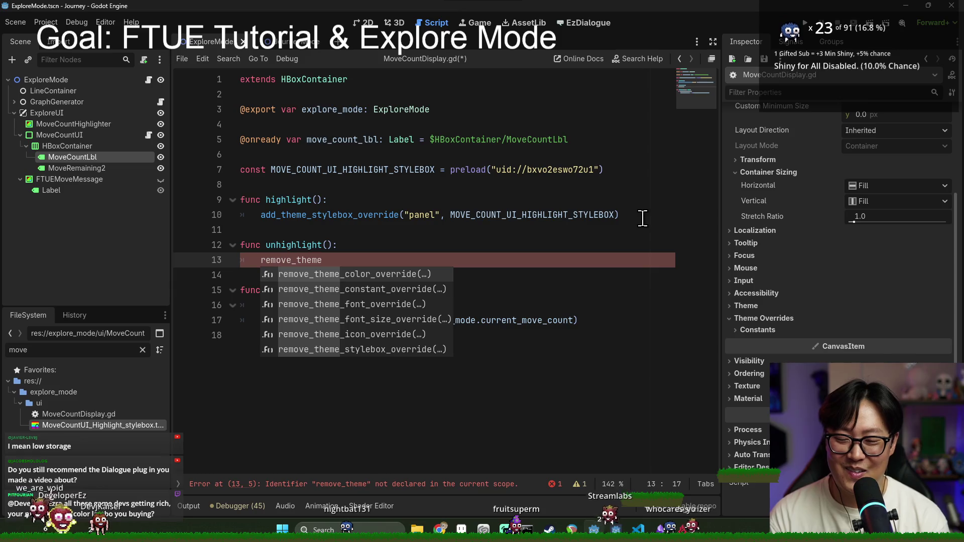
{"action": "key", "text": "Down"}
{"action": "key", "text": "Down"}
{"action": "key", "text": "Down"}
{"action": "key", "text": "Return"}
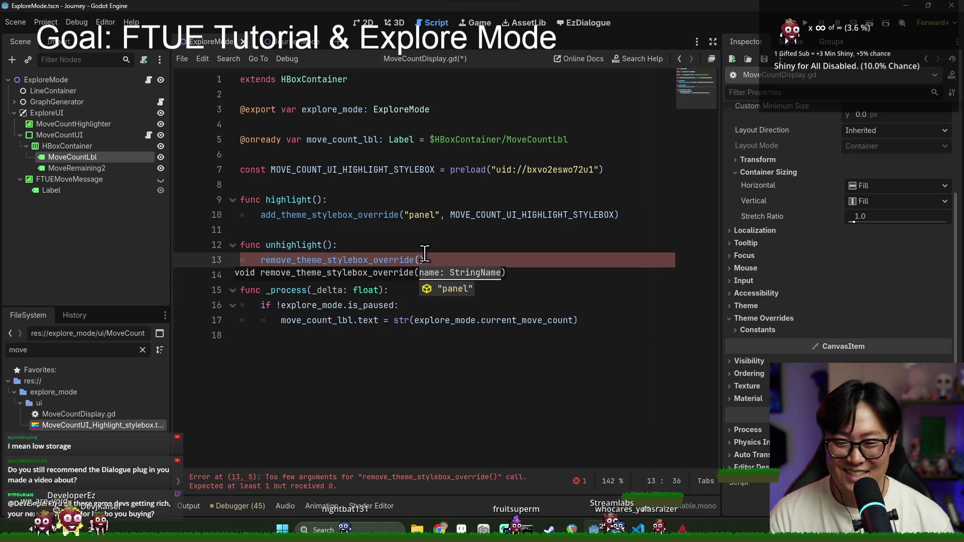
{"action": "double_click", "coordinate": [421, 215]}
{"action": "key", "text": "ctrl+c"}
Finish the unhighlight() body on line 13 and save MoveCountDisplay.gd.
{"action": "left_click", "coordinate": [420, 260]}
{"action": "key", "text": "ctrl+v"}
{"action": "key", "text": "ctrl+s"}
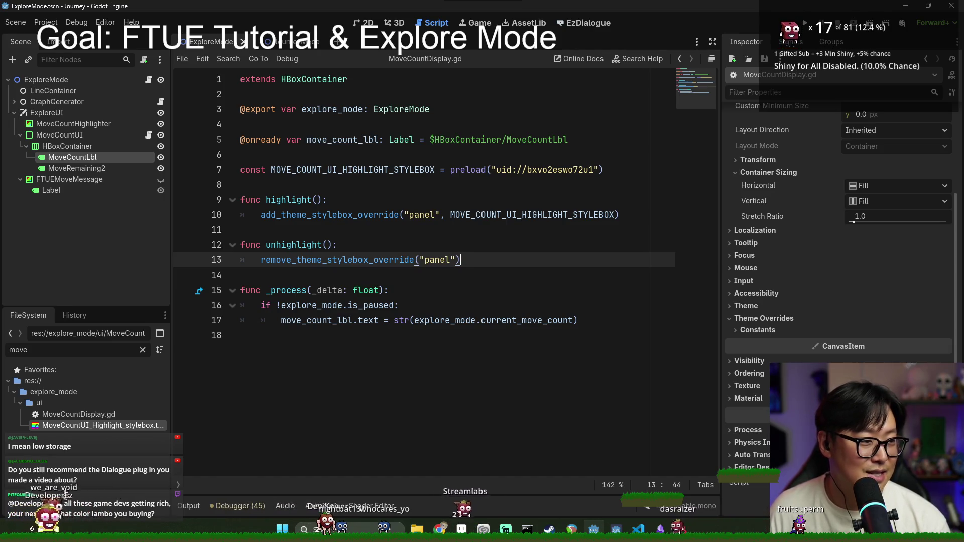
{"action": "key", "text": "ctrl+s"}
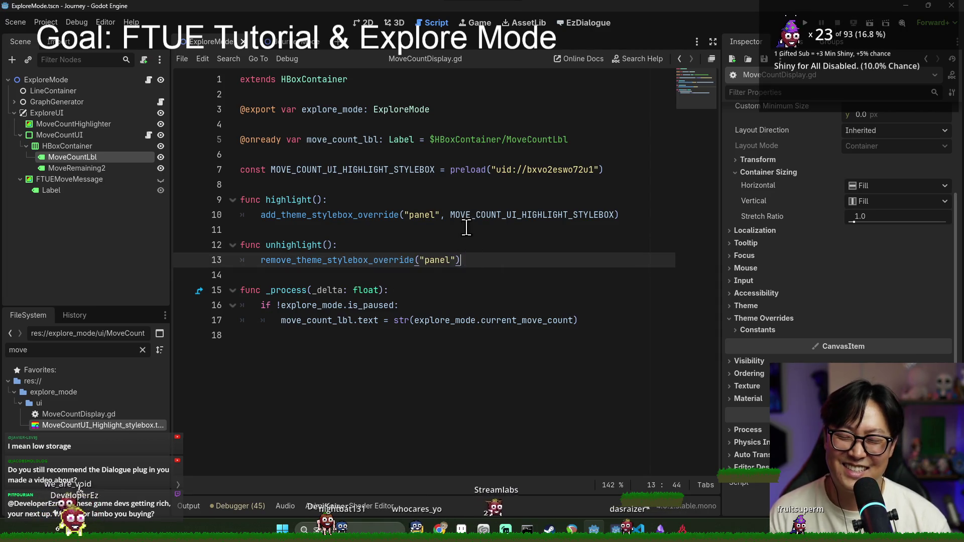
{"action": "left_click", "coordinate": [472, 227]}
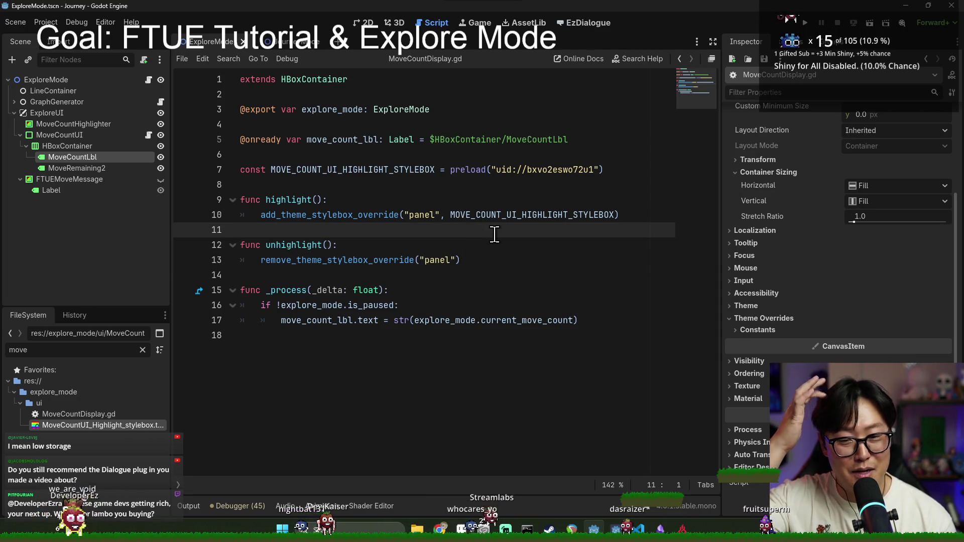
{"action": "left_click", "coordinate": [474, 260]}
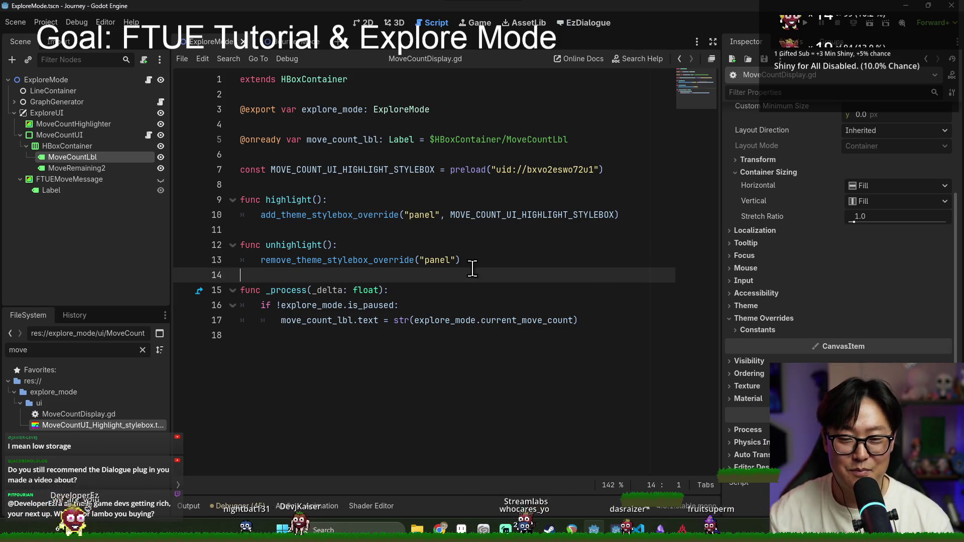
{"action": "key", "text": "ctrl+s"}
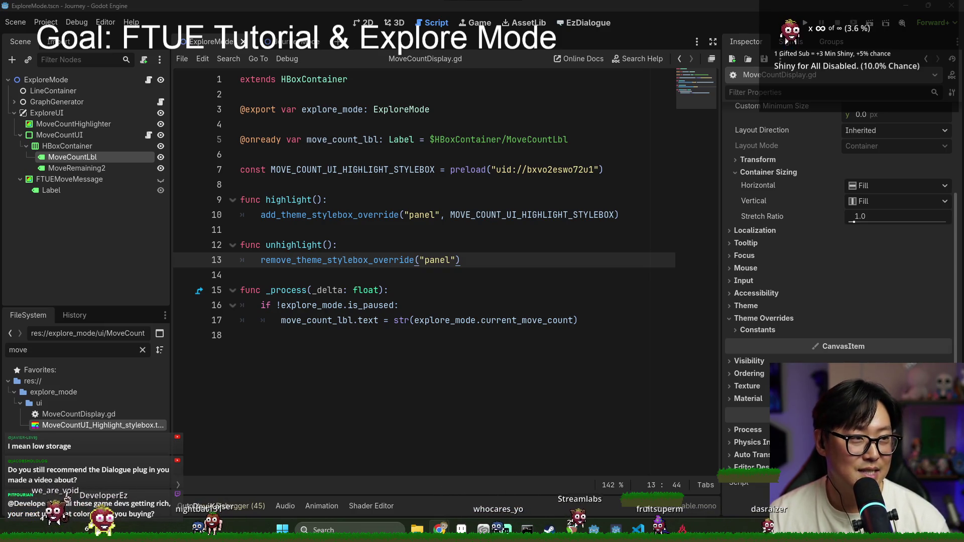
Compare the remove_theme_stylebox_override line with the add_theme_stylebox_override call on line 10.
{"action": "double_click", "coordinate": [313, 260]}
{"action": "left_click", "coordinate": [323, 276]}
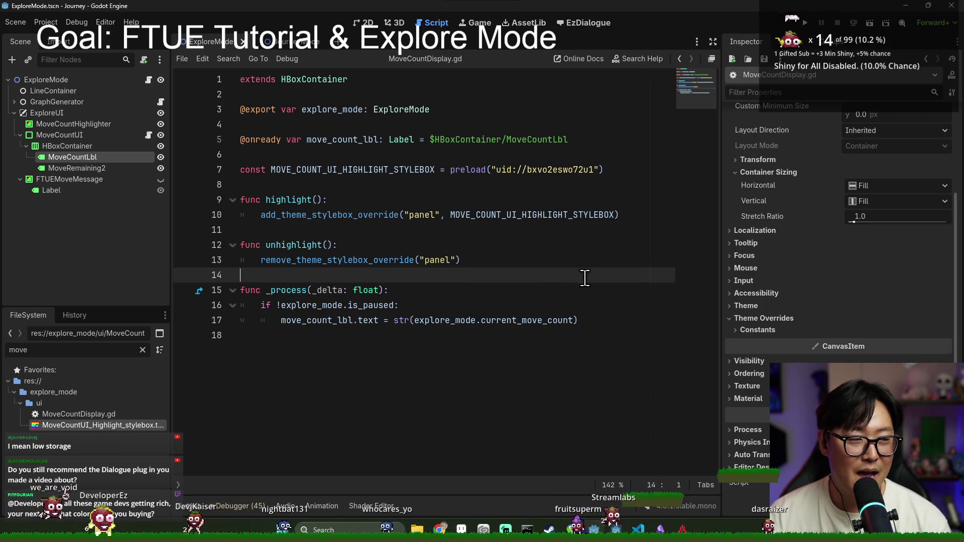
{"action": "left_click", "coordinate": [458, 260]}
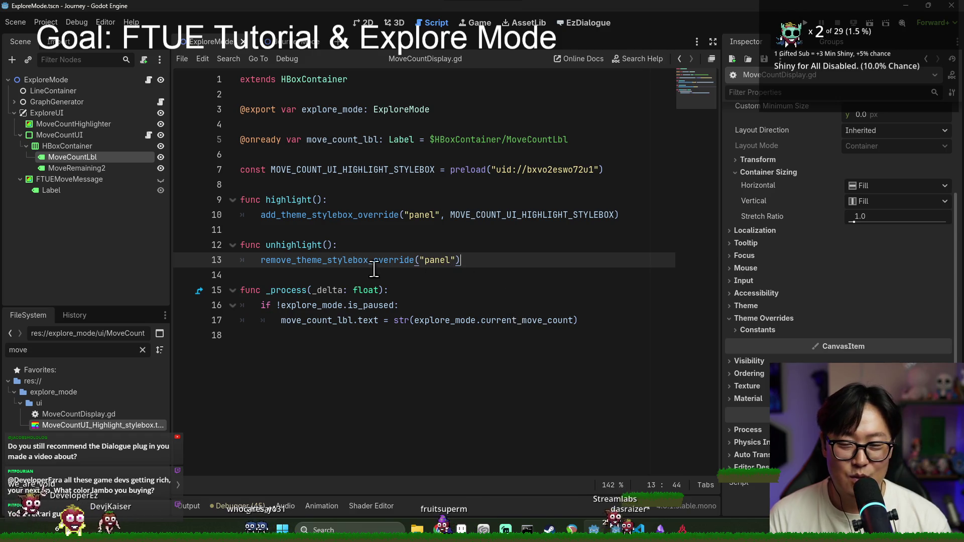
{"action": "double_click", "coordinate": [348, 260]}
{"action": "double_click", "coordinate": [318, 245]}
{"action": "double_click", "coordinate": [314, 215]}
{"action": "left_click", "coordinate": [496, 259]}
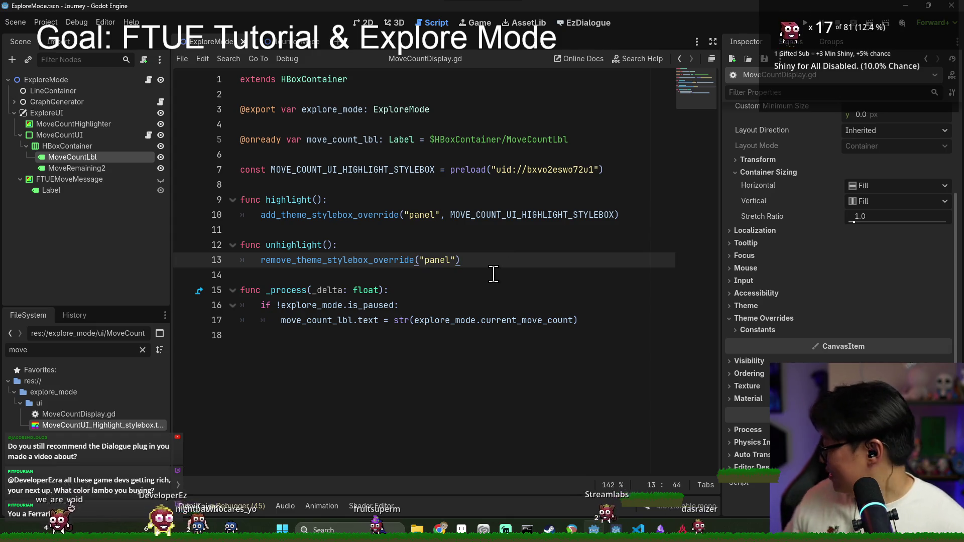
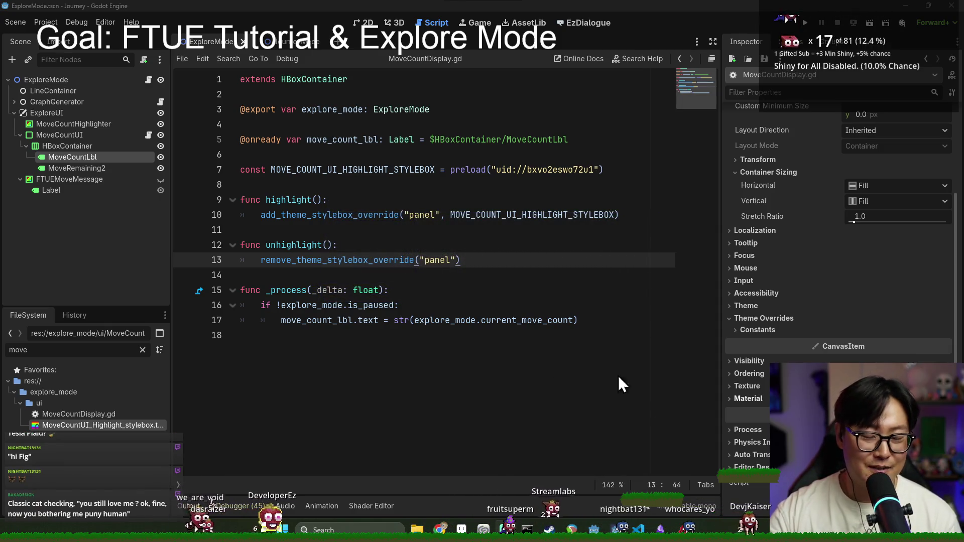
Inspect the _process function and current_move_count property in MoveCountDisplay.gd.
{"action": "left_click", "coordinate": [389, 290]}
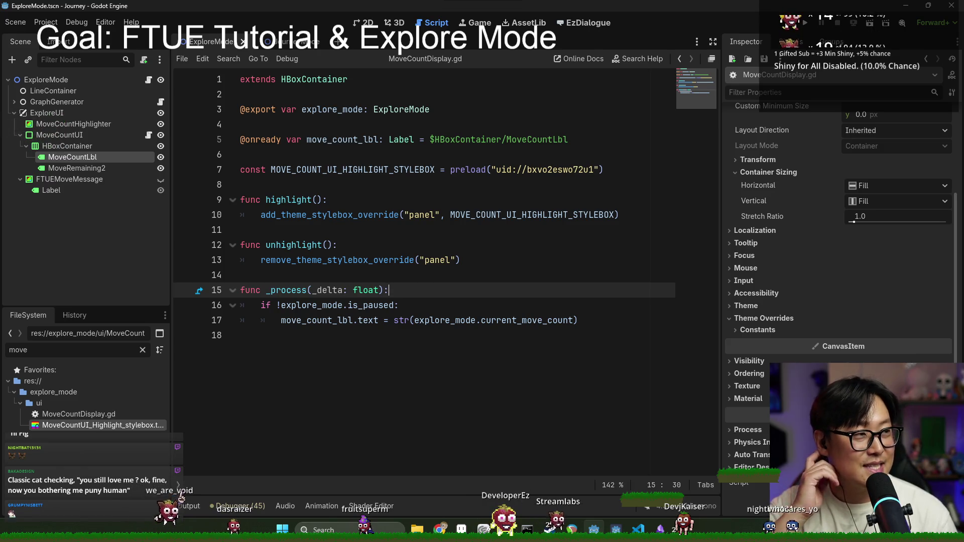
{"action": "left_click", "coordinate": [541, 319]}
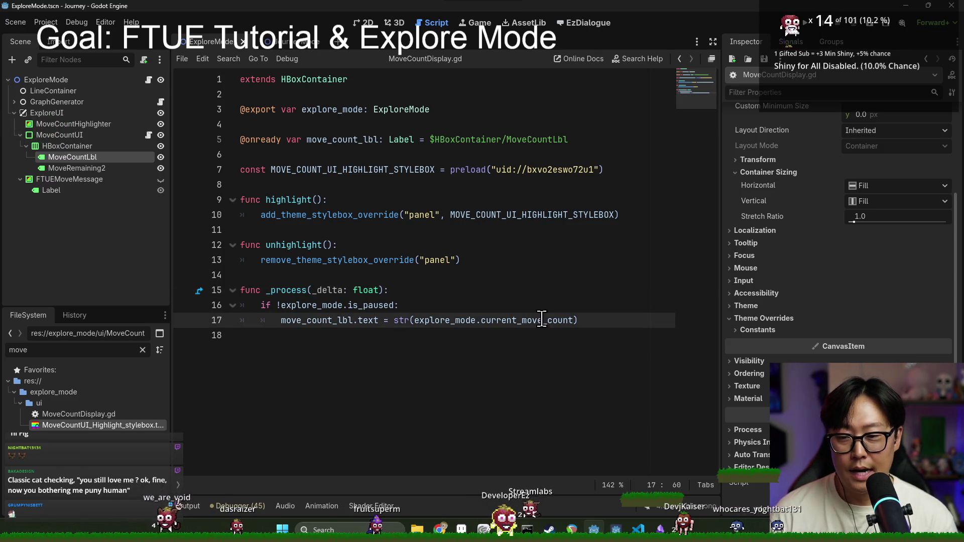
{"action": "mouse_move", "coordinate": [547, 323]}
Review the highlight functions' stylebox override calls, then bring up explore_mode.gd.
{"action": "left_click", "coordinate": [318, 245]}
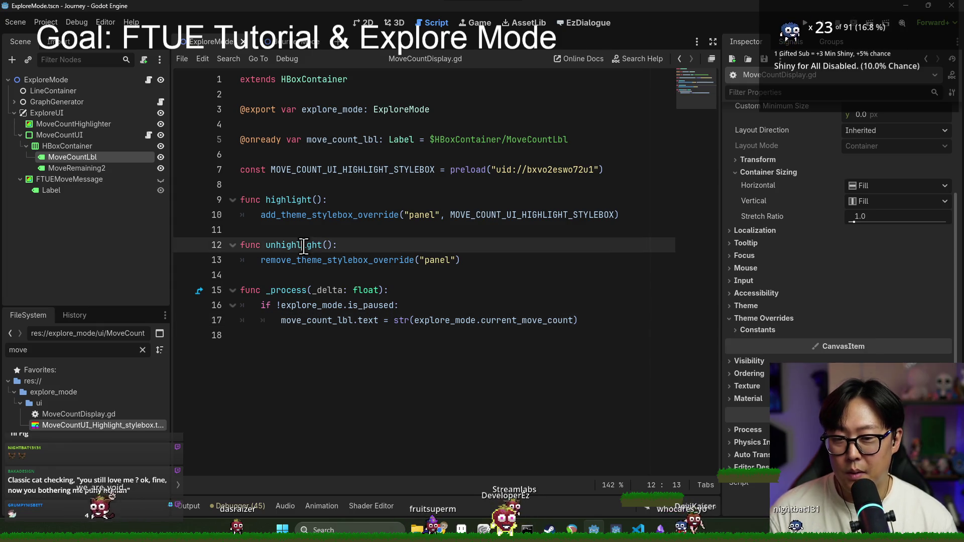
{"action": "left_click", "coordinate": [315, 214]}
{"action": "left_click", "coordinate": [307, 275]}
{"action": "left_click", "coordinate": [312, 200]}
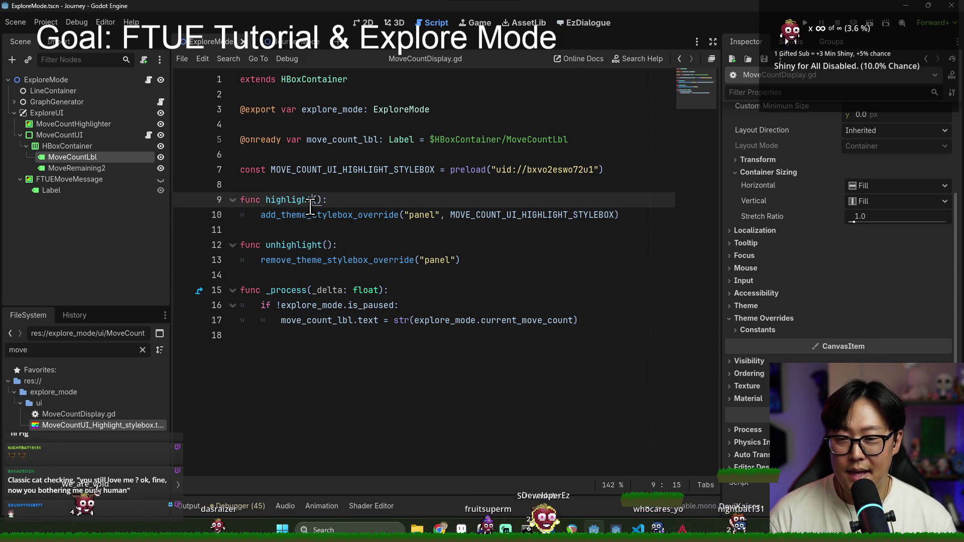
{"action": "left_click", "coordinate": [323, 214]}
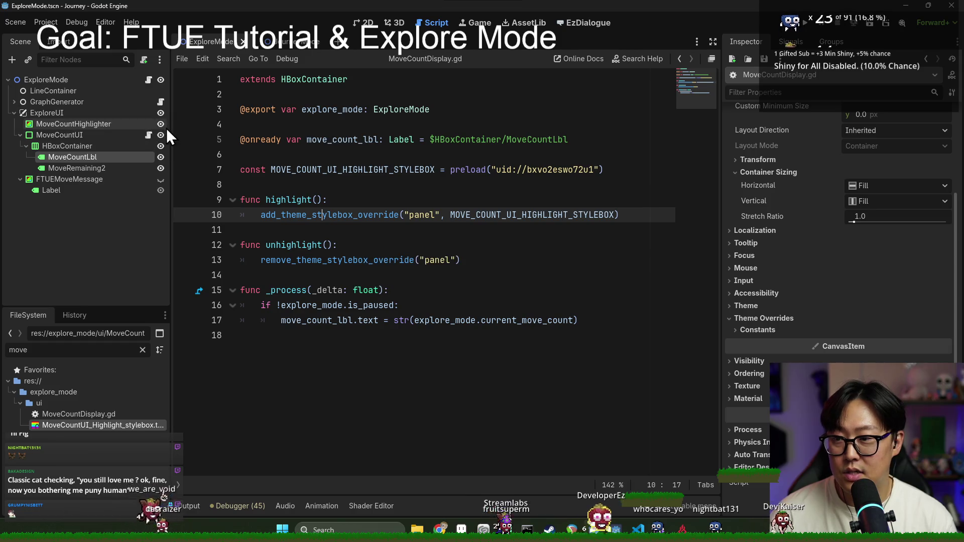
{"action": "left_click", "coordinate": [147, 80]}
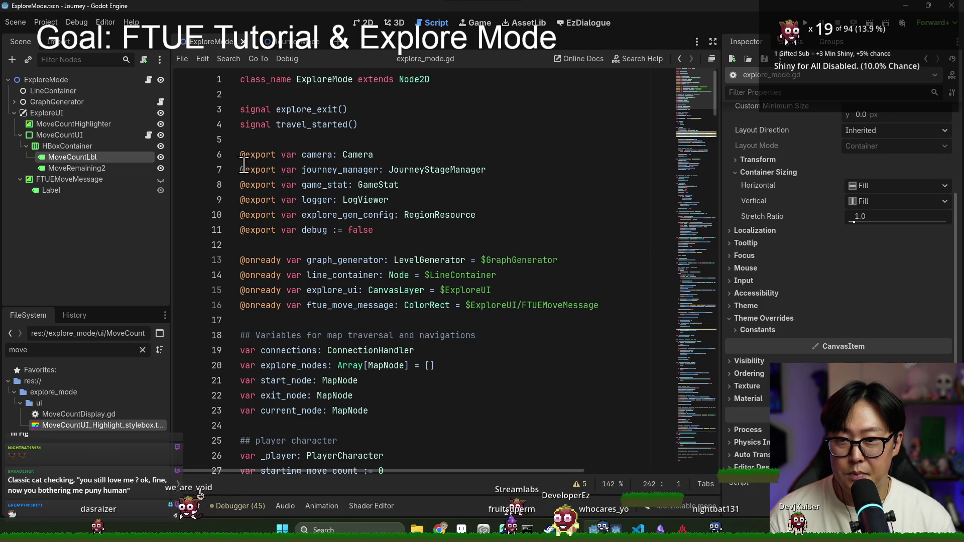
{"action": "left_click", "coordinate": [394, 260]}
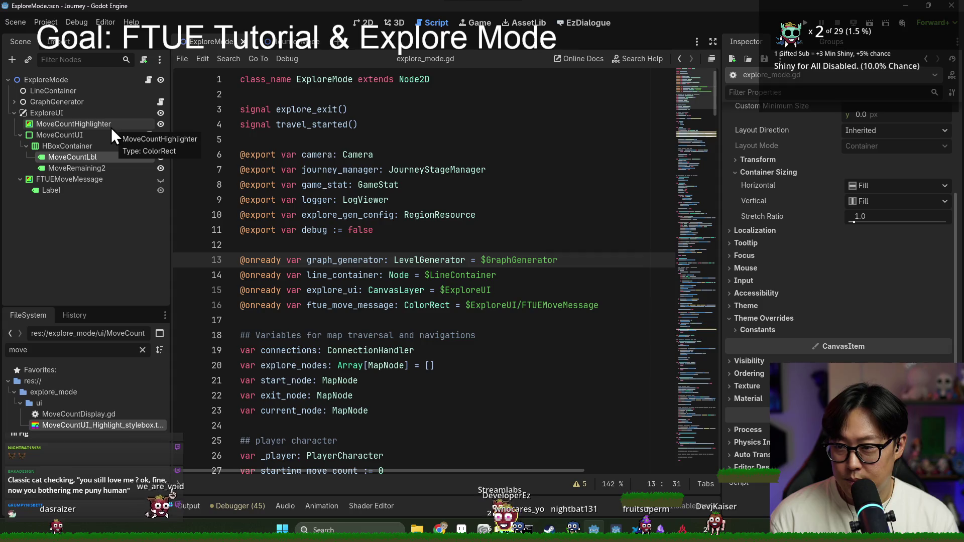
{"action": "left_click_drag", "start_coordinate": [110, 127], "coordinate": [291, 321]}
{"action": "double_click", "coordinate": [321, 320]}
{"action": "key", "text": "ctrl+c"}
{"action": "left_click_drag", "start_coordinate": [715, 100], "coordinate": [713, 461]}
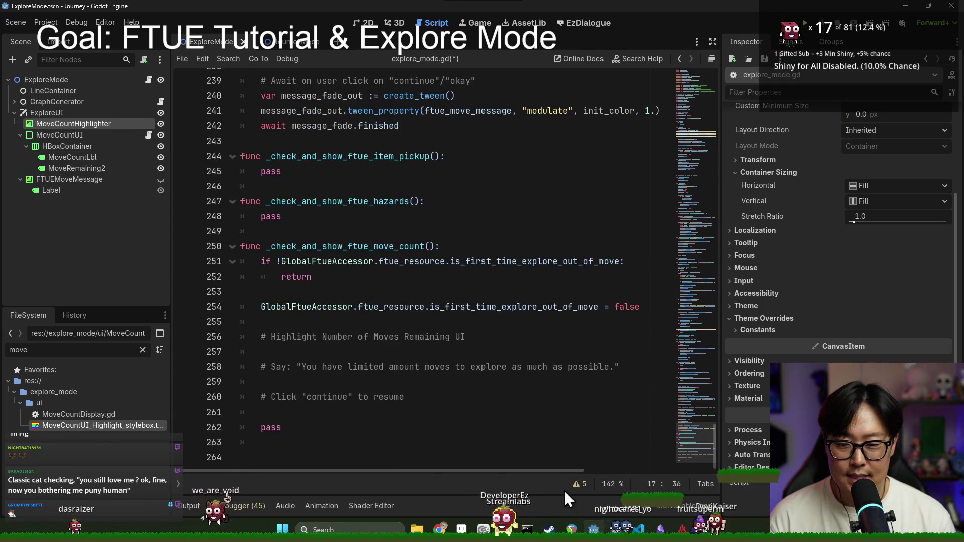
Add the move_count_ui.highlight() call in the move-count function and remove the stray highlighter line.
{"action": "left_click", "coordinate": [265, 322]}
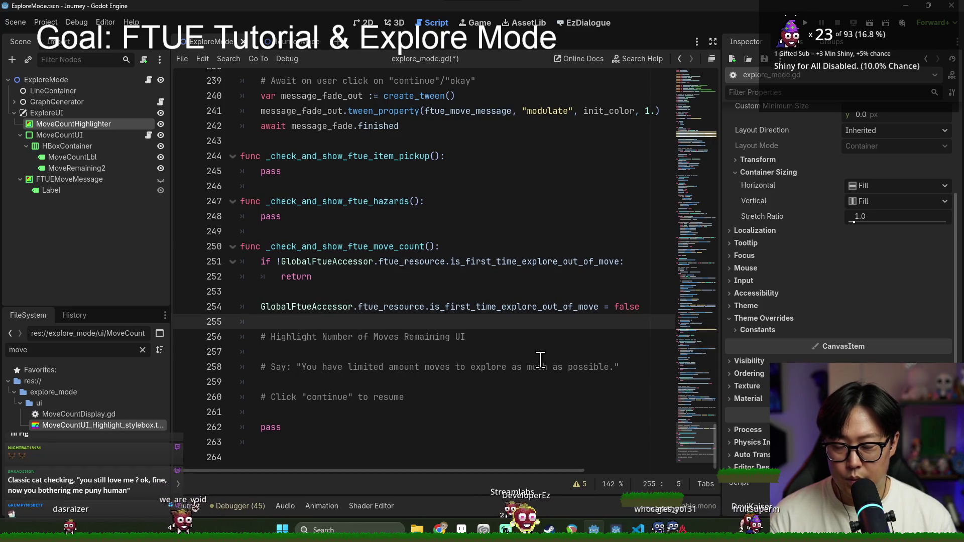
{"action": "key", "text": "Return"}
{"action": "key", "text": "ctrl+v"}
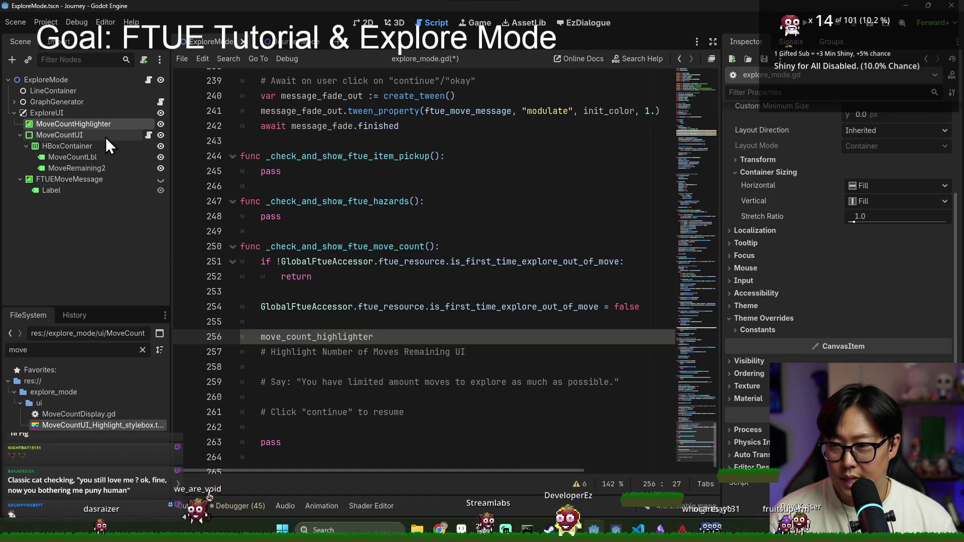
{"action": "left_click", "coordinate": [287, 362]}
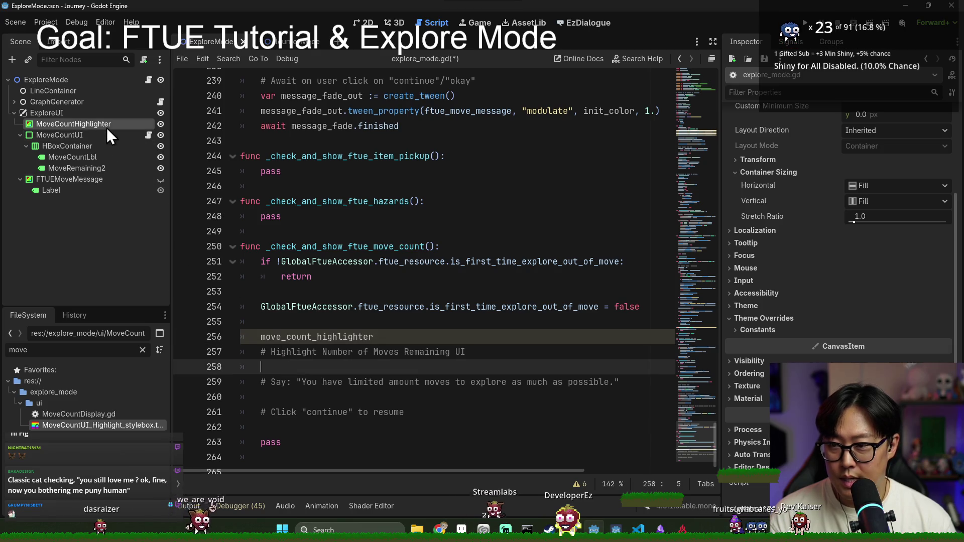
{"action": "type", "text": "move"}
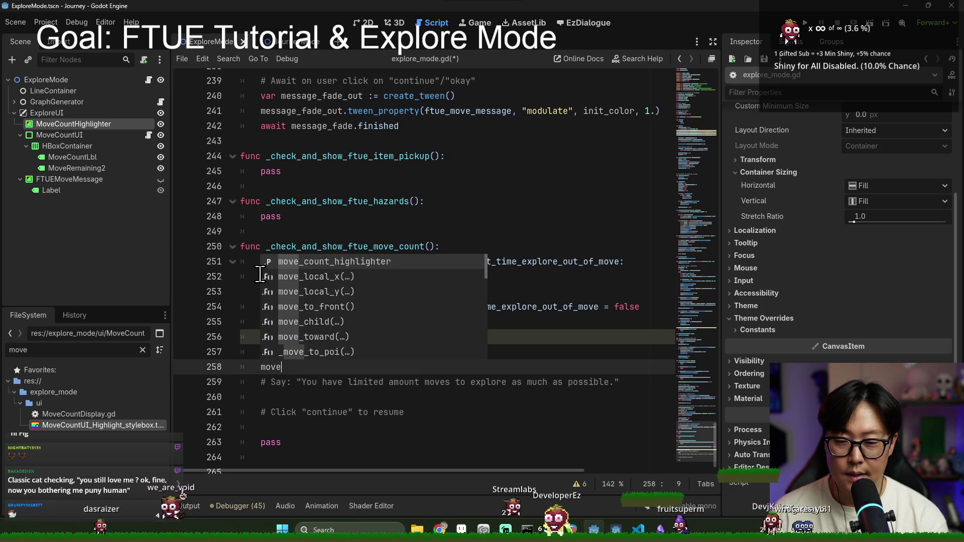
{"action": "type", "text": "_count_ui.highlight("}
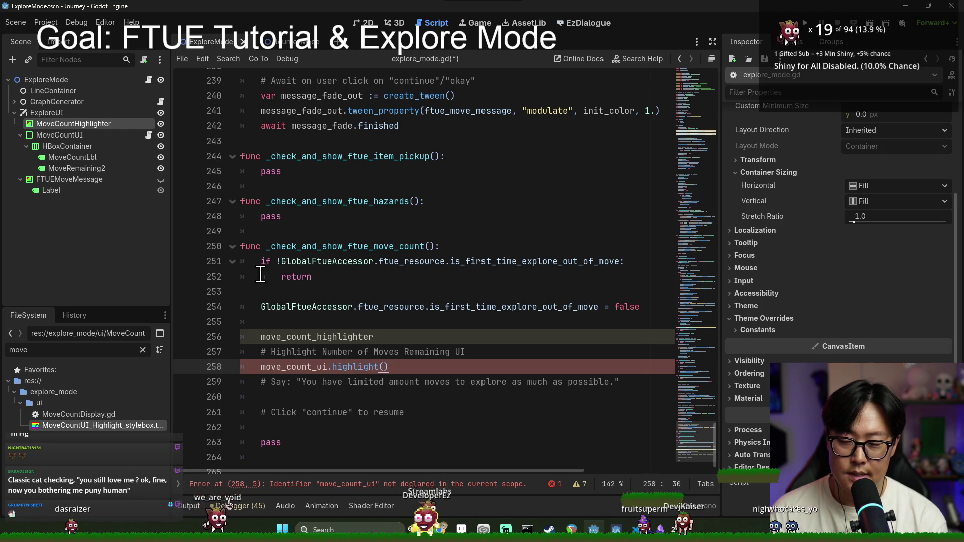
{"action": "left_click", "coordinate": [334, 343]}
{"action": "key", "text": "ctrl+x"}
Start a new var line under the highlight comment.
{"action": "left_click", "coordinate": [494, 341]}
{"action": "key", "text": "Return"}
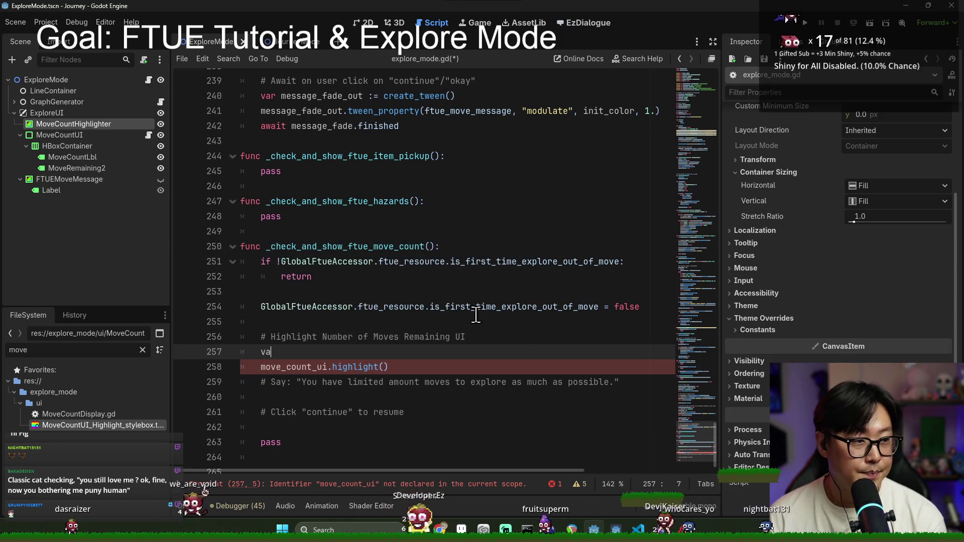
{"action": "type", "text": "var"}
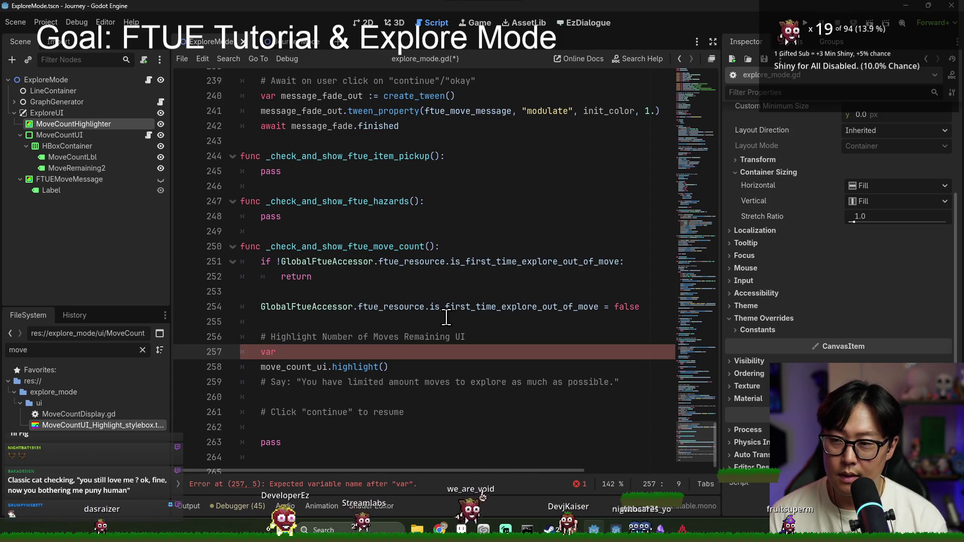
Create the fade_in tween with create_tween() and begin a fade_in.tween_property call.
{"action": "key", "text": "alt+Down"}
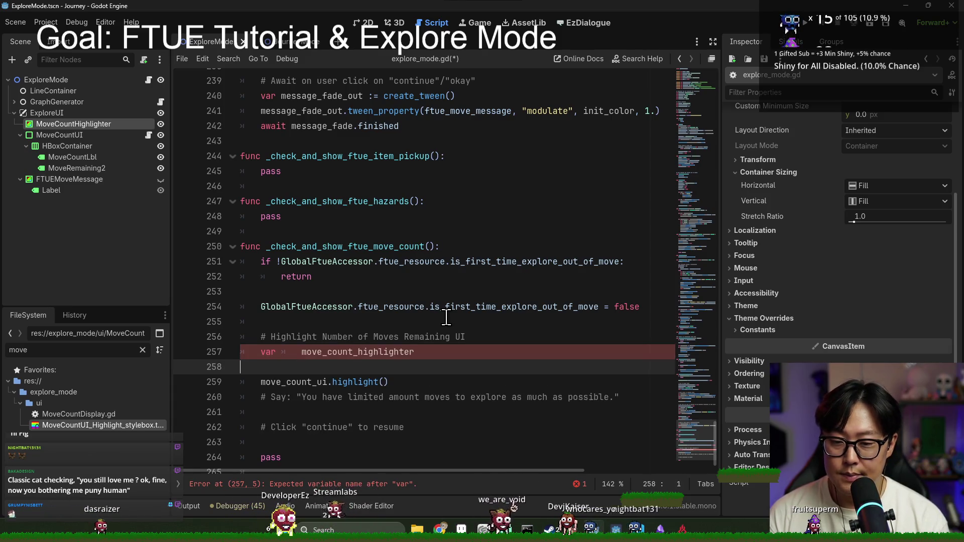
{"action": "key", "text": "alt+Up"}
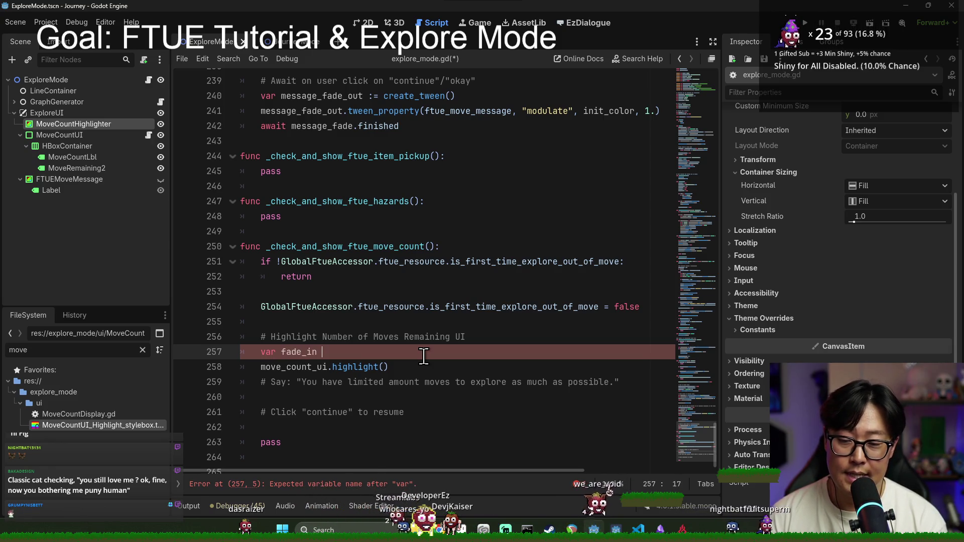
{"action": "key", "text": "Return"}
{"action": "key", "text": "Return"}
{"action": "type", "text": "fade_in.twee"}
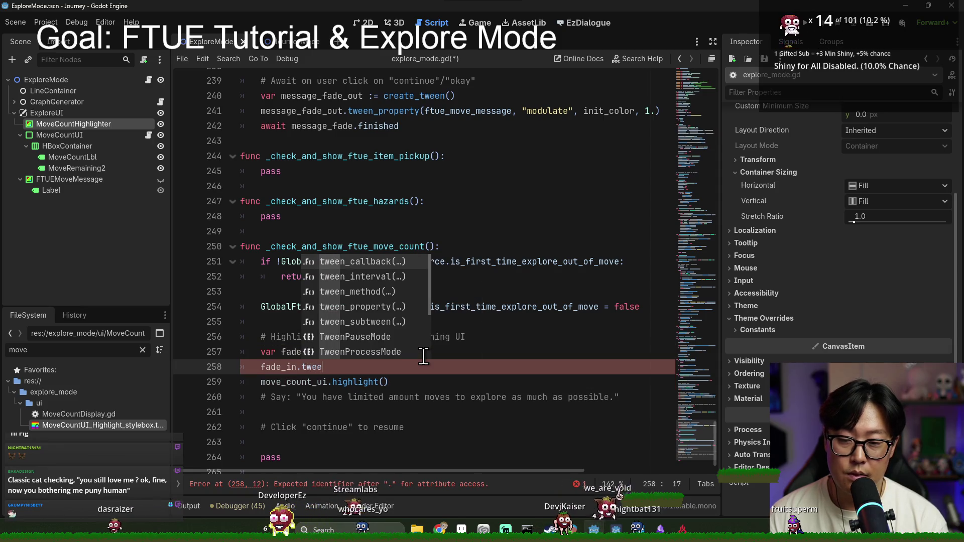
{"action": "key", "text": "Down"}
{"action": "key", "text": "Down"}
{"action": "key", "text": "Down"}
{"action": "key", "text": "Return"}
Make the tween animate move_count_highlighter's "modulate" to Color.WHITE.
{"action": "scroll", "coordinate": [424, 357], "scroll_direction": "up", "scroll_amount": 1}
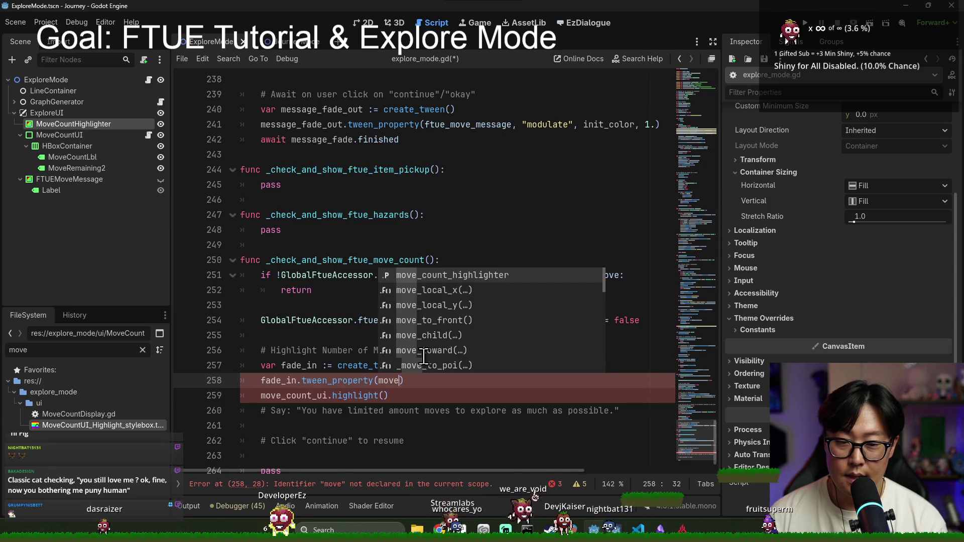
{"action": "key", "text": "Return"}
{"action": "type", "text": ", \""}
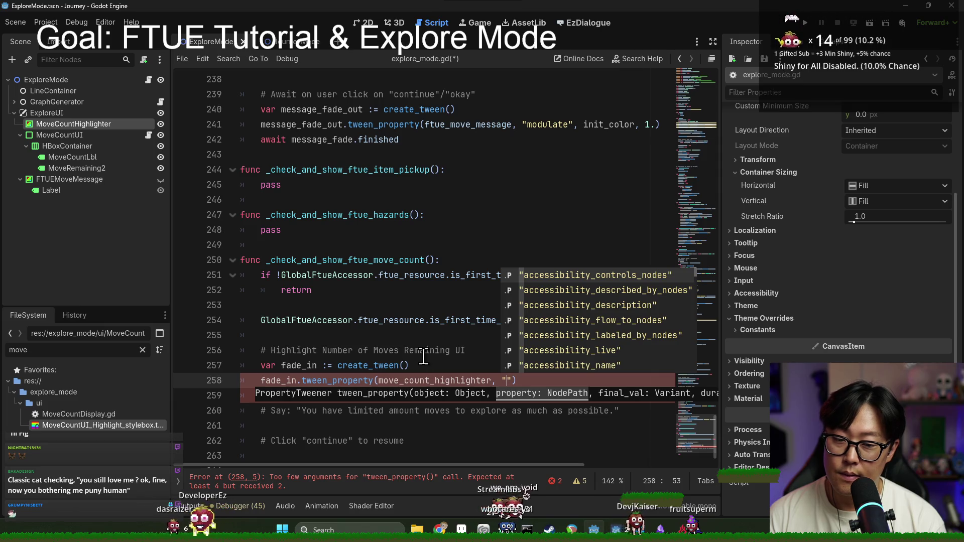
{"action": "type", "text": "color\", C"}
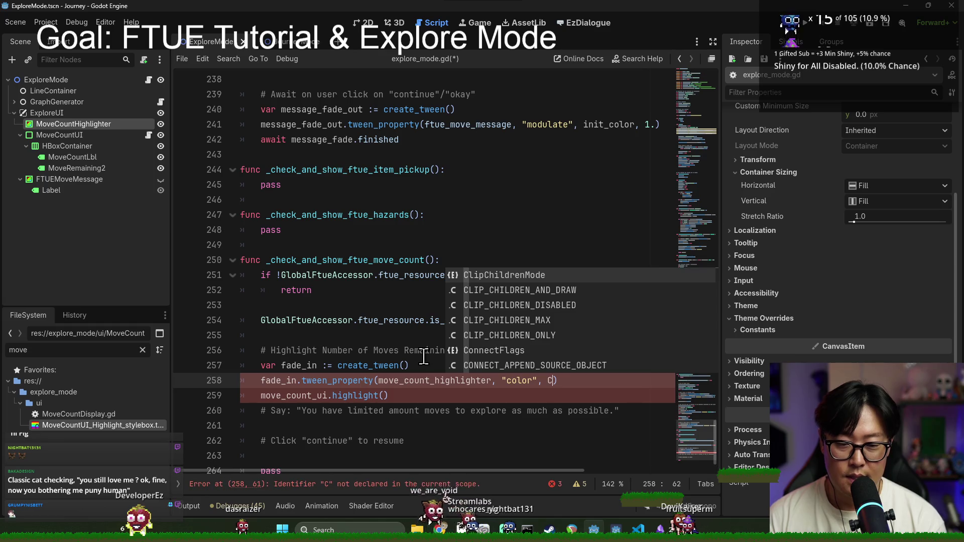
{"action": "type", "text": "o"}
{"action": "key", "text": "BackSpace"}
{"action": "key", "text": "BackSpace"}
{"action": "key", "text": "BackSpace"}
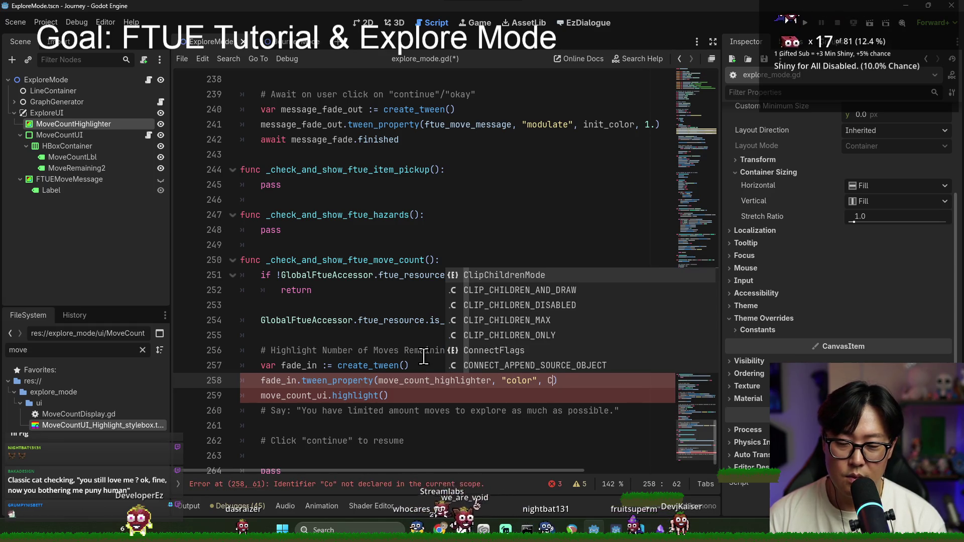
{"action": "type", "text": "\"modula"}
{"action": "key", "text": "Return"}
{"action": "type", "text": ", Color"}
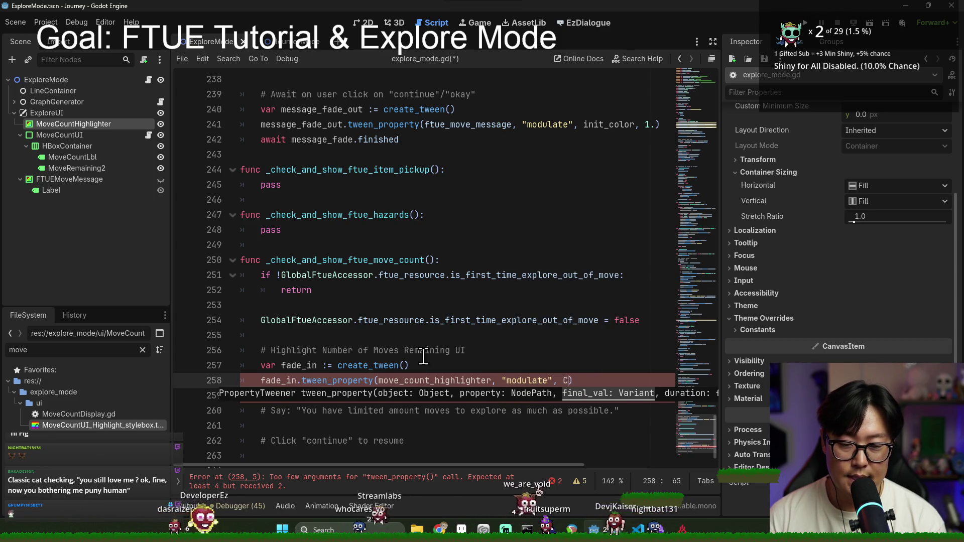
{"action": "type", "text": ".WHITE, 1."}
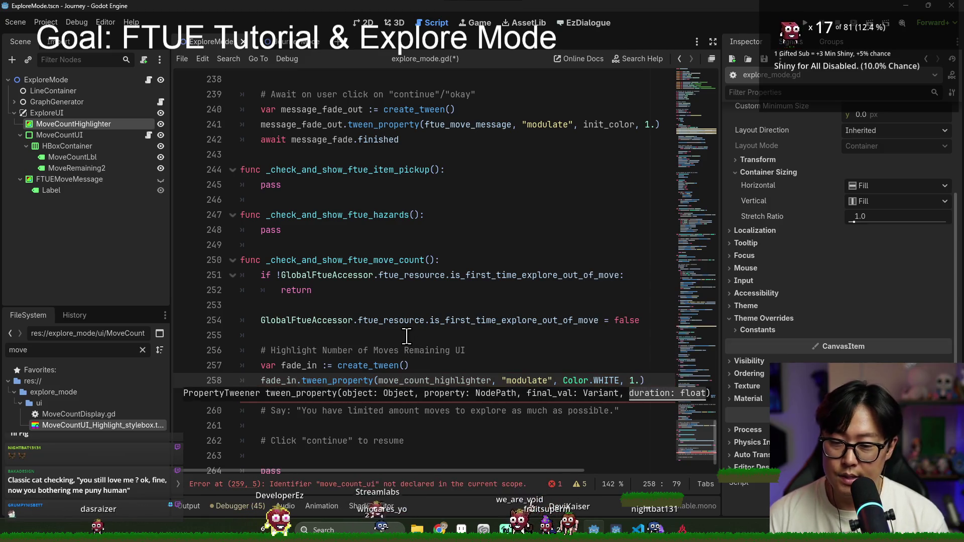
Above the tween, begin a move_count_highlighter.modulate = Color assignment line.
{"action": "left_click", "coordinate": [406, 366]}
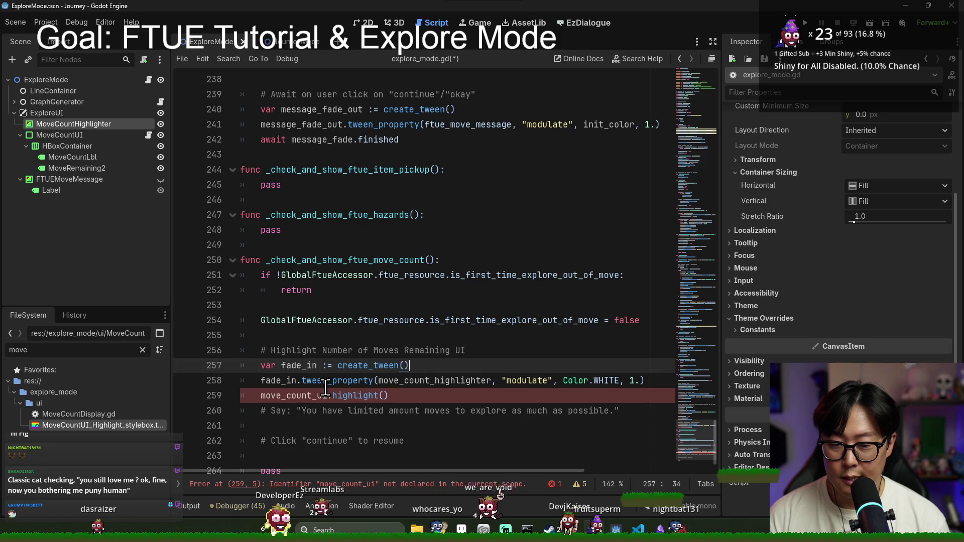
{"action": "double_click", "coordinate": [442, 381]}
{"action": "key", "text": "ctrl+c"}
{"action": "left_click", "coordinate": [517, 350]}
{"action": "key", "text": "Return"}
{"action": "key", "text": "ctrl+v"}
{"action": "type", "text": ".modulate = Color.i"}
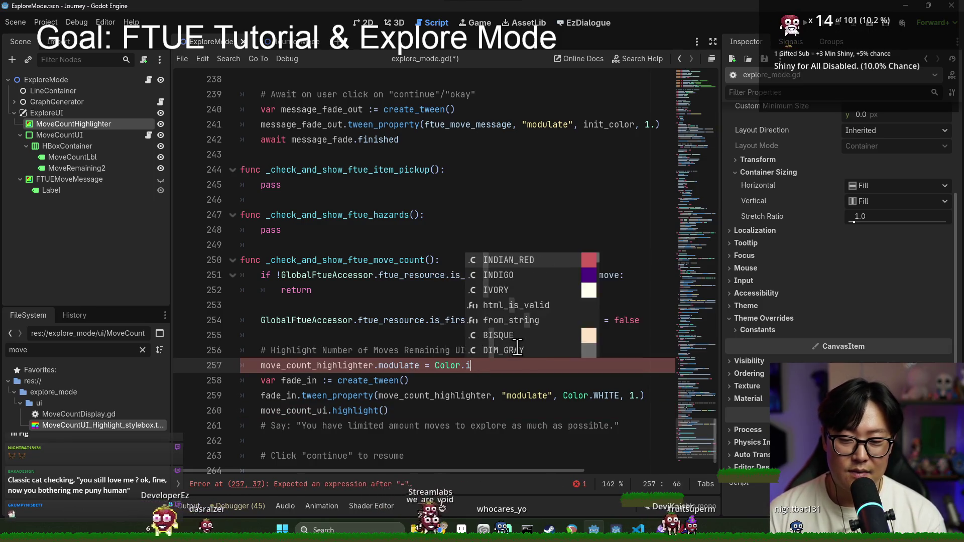
{"action": "type", "text": "nvi"}
Declare var invisible: Color and set its alpha with invisible.a = 0.
{"action": "key", "text": "BackSpace"}
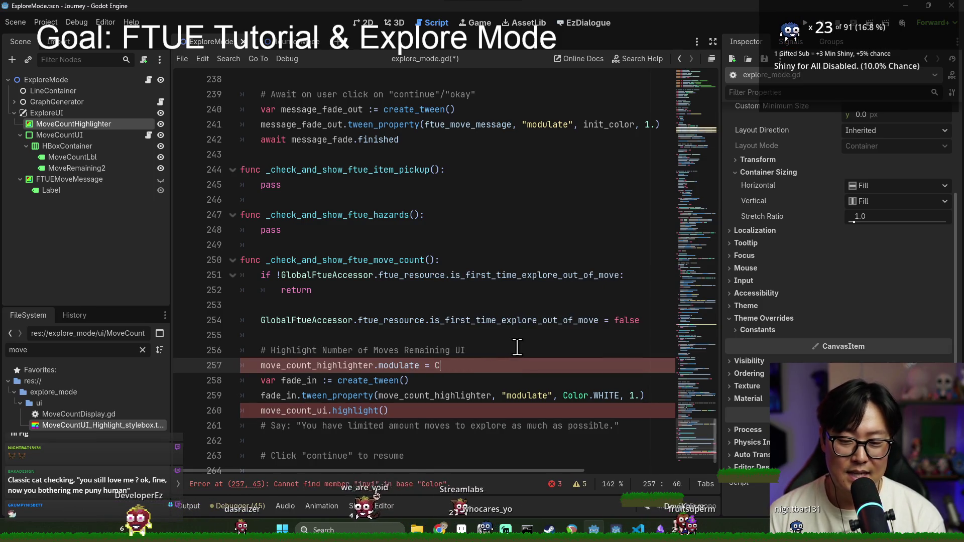
{"action": "left_click", "coordinate": [490, 346]}
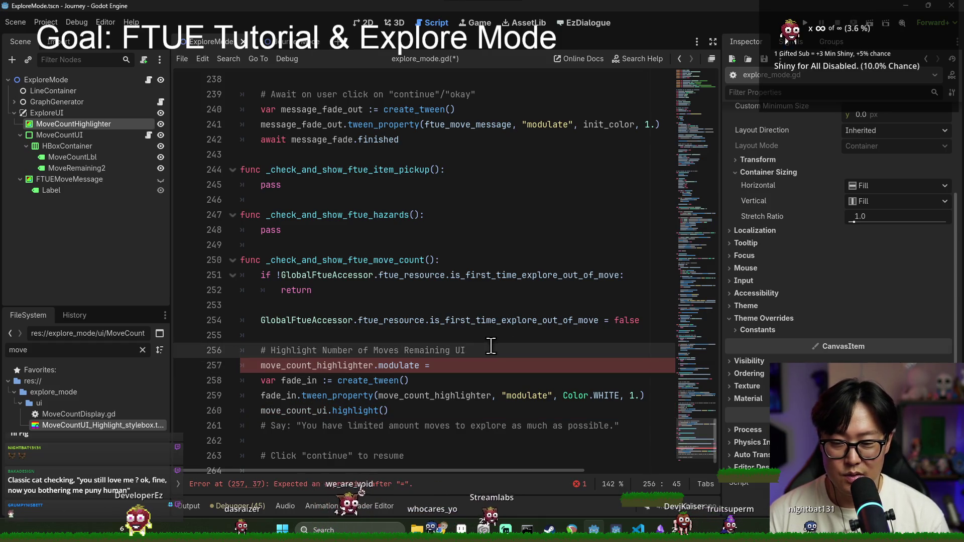
{"action": "key", "text": "BackSpace"}
{"action": "key", "text": "Return"}
{"action": "type", "text": "var "}
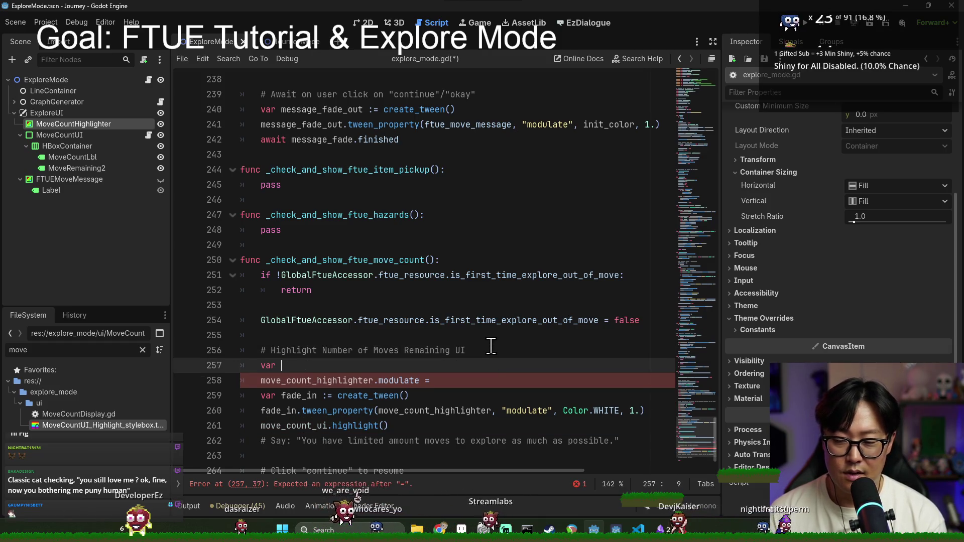
{"action": "type", "text": "invisible :"}
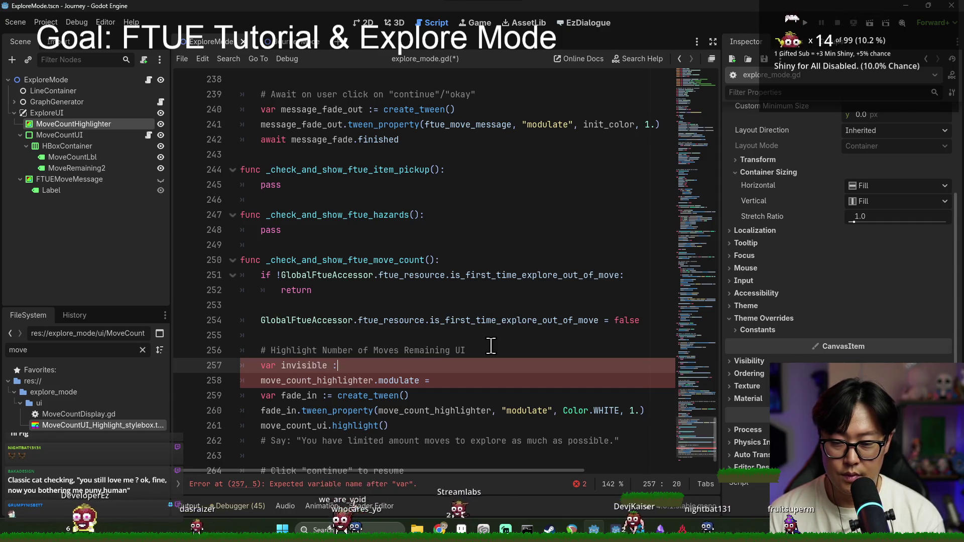
{"action": "type", "text": "Color = Col"}
{"action": "type", "text": "or.A"}
{"action": "key", "text": "Return"}
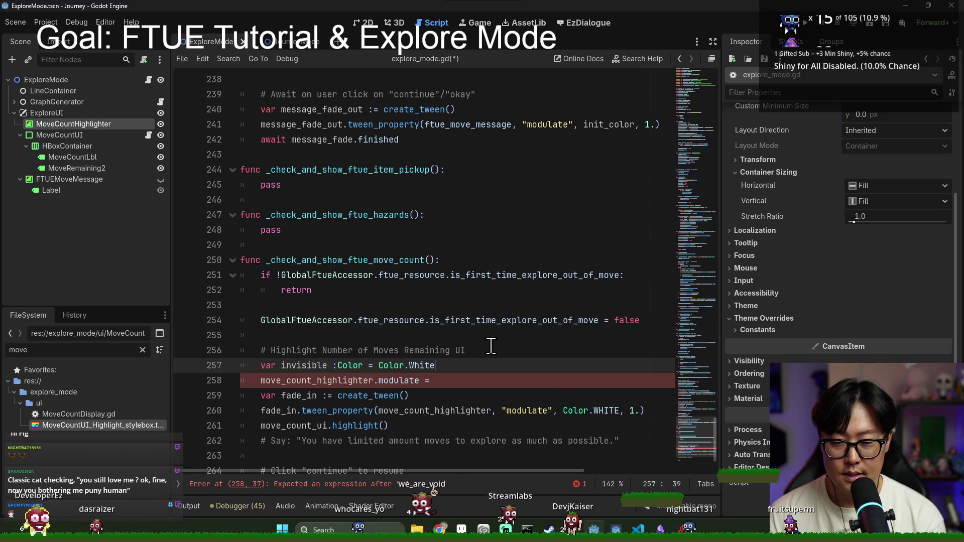
{"action": "key", "text": "Return"}
{"action": "type", "text": "invisible."}
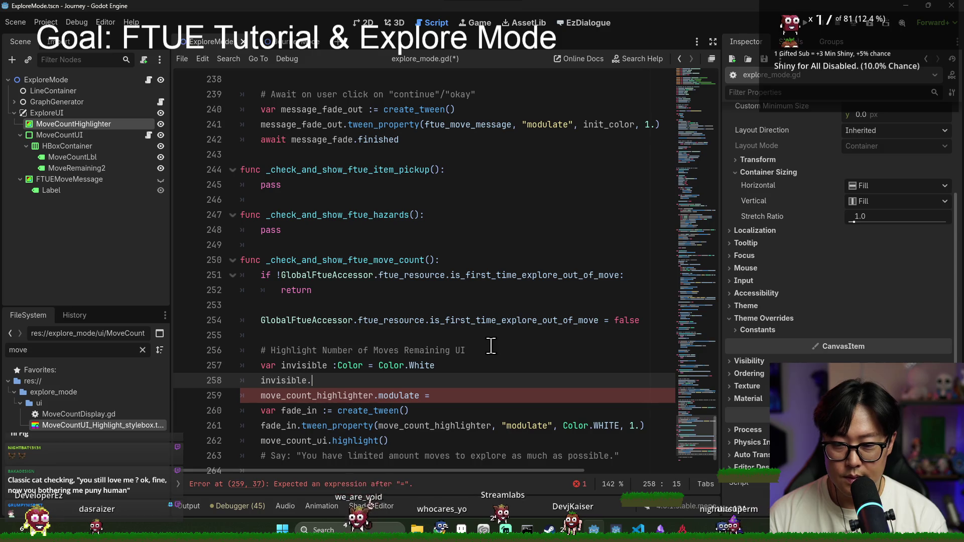
{"action": "type", "text": "a = 0."}
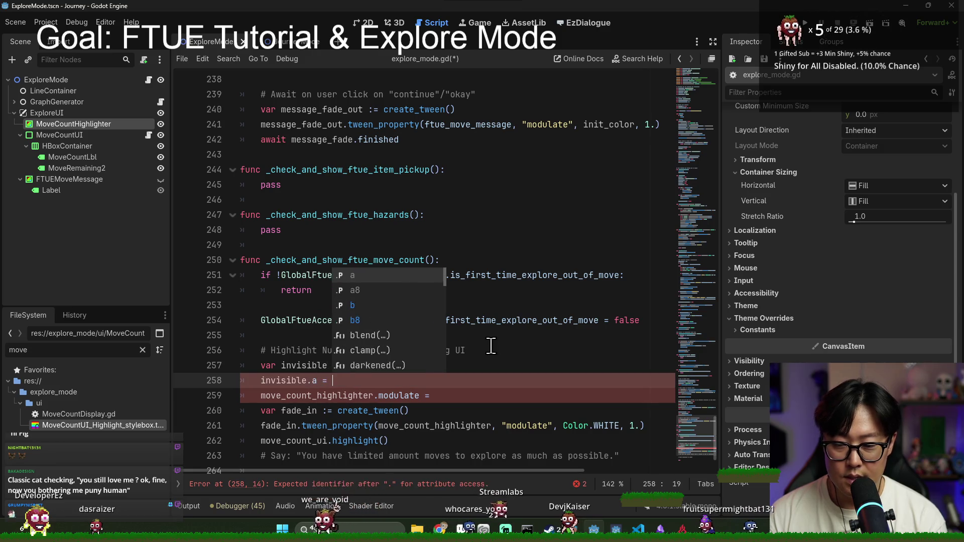
Set the highlighter's modulate to invisible and its visible to true, then save.
{"action": "double_click", "coordinate": [302, 365]}
{"action": "key", "text": "ctrl+c"}
{"action": "left_click", "coordinate": [529, 395]}
{"action": "key", "text": "ctrl+v"}
{"action": "key", "text": "Return"}
{"action": "type", "text": "mo"}
{"action": "key", "text": "Return"}
{"action": "type", "text": ".visible = true"}
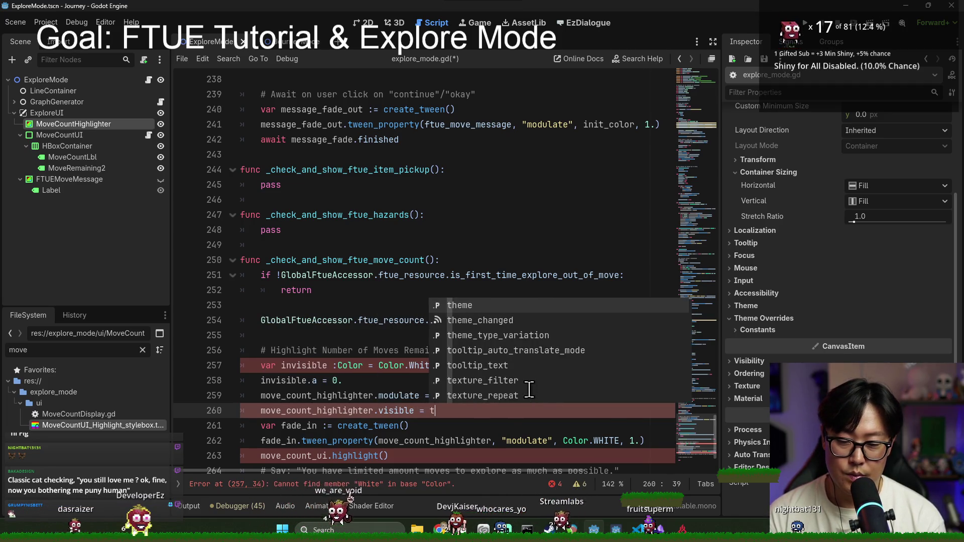
{"action": "key", "text": "ctrl+s"}
Add an await on fade_in.finished after the fade-in tween line.
{"action": "scroll", "coordinate": [335, 283], "scroll_direction": "down", "scroll_amount": 2}
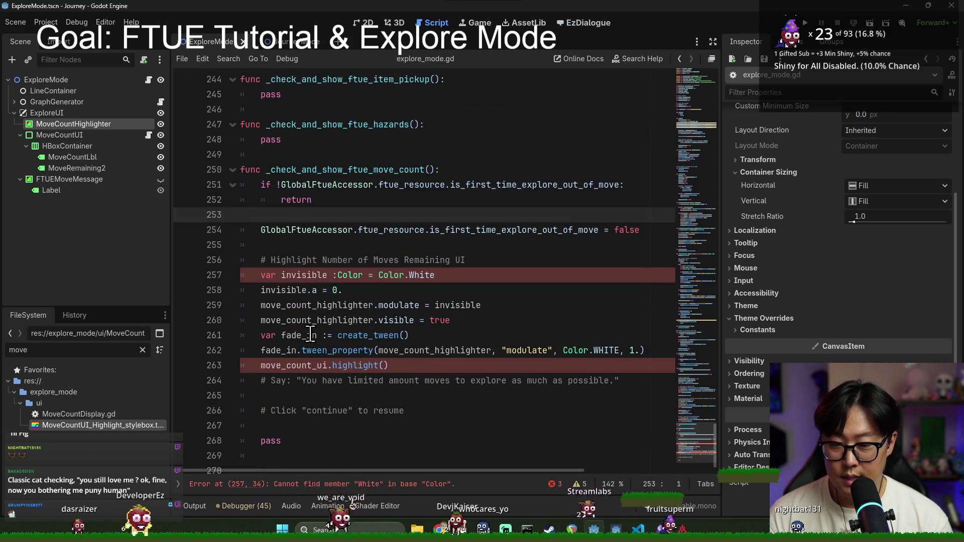
{"action": "left_click", "coordinate": [419, 350]}
{"action": "key", "text": "ctrl+s"}
{"action": "left_click_drag", "start_coordinate": [676, 341], "coordinate": [701, 396]}
{"action": "scroll", "coordinate": [571, 387], "scroll_direction": "down", "scroll_amount": 12}
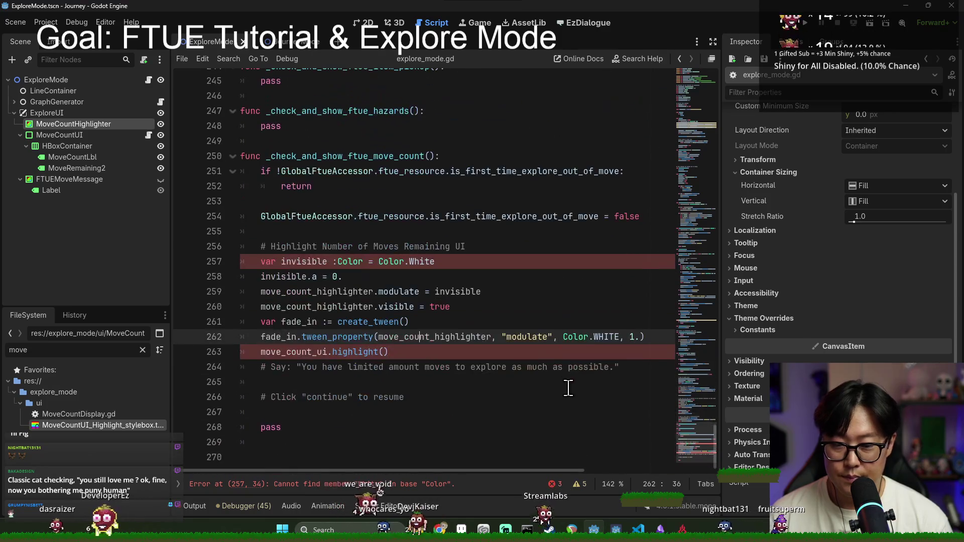
{"action": "left_click", "coordinate": [655, 336]}
{"action": "key", "text": "Return"}
{"action": "type", "text": "await"}
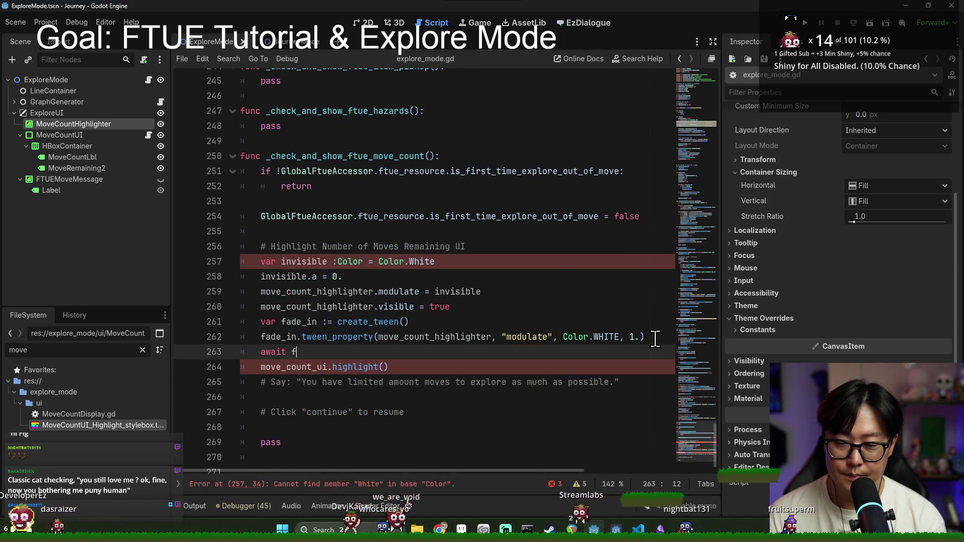
{"action": "type", "text": "fade_in.finishe"}
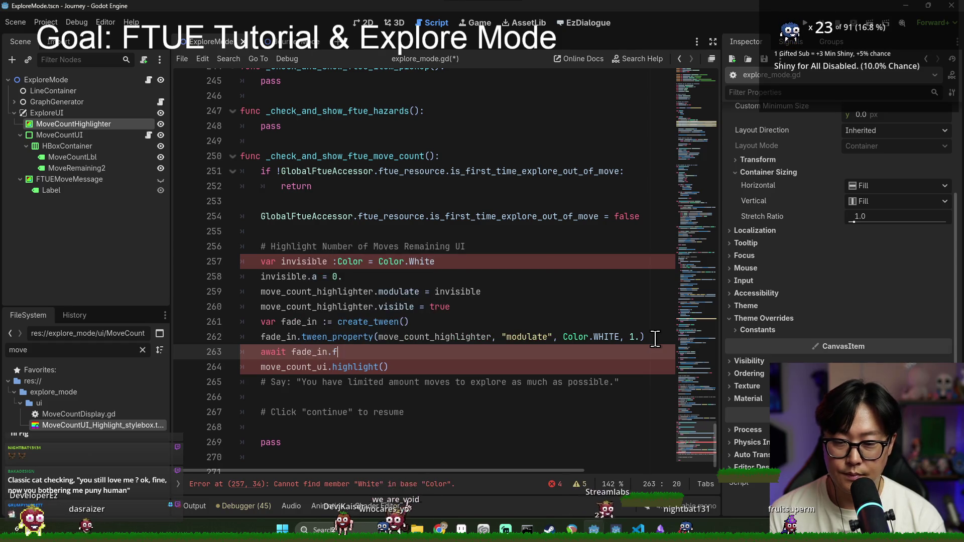
{"action": "type", "text": "d"}
{"action": "key", "text": "Return"}
{"action": "key", "text": "Return"}
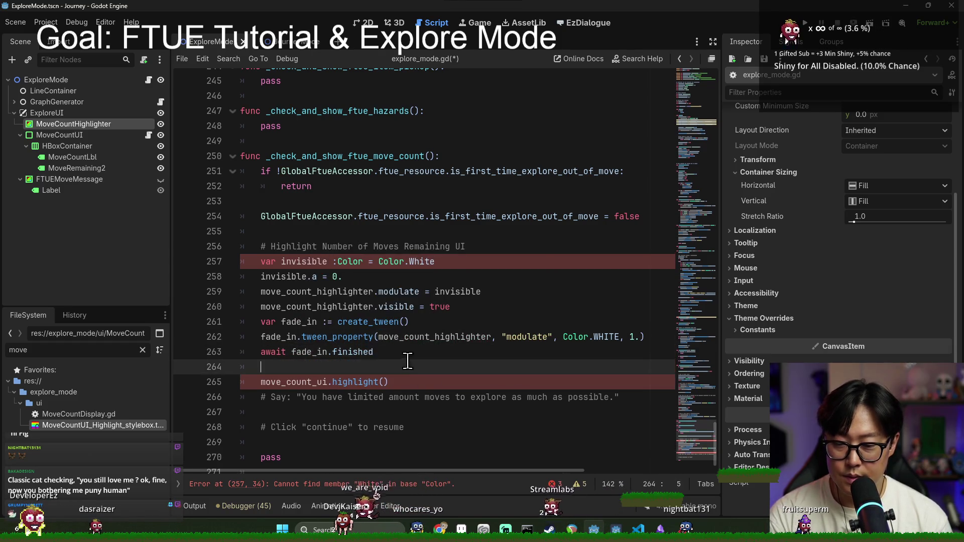
{"action": "left_click", "coordinate": [328, 382]}
{"action": "scroll", "coordinate": [658, 281], "scroll_direction": "up", "scroll_amount": 6}
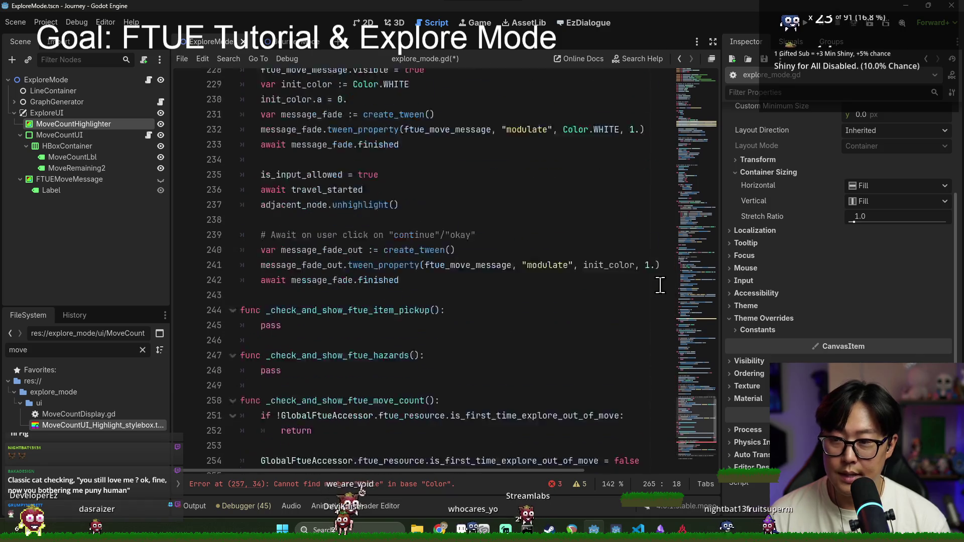
{"action": "left_click_drag", "start_coordinate": [711, 408], "coordinate": [677, 76]}
{"action": "left_click_drag", "start_coordinate": [55, 136], "coordinate": [303, 347]}
{"action": "double_click", "coordinate": [344, 335]}
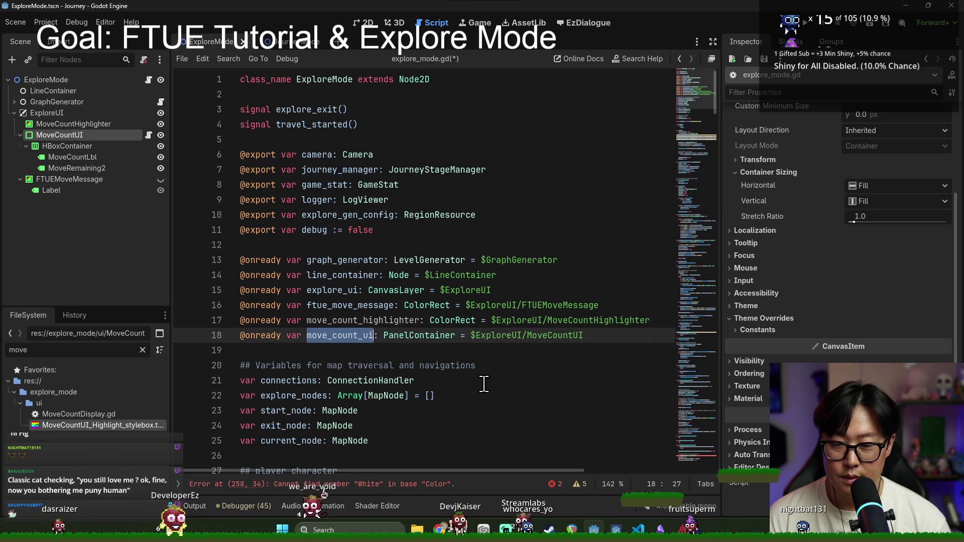
{"action": "key", "text": "ctrl+s"}
{"action": "left_click_drag", "start_coordinate": [712, 104], "coordinate": [698, 427]}
Tidy the blank lines around move_count_ui.highlight(), save, and collapse the MoveCountUI branch.
{"action": "left_click", "coordinate": [294, 366]}
{"action": "double_click", "coordinate": [303, 354]}
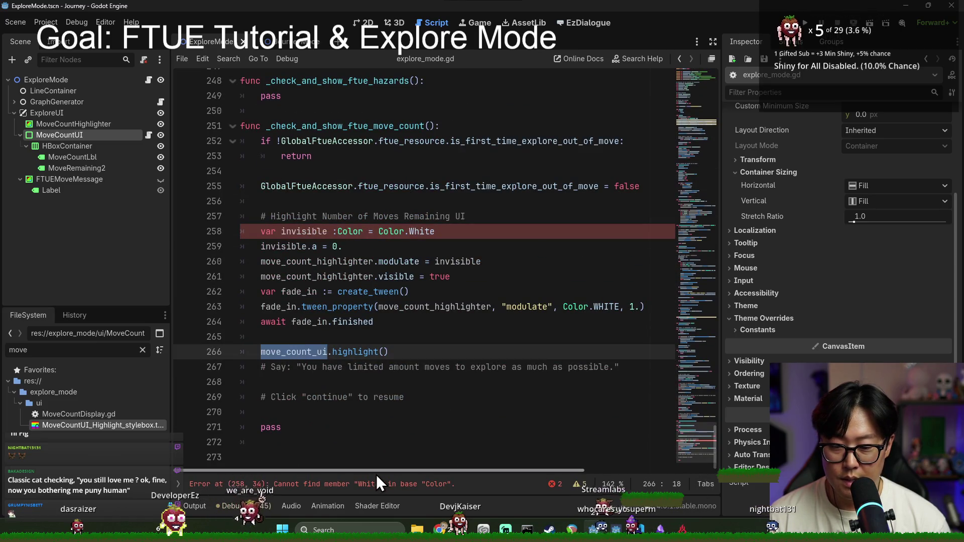
{"action": "left_click", "coordinate": [406, 340]}
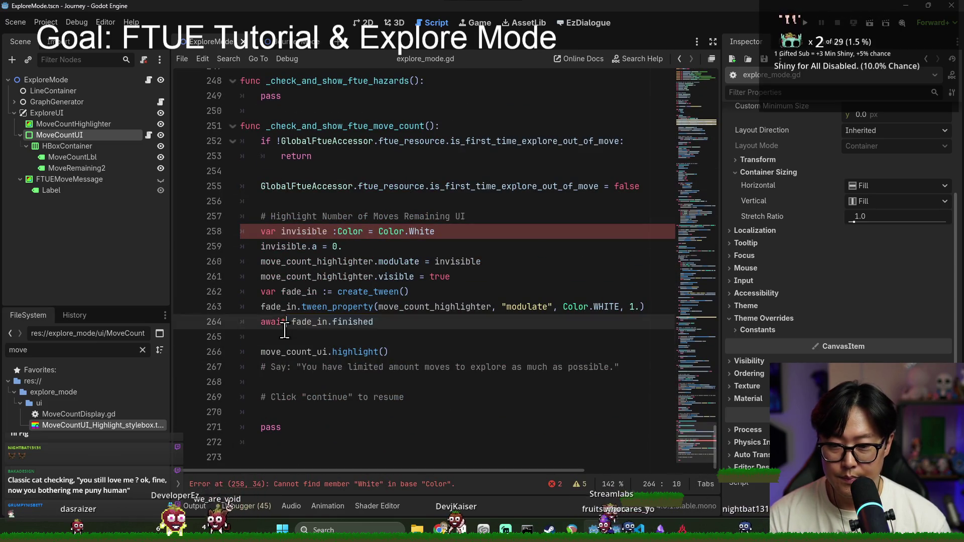
{"action": "key", "text": "Delete"}
{"action": "key", "text": "ctrl+s"}
{"action": "left_click", "coordinate": [408, 340]}
{"action": "key", "text": "Return"}
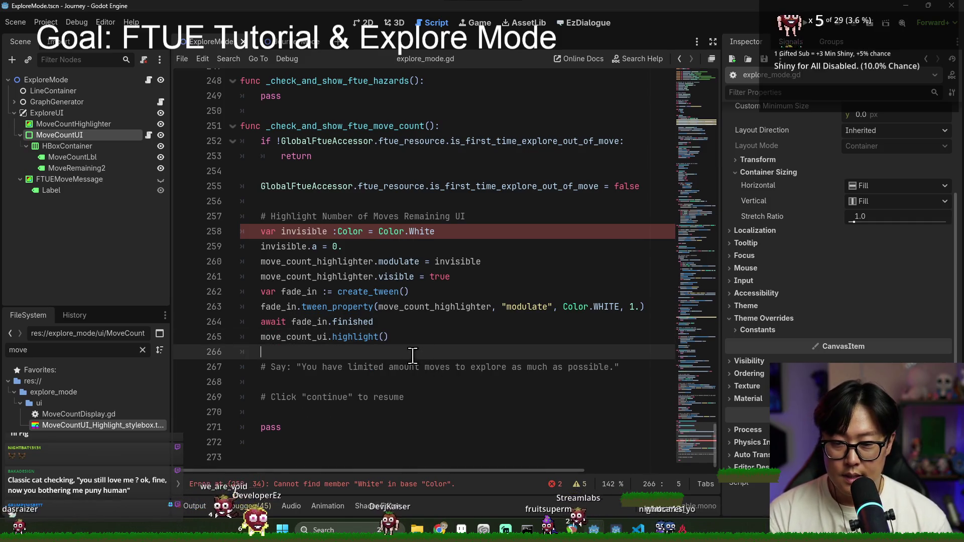
{"action": "key", "text": "ctrl+s"}
{"action": "left_click", "coordinate": [19, 135]}
{"action": "key", "text": "ctrl+s"}
{"action": "right_click", "coordinate": [32, 128]}
Create a Label child under MoveCountHighlighter via the 'lab' search, then return to explore_mode.gd.
{"action": "left_click", "coordinate": [75, 135]}
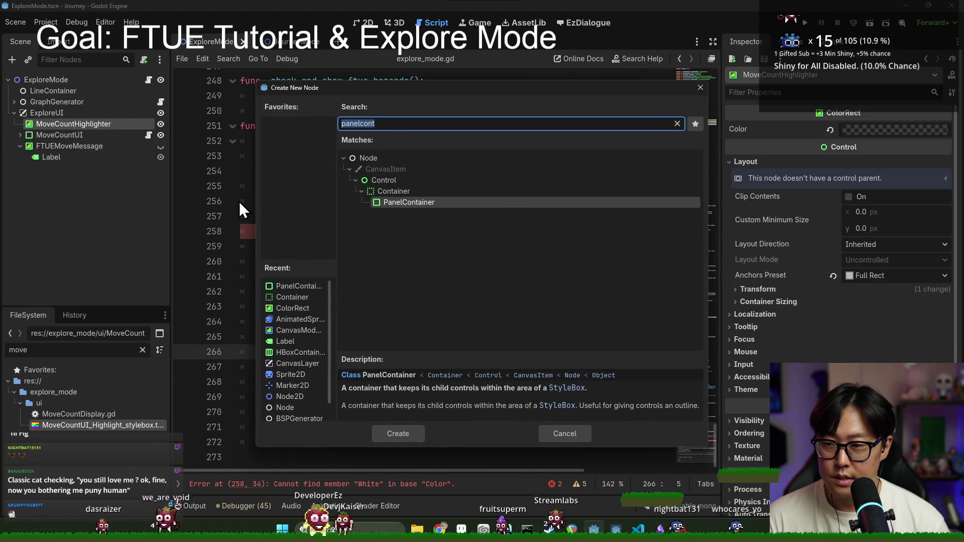
{"action": "type", "text": "lab"}
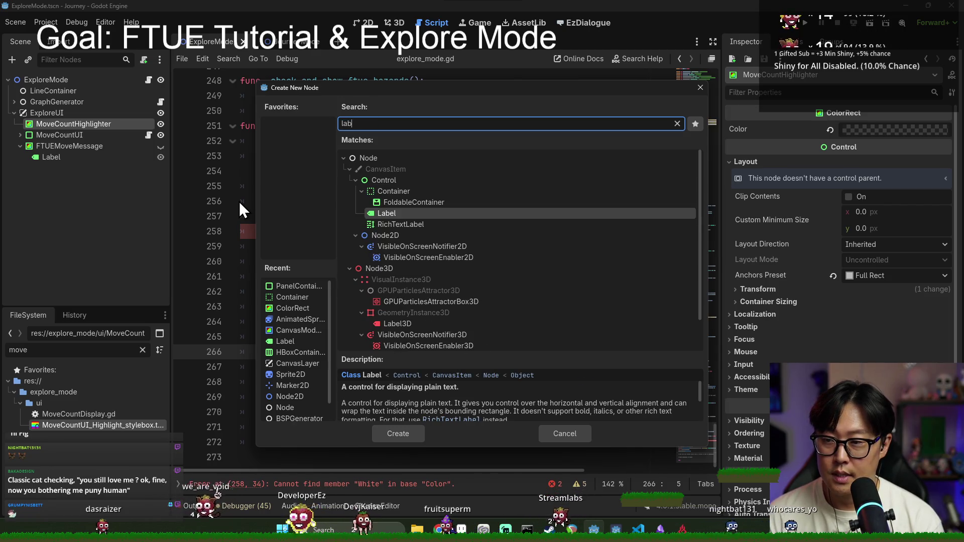
{"action": "key", "text": "Return"}
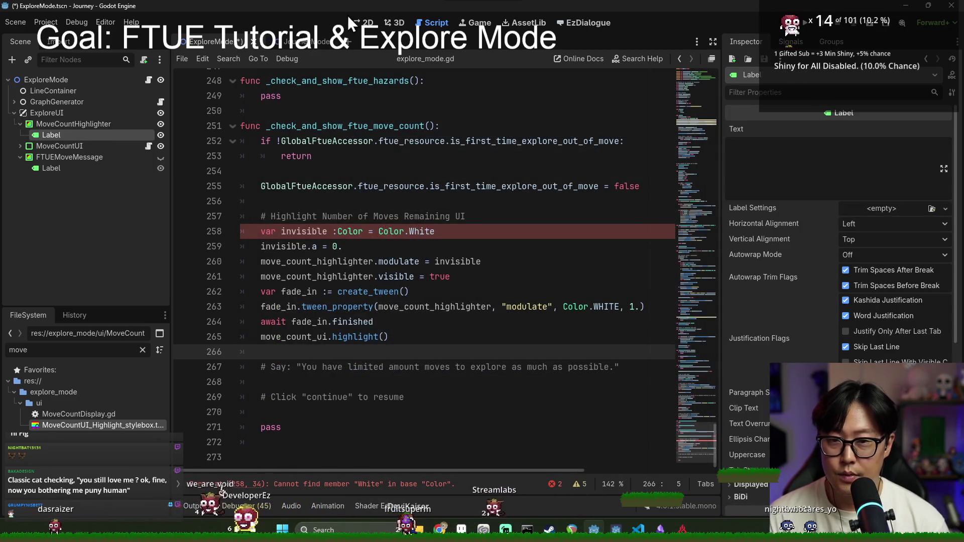
{"action": "left_click", "coordinate": [363, 22]}
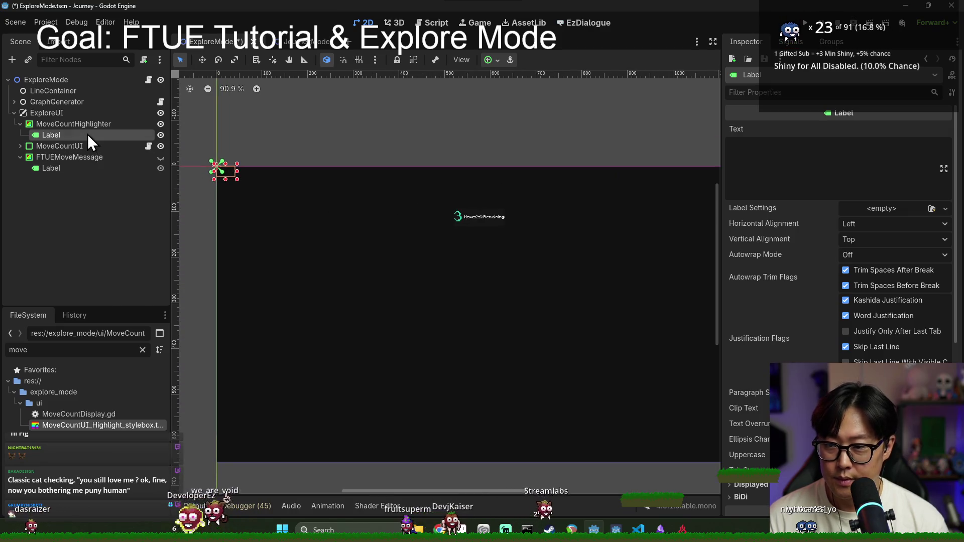
{"action": "left_click", "coordinate": [781, 186]}
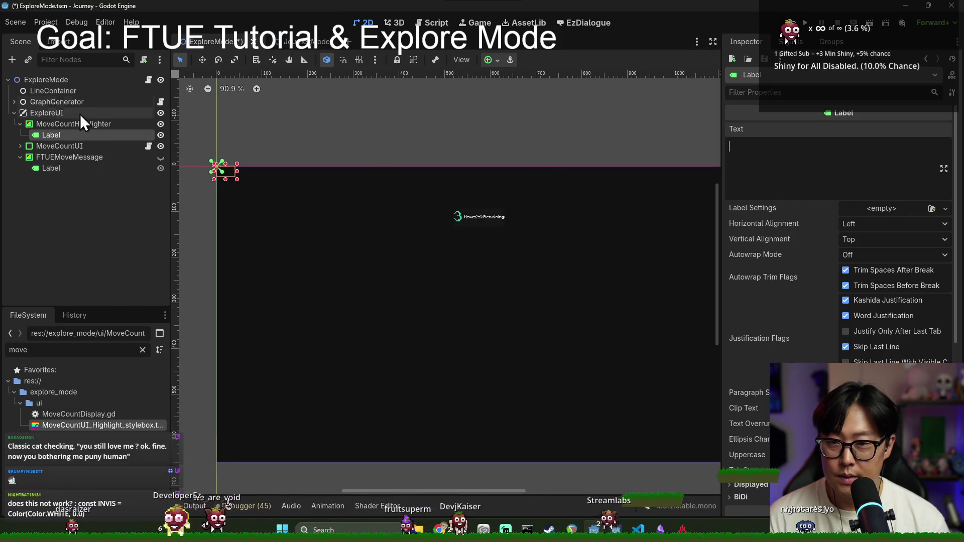
{"action": "left_click", "coordinate": [148, 79]}
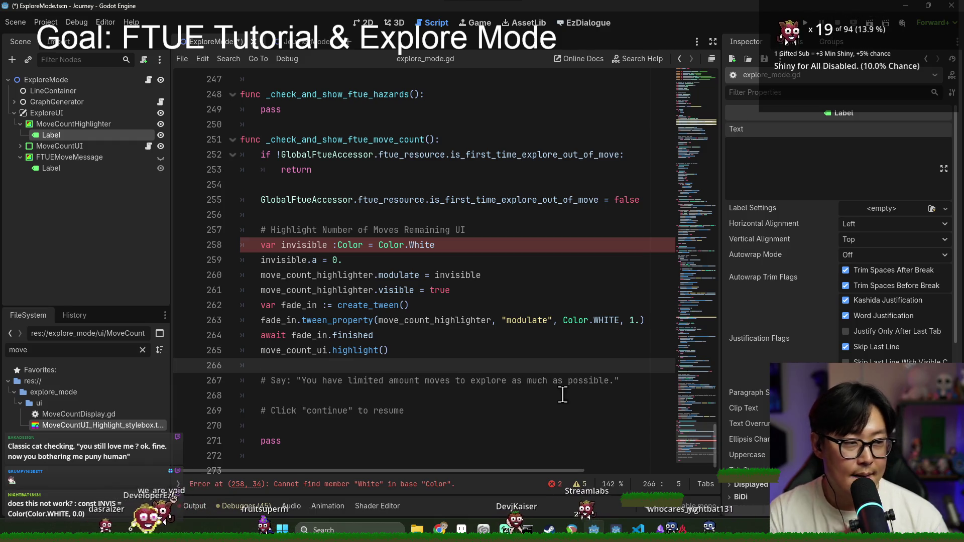
Look up the Color class constructors in the documentation from the invisible colour line.
{"action": "left_click", "coordinate": [375, 245]}
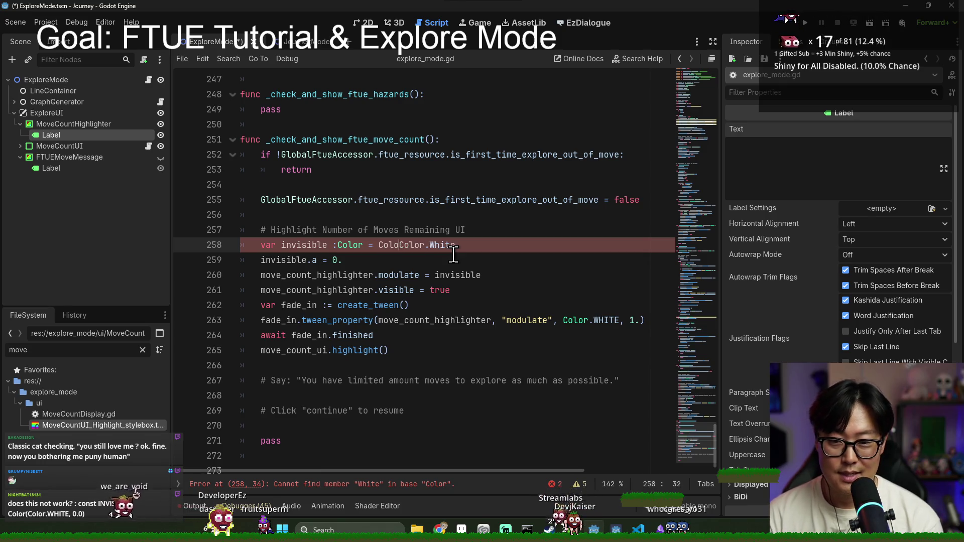
{"action": "left_click", "coordinate": [472, 245]}
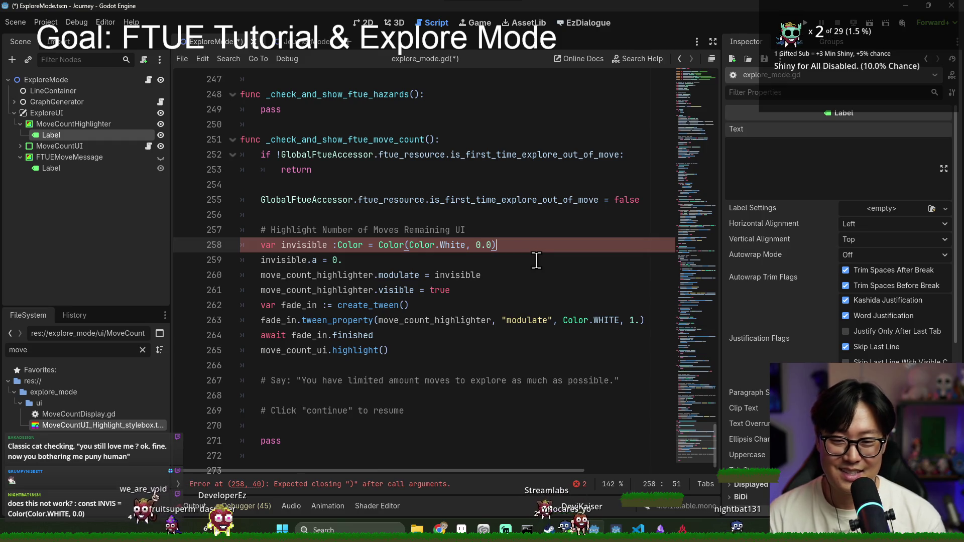
{"action": "left_click", "coordinate": [378, 245], "text": "ctrl"}
{"action": "scroll", "coordinate": [252, 155], "scroll_direction": "down", "scroll_amount": 5}
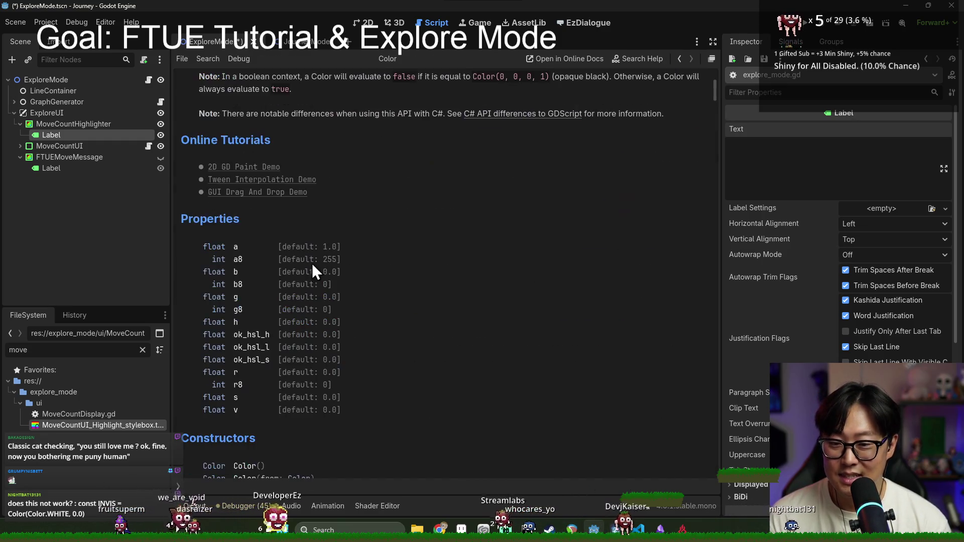
{"action": "scroll", "coordinate": [284, 240], "scroll_direction": "down", "scroll_amount": 6}
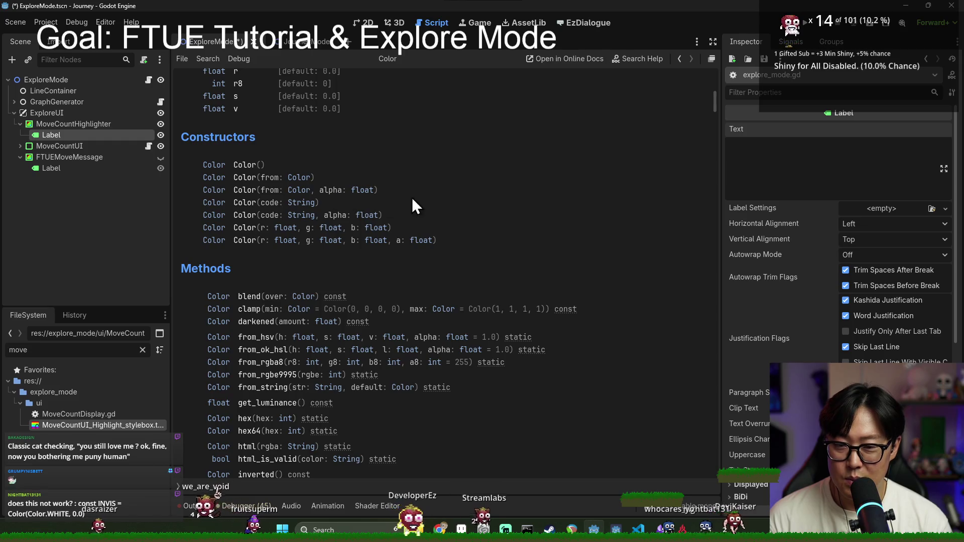
{"action": "key", "text": "alt+Left"}
Rewrite the invisible colour as a Color call and delete the invisible.a = 0. line.
{"action": "double_click", "coordinate": [391, 245]}
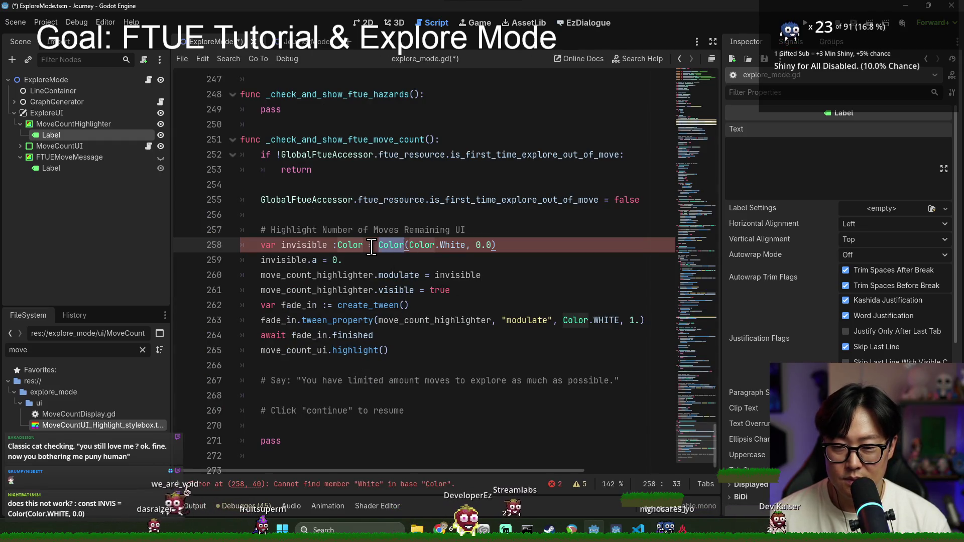
{"action": "left_click", "coordinate": [379, 246]}
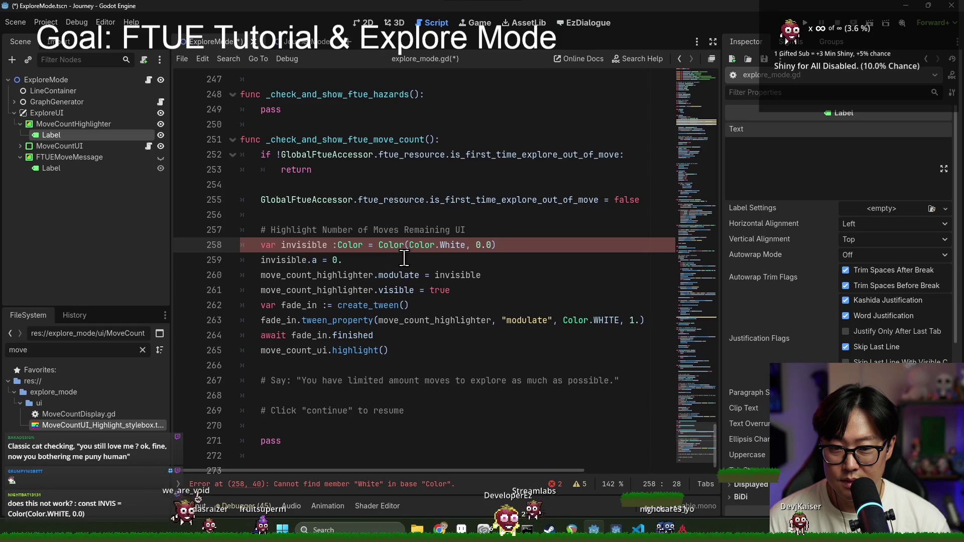
{"action": "type", "text": "new"}
{"action": "key", "text": "BackSpace"}
{"action": "key", "text": "BackSpace"}
{"action": "key", "text": "BackSpace"}
{"action": "key", "text": "ctrl+Right"}
{"action": "type", "text": ".new"}
{"action": "left_click", "coordinate": [490, 262]}
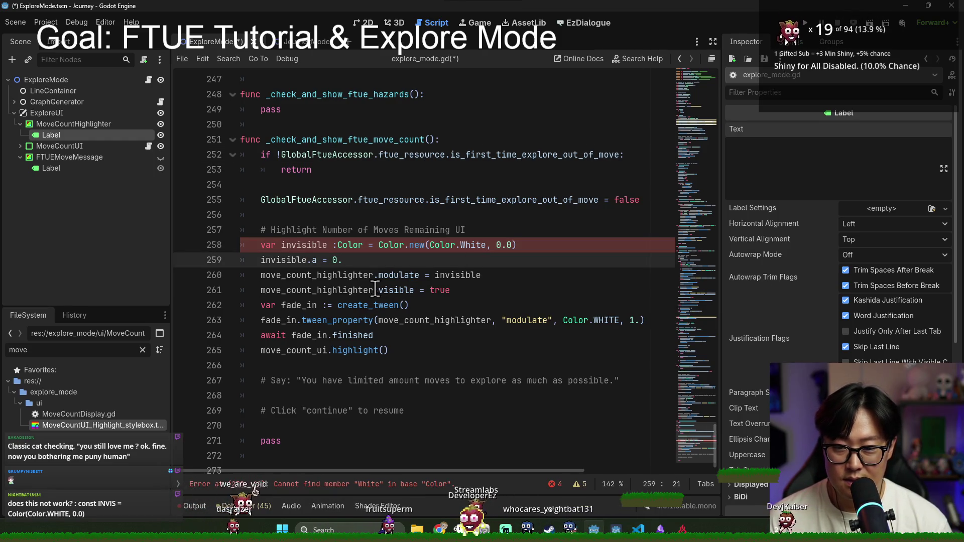
{"action": "key", "text": "ctrl+shift+k"}
{"action": "key", "text": "ctrl+s"}
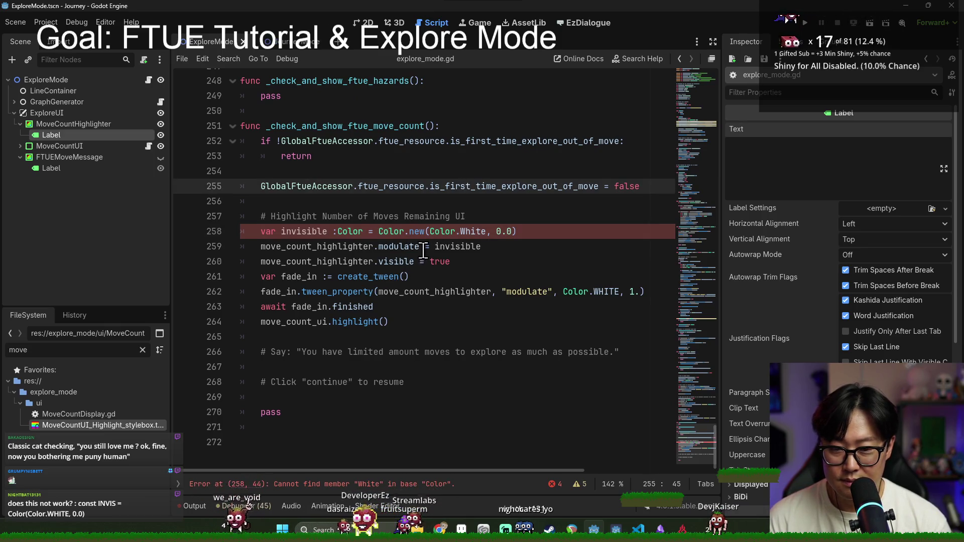
Finish the line as Color(Color.WHITE, 0.0) and save, clearing the script error.
{"action": "left_click", "coordinate": [466, 228]}
{"action": "type", "text": "WHITE"}
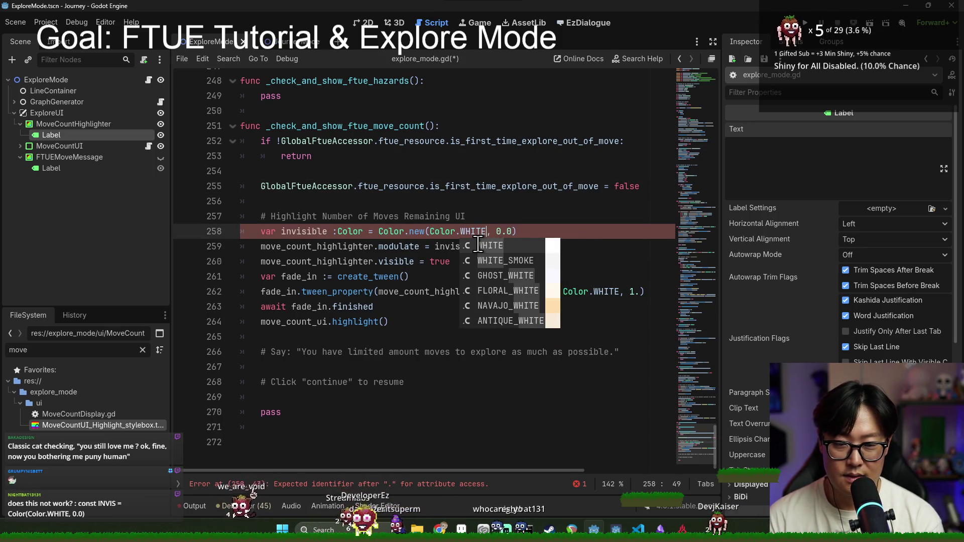
{"action": "key", "text": "Return"}
{"action": "key", "text": "ctrl+s"}
{"action": "double_click", "coordinate": [417, 231]}
{"action": "key", "text": "BackSpace"}
{"action": "key", "text": "ctrl+s"}
{"action": "left_click", "coordinate": [483, 158]}
{"action": "key", "text": "ctrl+s"}
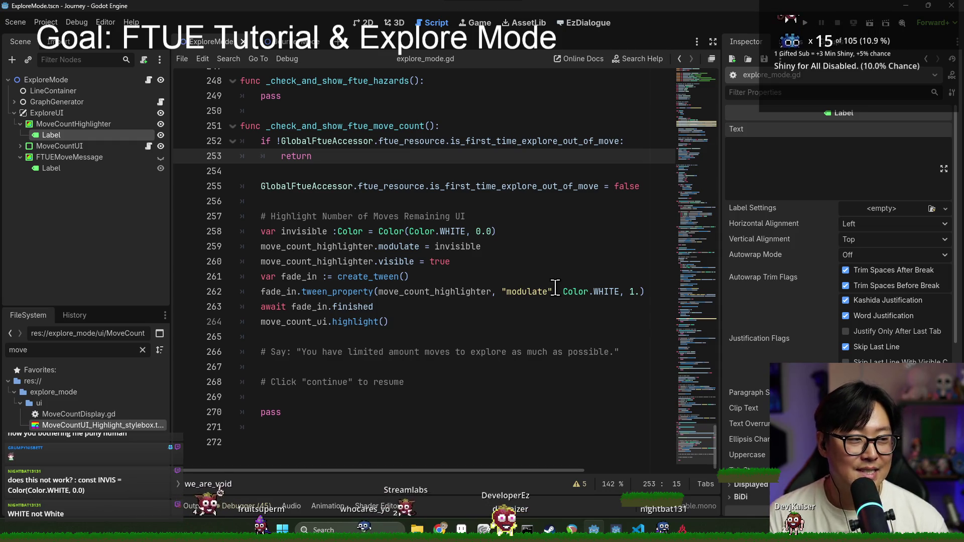
{"action": "left_click", "coordinate": [536, 225]}
{"action": "key", "text": "ctrl+s"}
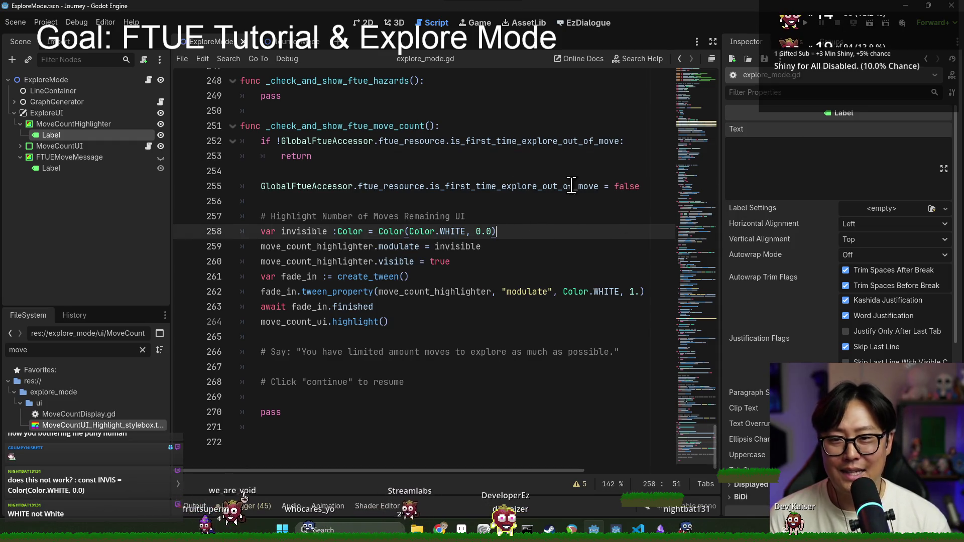
Set the Label text to "You have limited amount of moves to explore as much as possible.".
{"action": "left_click", "coordinate": [301, 351]}
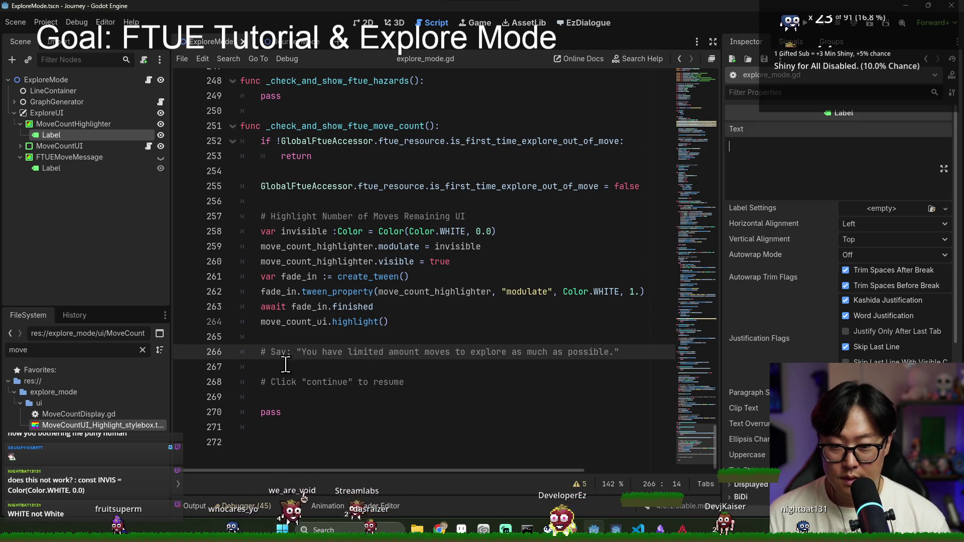
{"action": "left_click", "coordinate": [613, 352], "text": "shift"}
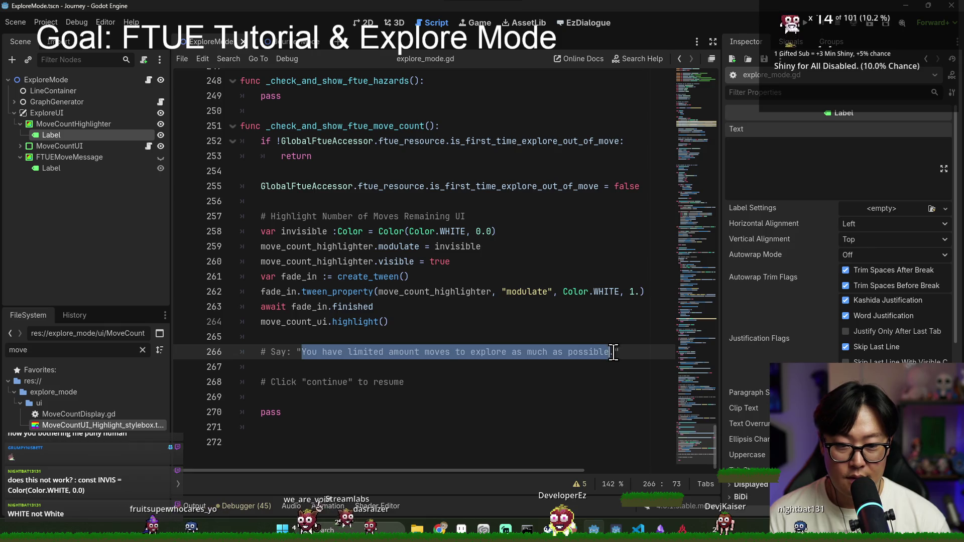
{"action": "left_click", "coordinate": [791, 161]}
{"action": "type", "text": "You have limited amount moves to explore as much as possible."}
{"action": "left_click", "coordinate": [813, 146]}
{"action": "type", "text": "of"}
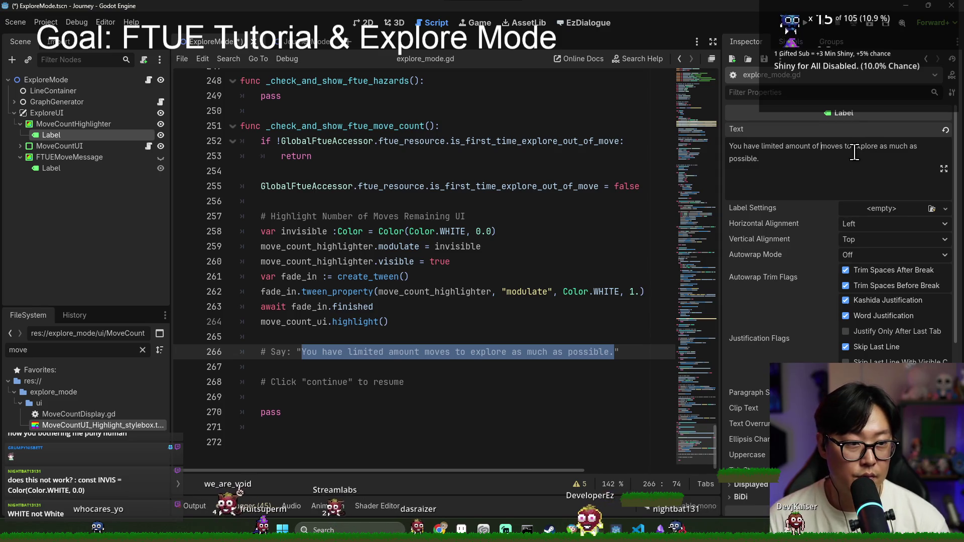
{"action": "key", "text": "ctrl+s"}
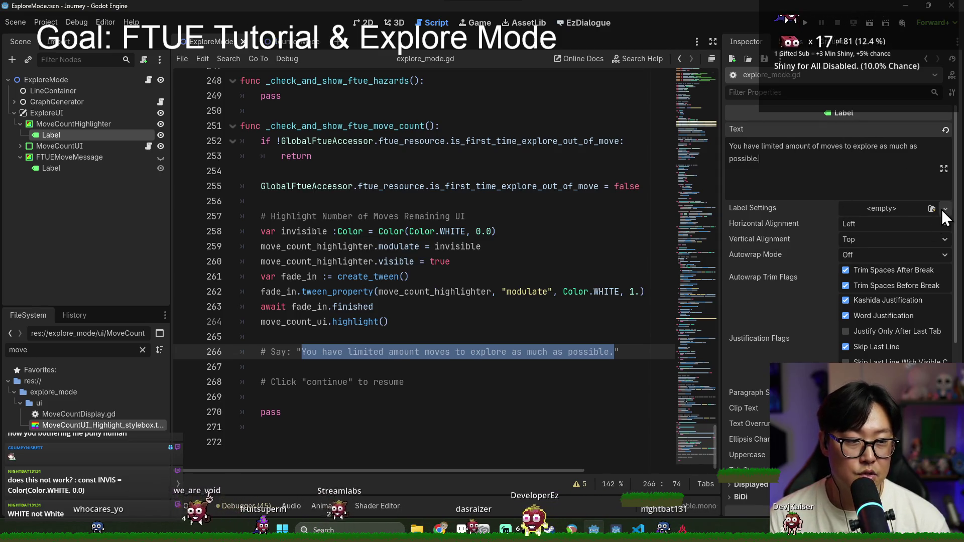
Load Title.tres into the Label's Label Settings.
{"action": "left_click", "coordinate": [942, 211]}
{"action": "left_click", "coordinate": [825, 299]}
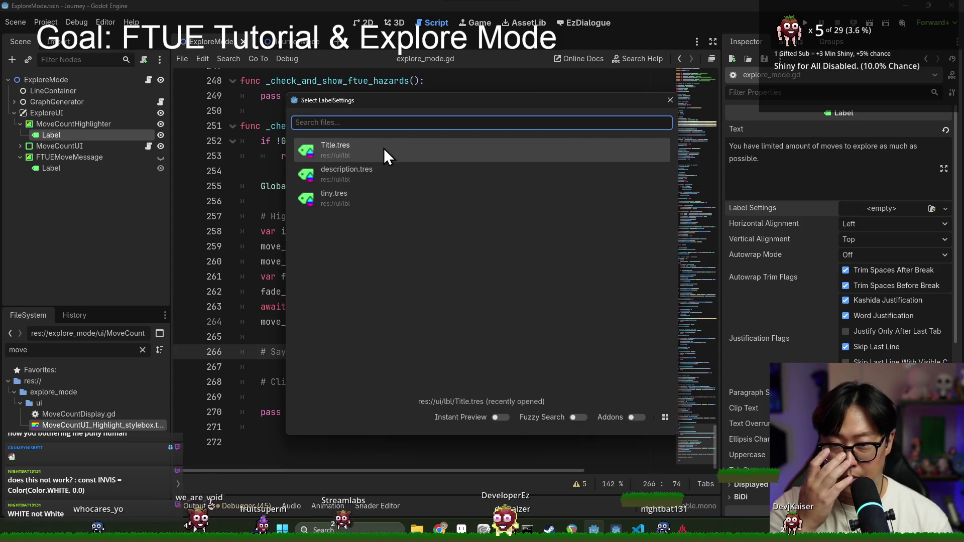
{"action": "left_click", "coordinate": [383, 149]}
{"action": "key", "text": "ctrl+F1"}
{"action": "key", "text": "ctrl+s"}
Centre the label text horizontally and vertically.
{"action": "left_click", "coordinate": [877, 223]}
{"action": "left_click", "coordinate": [874, 248]}
{"action": "left_click", "coordinate": [875, 239]}
{"action": "left_click", "coordinate": [872, 271]}
{"action": "scroll", "coordinate": [868, 296], "scroll_direction": "down", "scroll_amount": 5}
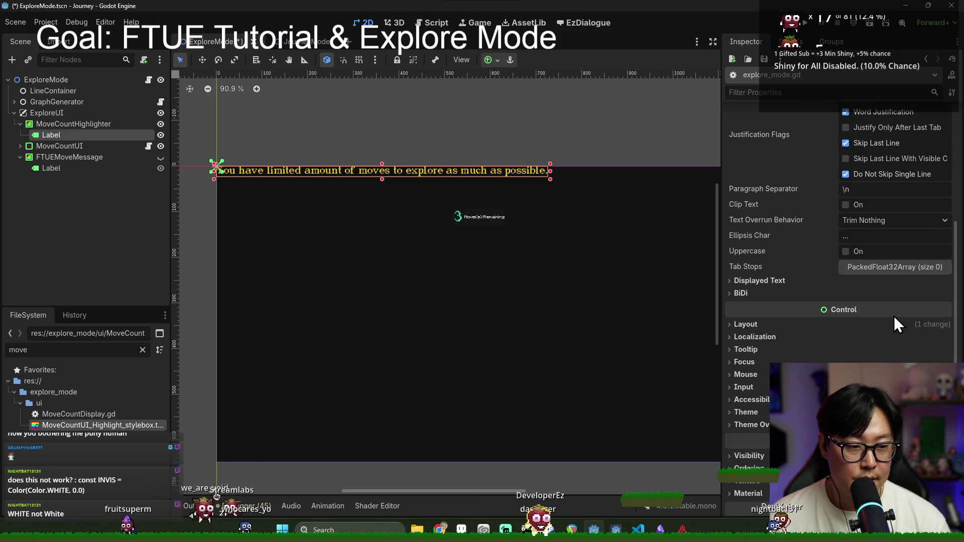
Anchor the tutorial label to Center Top and drag it below the moves counter.
{"action": "left_click", "coordinate": [827, 329]}
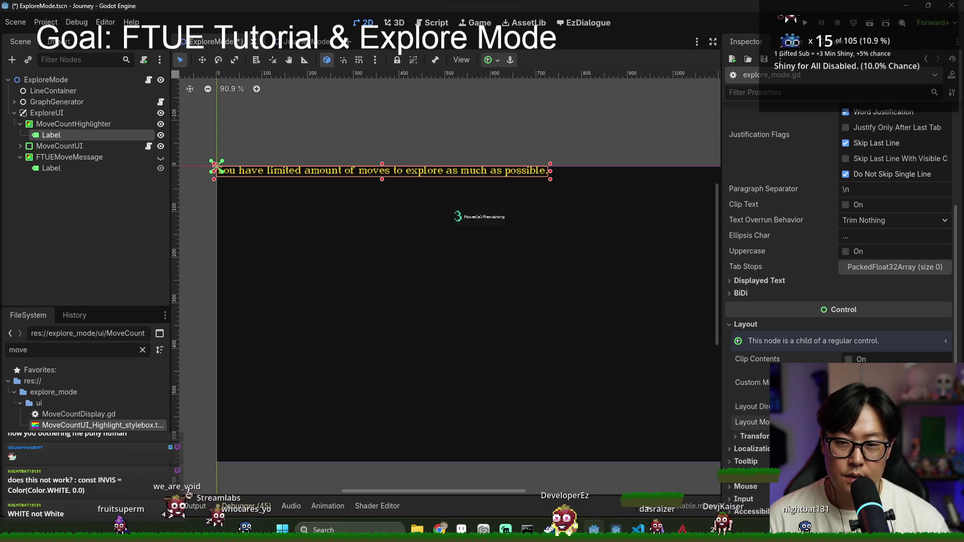
{"action": "left_click", "coordinate": [893, 437]}
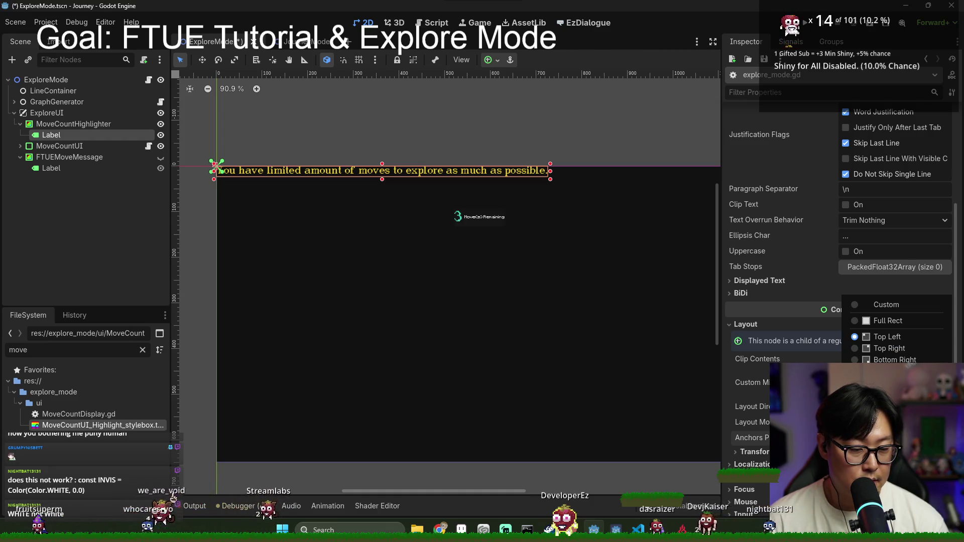
{"action": "left_click", "coordinate": [889, 395]}
{"action": "key", "text": "w"}
{"action": "mouse_move", "coordinate": [317, 151]}
{"action": "left_mouse_down"}
{"action": "mouse_move", "coordinate": [459, 313]}
{"action": "mouse_move", "coordinate": [455, 272]}
{"action": "mouse_move", "coordinate": [460, 325]}
{"action": "left_mouse_up"}
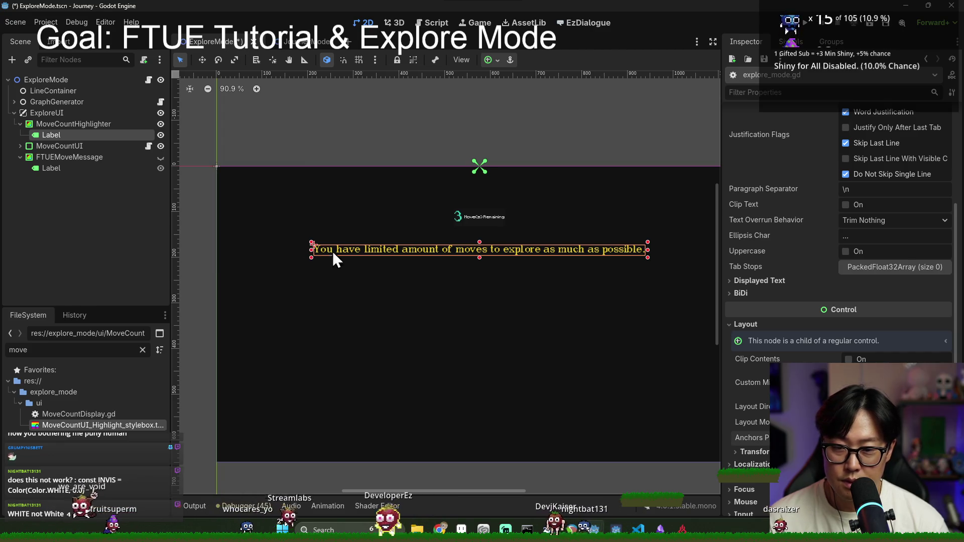
Set the label's Autowrap Mode to Word.
{"action": "left_click", "coordinate": [754, 451]}
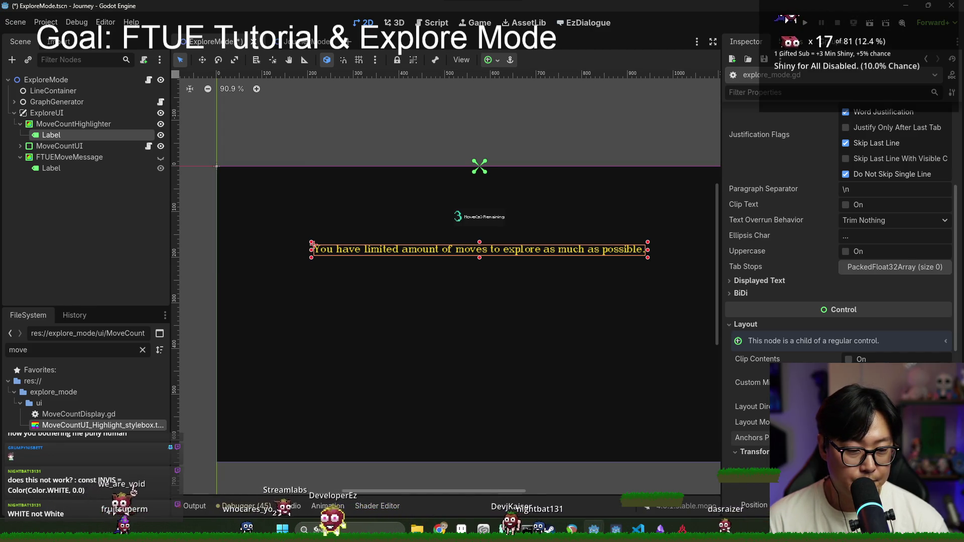
{"action": "scroll", "coordinate": [862, 294], "scroll_direction": "down", "scroll_amount": 5}
{"action": "scroll", "coordinate": [851, 285], "scroll_direction": "up", "scroll_amount": 4}
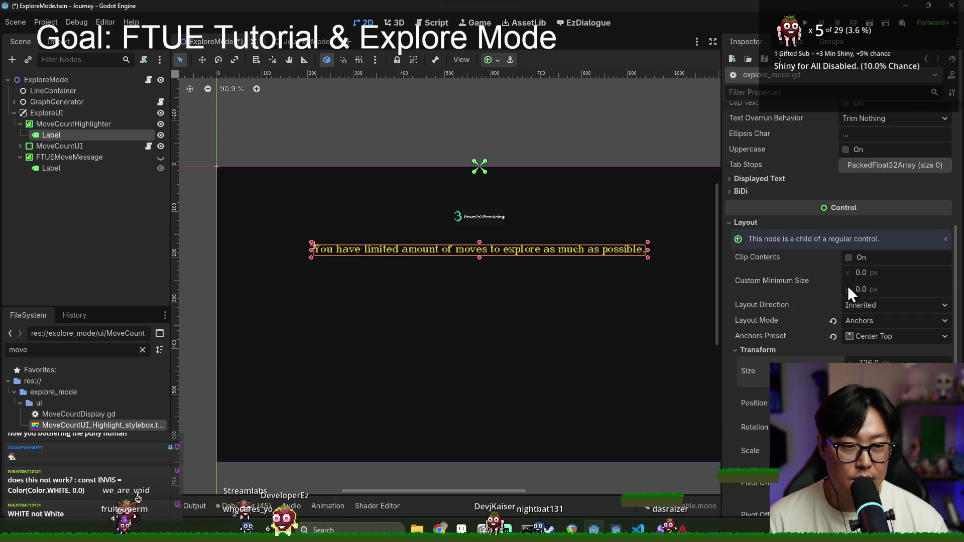
{"action": "scroll", "coordinate": [828, 226], "scroll_direction": "down", "scroll_amount": 5}
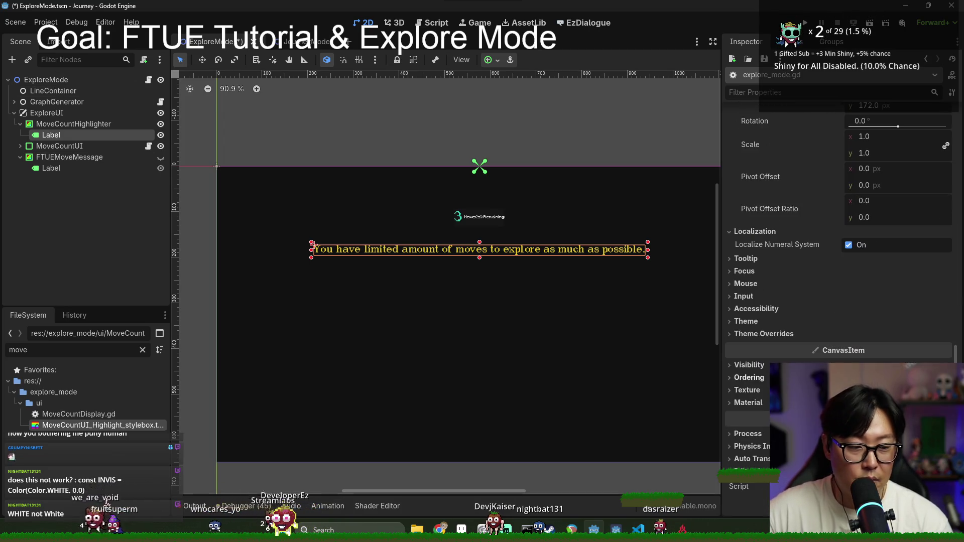
{"action": "scroll", "coordinate": [828, 277], "scroll_direction": "up", "scroll_amount": 10}
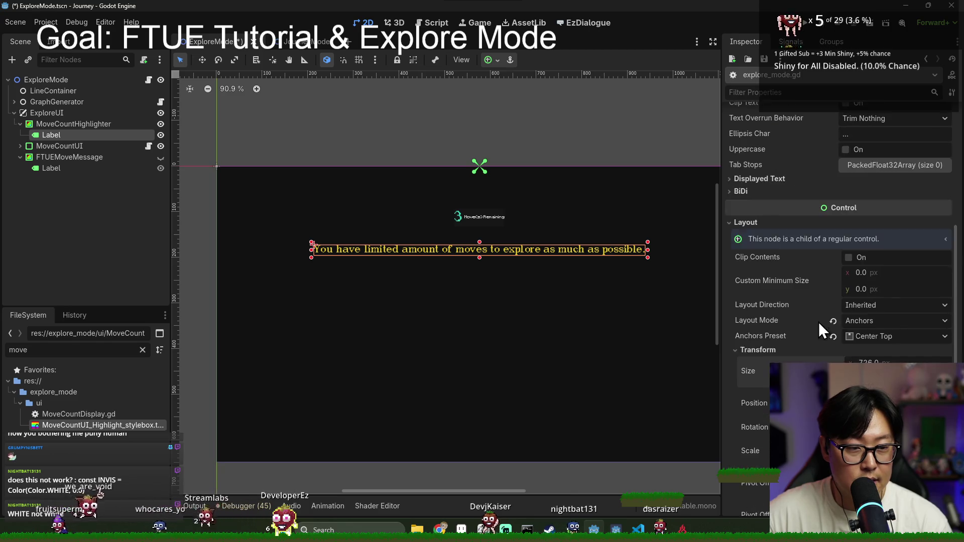
{"action": "left_click", "coordinate": [872, 255]}
{"action": "left_click", "coordinate": [872, 301]}
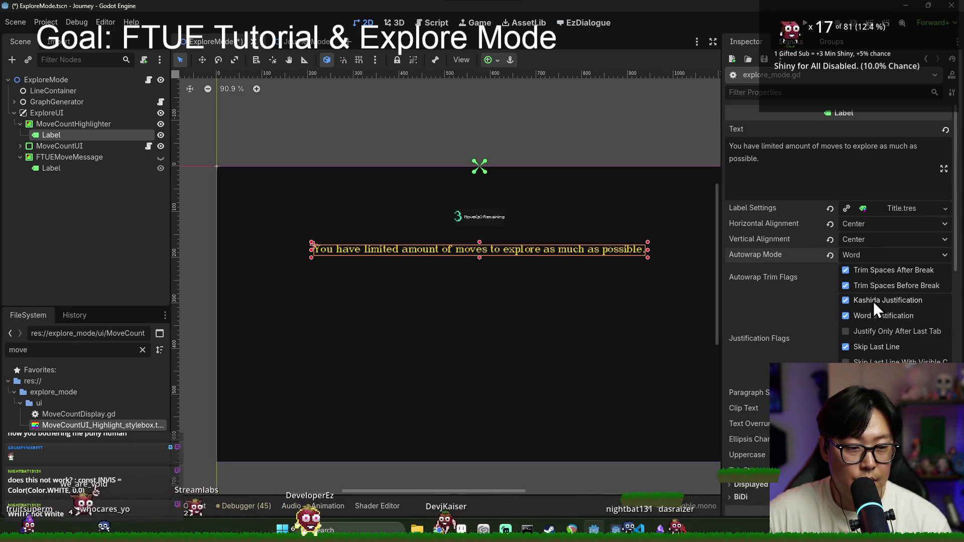
Reselect the Label node and reset its Size to default.
{"action": "scroll", "coordinate": [865, 287], "scroll_direction": "down", "scroll_amount": 5}
{"action": "scroll", "coordinate": [853, 301], "scroll_direction": "down", "scroll_amount": 3}
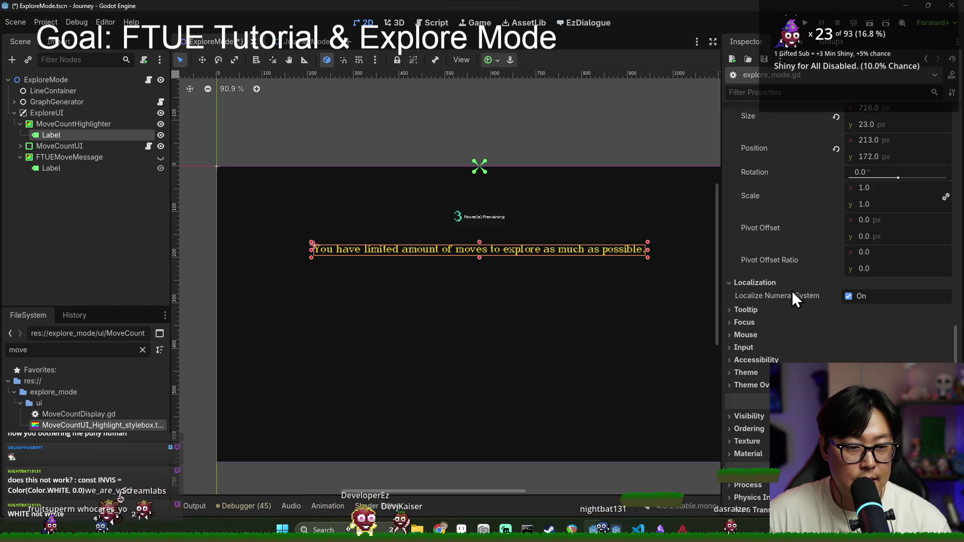
{"action": "scroll", "coordinate": [775, 287], "scroll_direction": "up", "scroll_amount": 7}
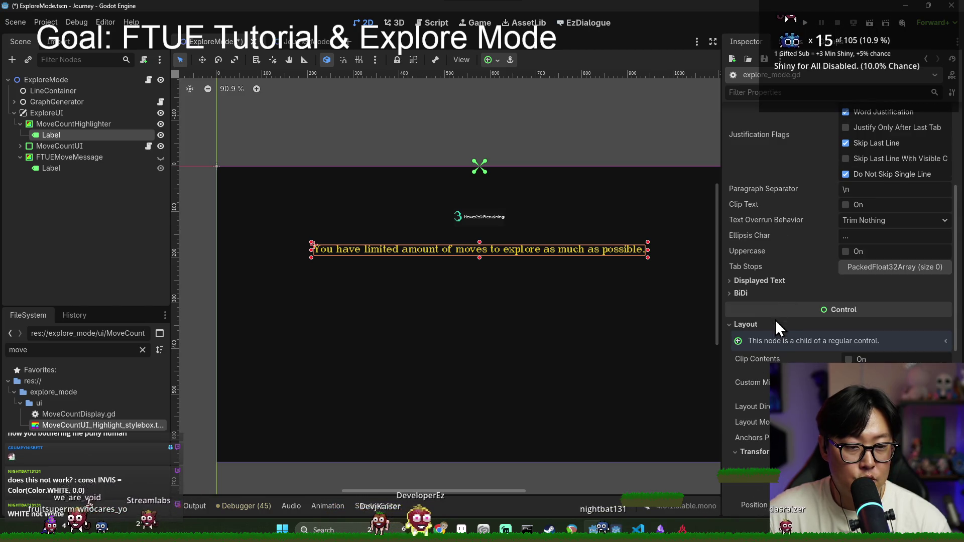
{"action": "scroll", "coordinate": [778, 346], "scroll_direction": "down", "scroll_amount": 3}
{"action": "left_click", "coordinate": [773, 300]}
{"action": "left_click", "coordinate": [773, 300]}
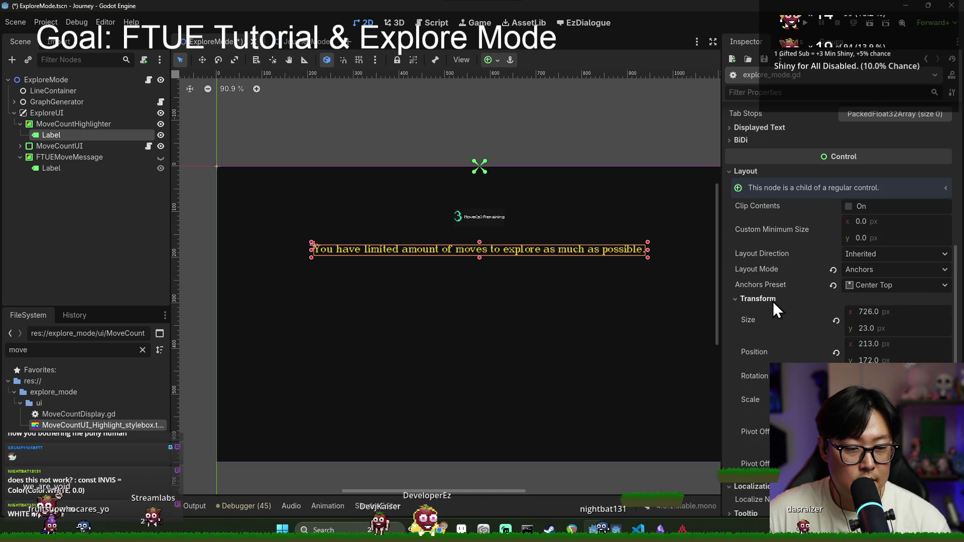
{"action": "left_click", "coordinate": [40, 124]}
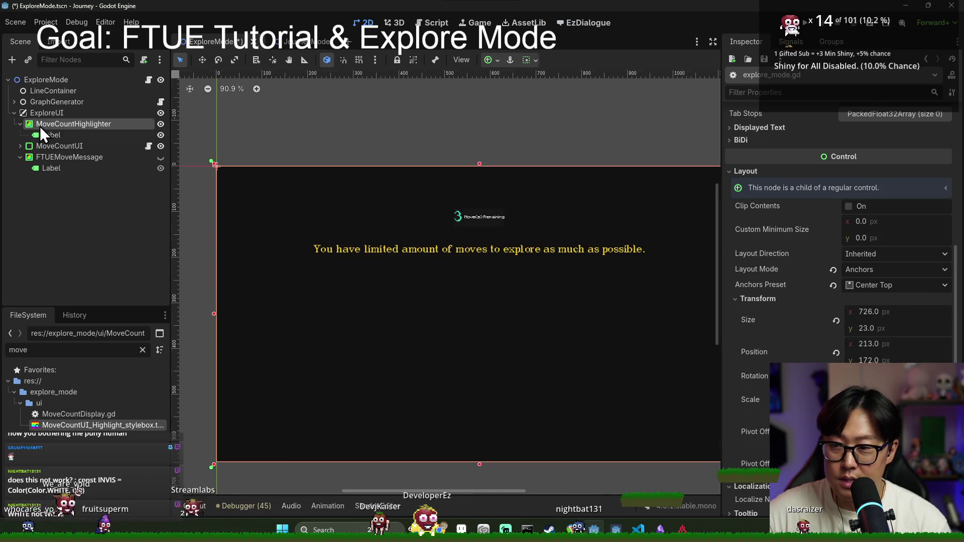
{"action": "left_click", "coordinate": [56, 135]}
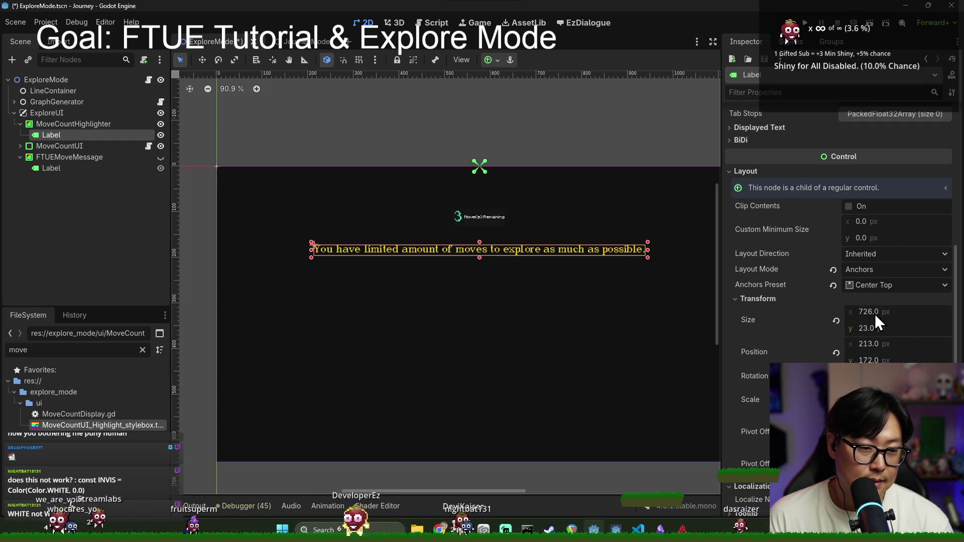
{"action": "left_click", "coordinate": [835, 320]}
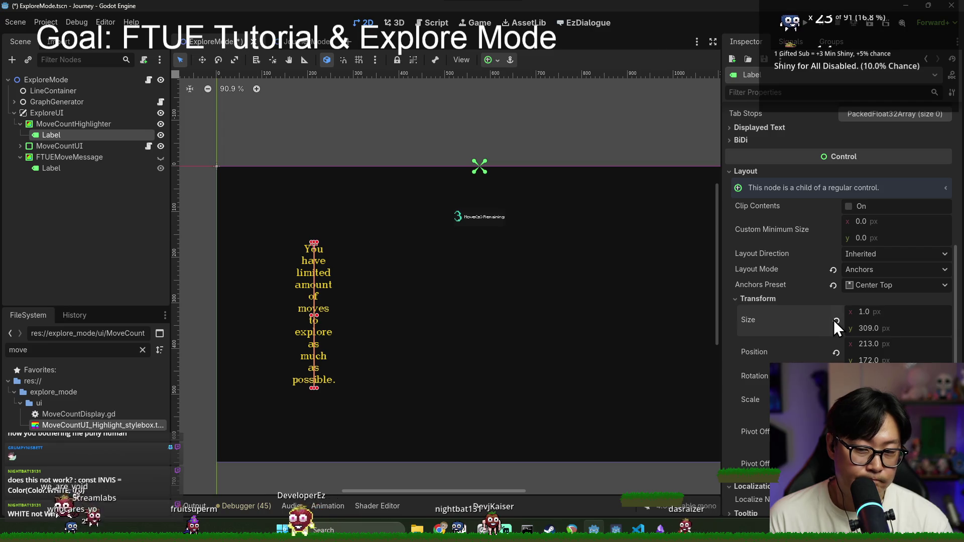
Set the label's Custom Minimum Size to 500×100.
{"action": "left_click", "coordinate": [872, 224]}
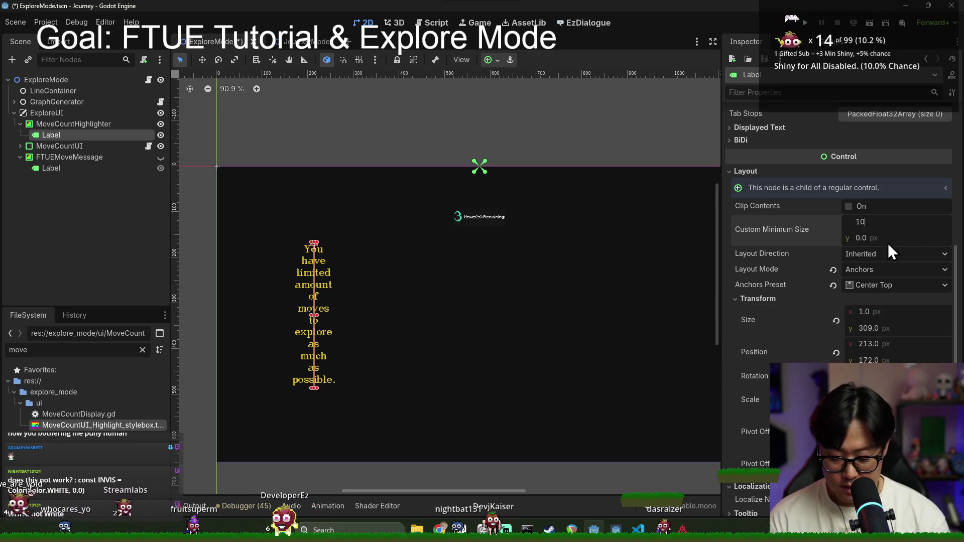
{"action": "type", "text": "100"}
{"action": "key", "text": "Return"}
{"action": "left_click", "coordinate": [874, 225]}
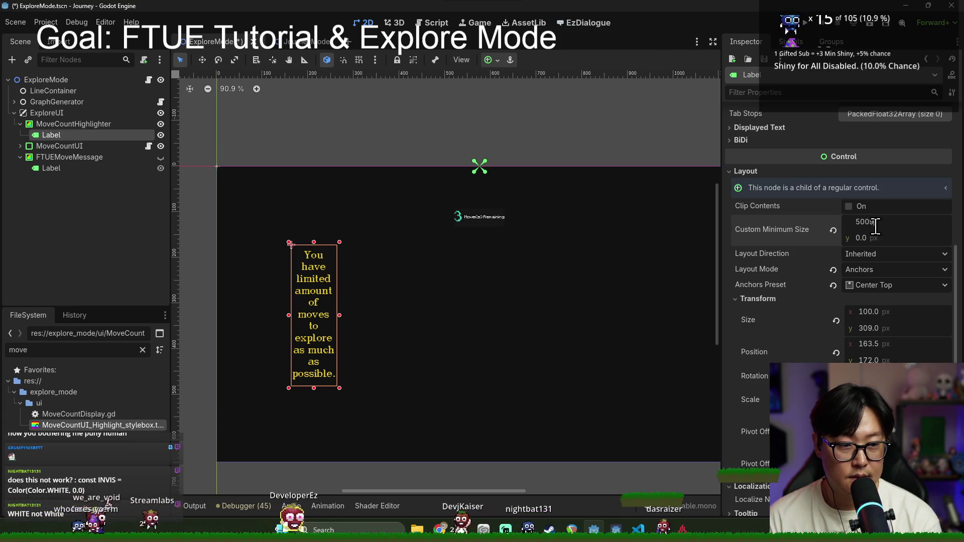
{"action": "key", "text": "Return"}
{"action": "left_click", "coordinate": [878, 238]}
{"action": "type", "text": "100"}
{"action": "key", "text": "Return"}
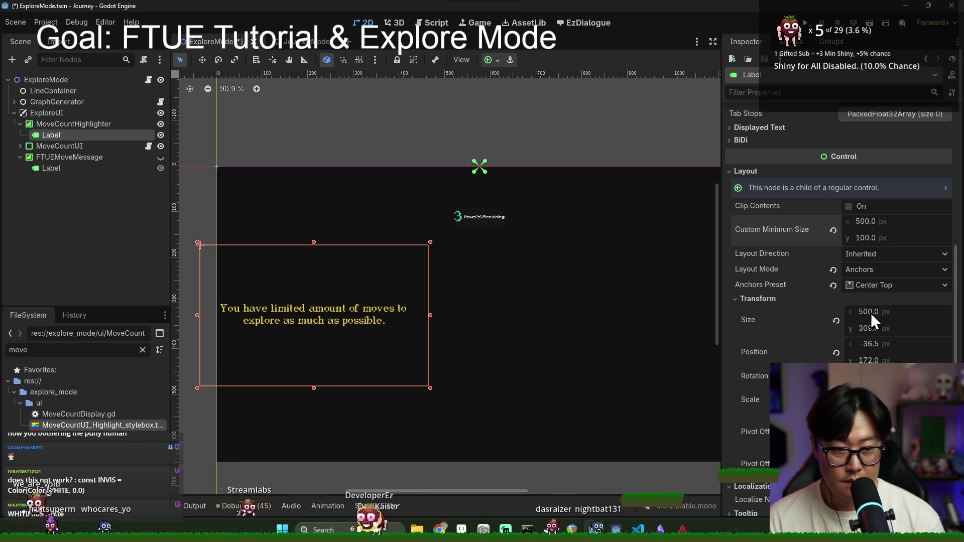
Refit the size, centre the message box under the counter, save, and run the game.
{"action": "left_click", "coordinate": [836, 319]}
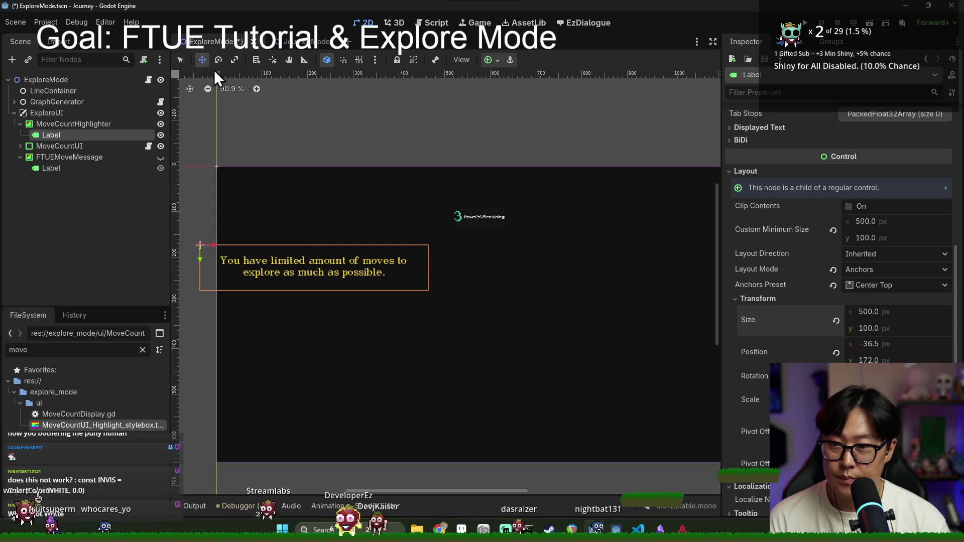
{"action": "scroll", "coordinate": [883, 269], "scroll_direction": "up", "scroll_amount": 3}
{"action": "left_click", "coordinate": [893, 437]}
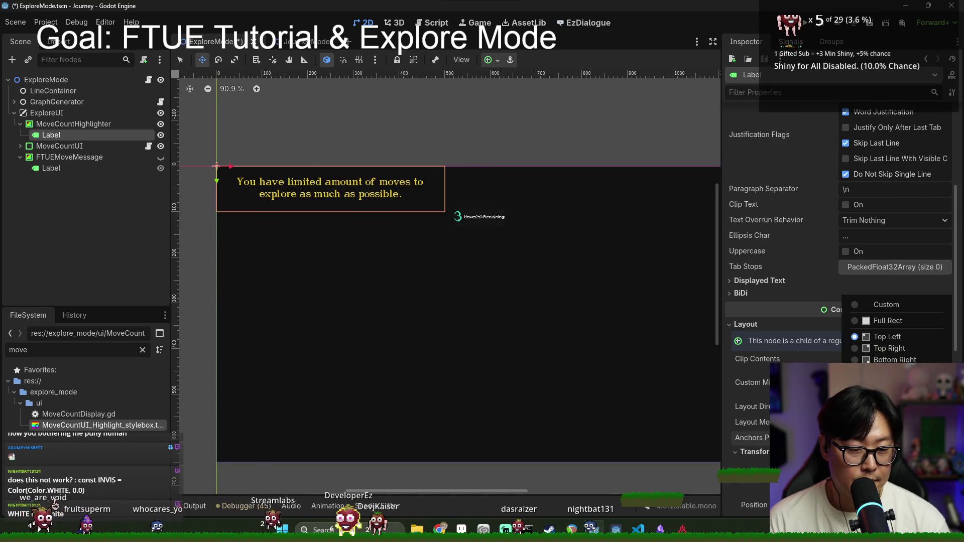
{"action": "mouse_move", "coordinate": [290, 176]}
{"action": "left_mouse_down"}
{"action": "mouse_move", "coordinate": [441, 312]}
{"action": "mouse_move", "coordinate": [439, 244]}
{"action": "left_mouse_up"}
{"action": "key", "text": "ctrl+s"}
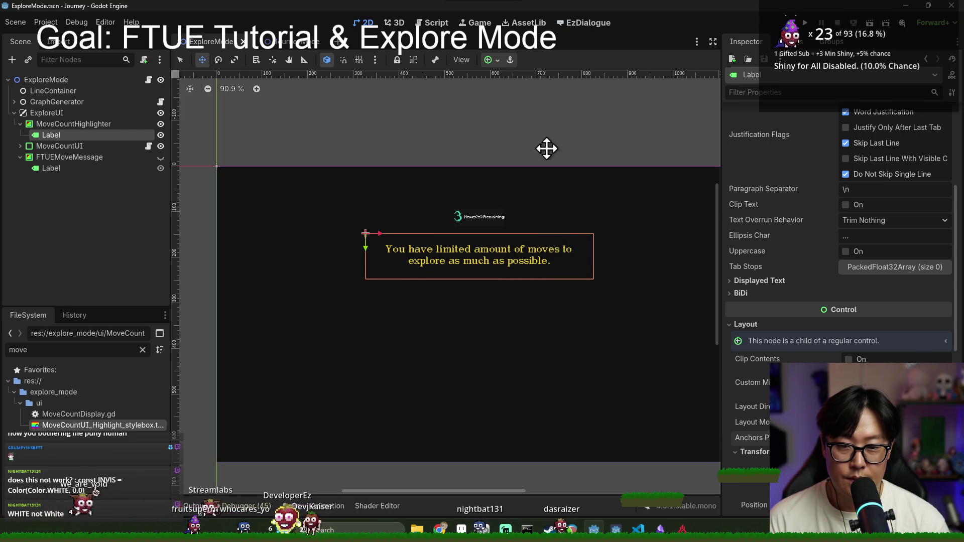
{"action": "key", "text": "F6"}
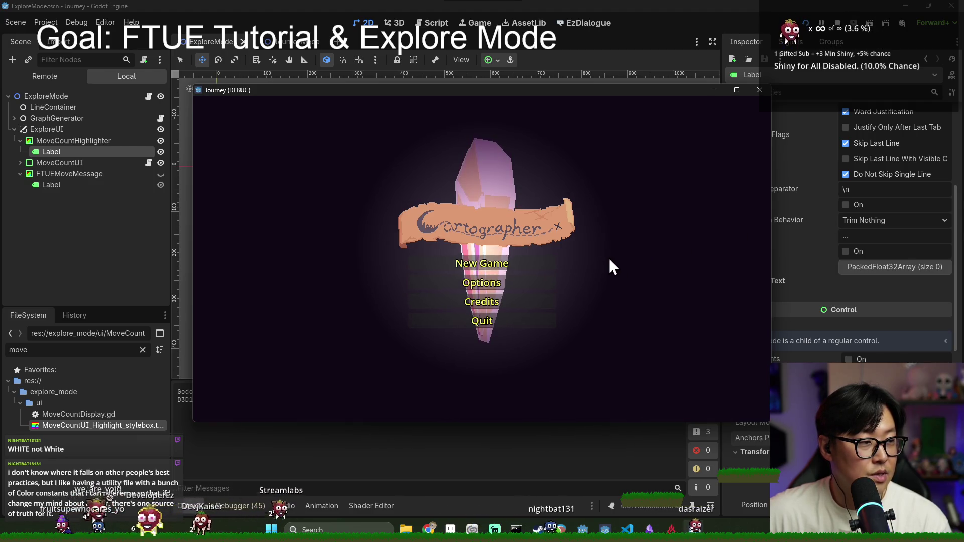
Start a new game, move on the map, then stop the run to see the MoveCountDisplay error.
{"action": "left_click", "coordinate": [490, 267]}
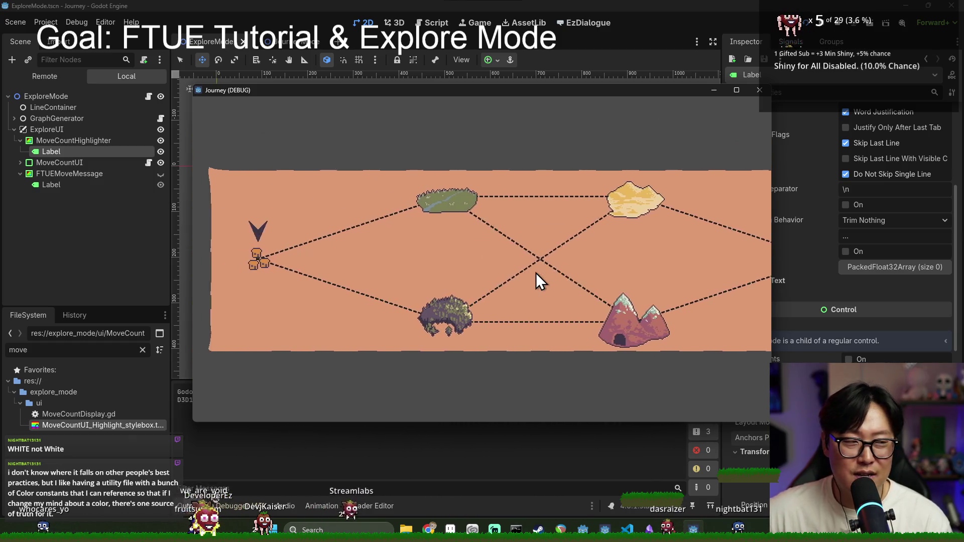
{"action": "key", "text": "Escape"}
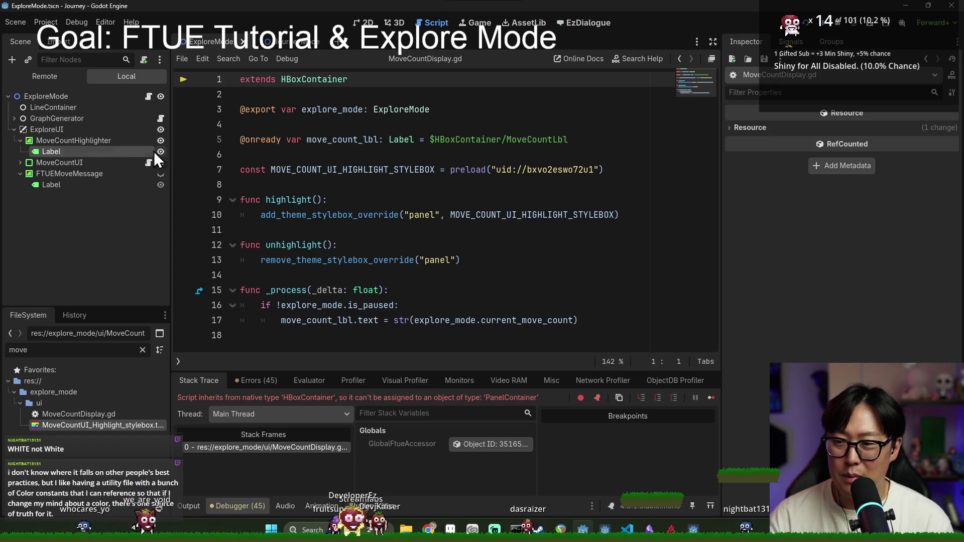
Change MoveCountDisplay.gd's base class from HBoxContainer to PanelContainer and run the game.
{"action": "double_click", "coordinate": [303, 82]}
{"action": "key", "text": "BackSpace"}
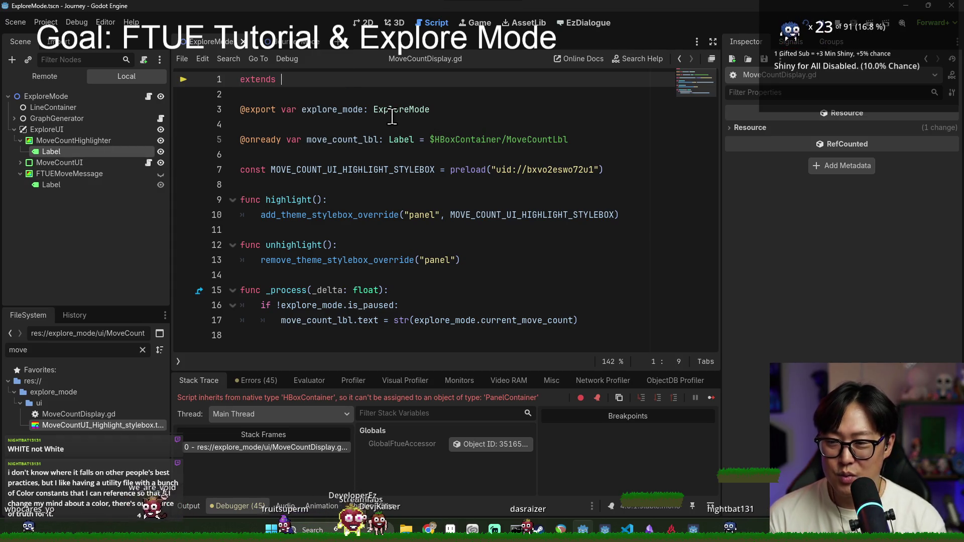
{"action": "type", "text": "PanelContainer"}
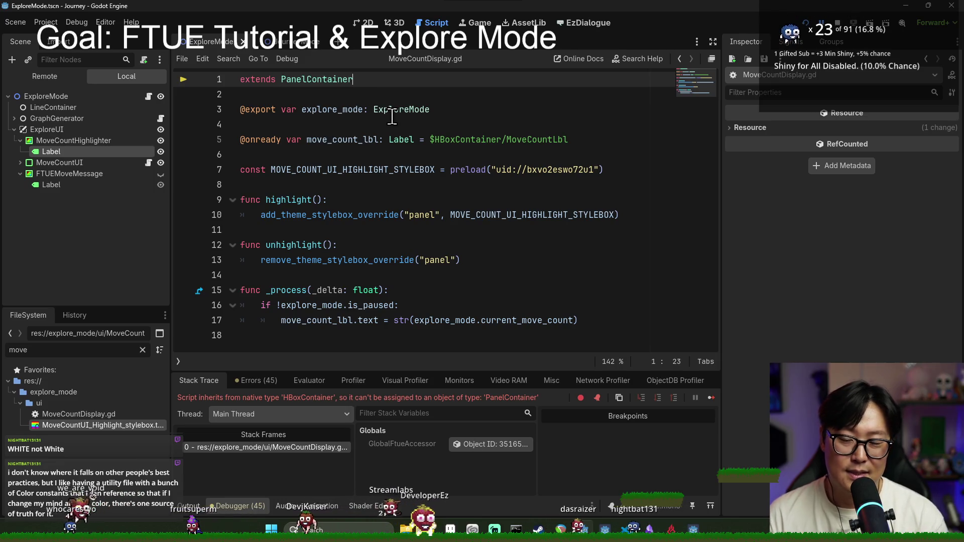
{"action": "key", "text": "Return"}
{"action": "left_click", "coordinate": [392, 123]}
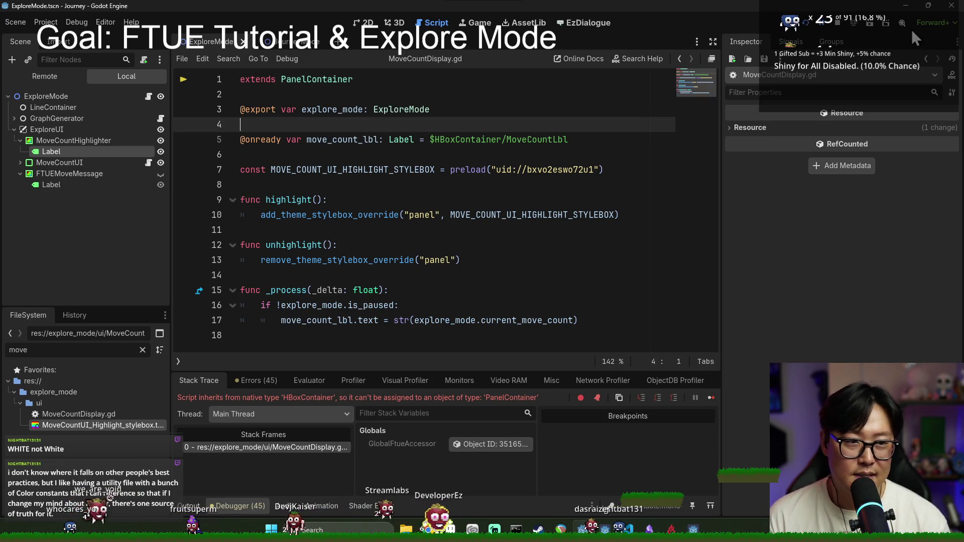
{"action": "left_click", "coordinate": [805, 23]}
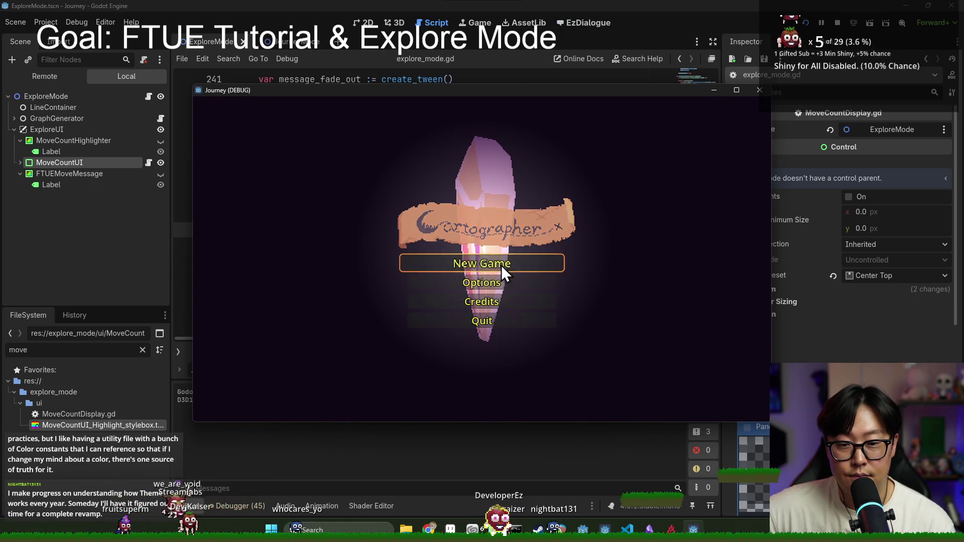
Start a new game, watch the move tutorial message appear, then stop the run.
{"action": "left_click", "coordinate": [501, 265]}
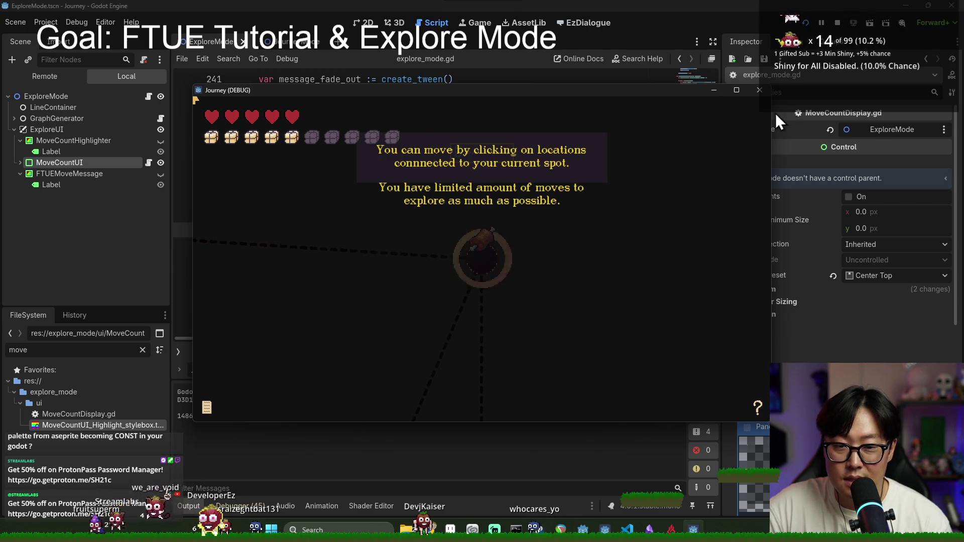
{"action": "left_click", "coordinate": [841, 25]}
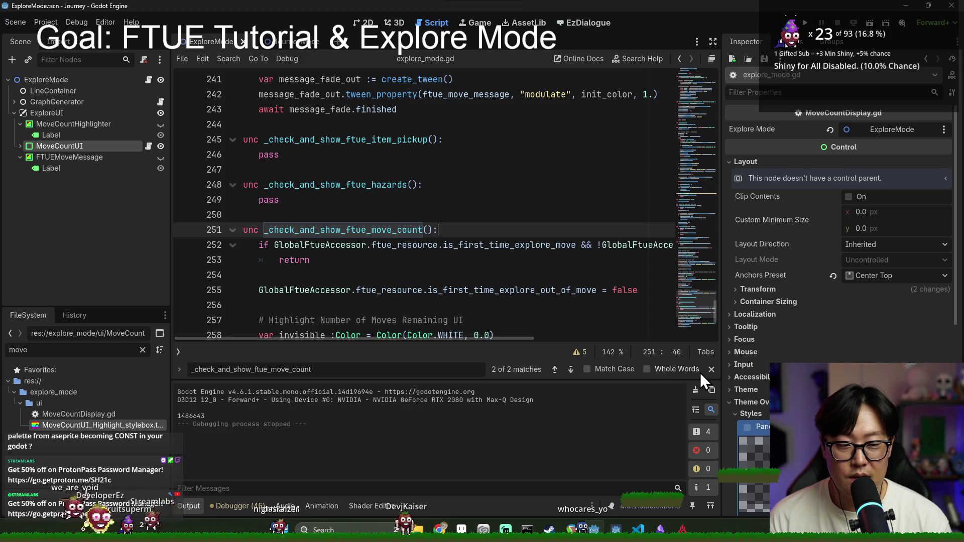
Close the search, hide the output panel and save explore_mode.gd.
{"action": "key", "text": "Escape"}
{"action": "left_click", "coordinate": [189, 506]}
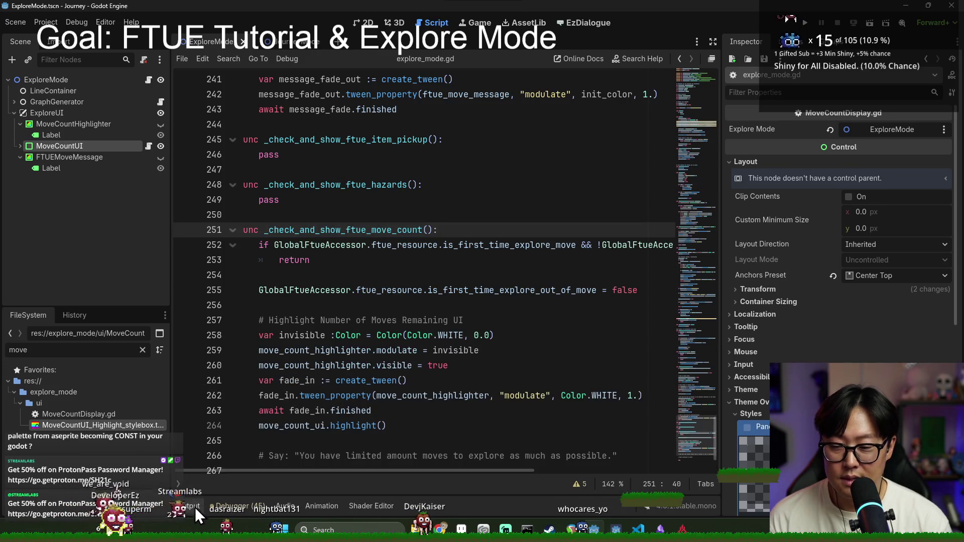
{"action": "left_click", "coordinate": [296, 351]}
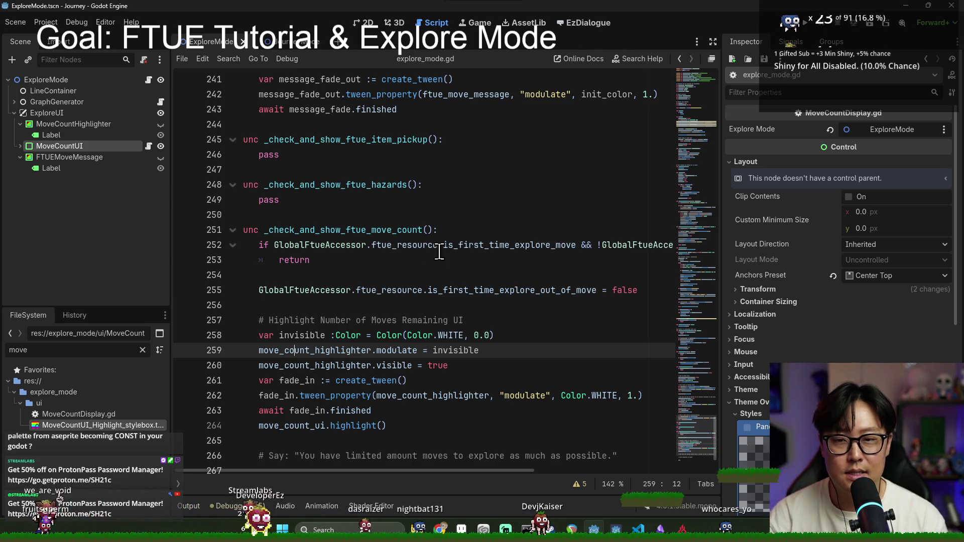
{"action": "key", "text": "ctrl+s"}
Review the tween fade-out code around lines 242–250 and save the script.
{"action": "scroll", "coordinate": [351, 251], "scroll_direction": "up", "scroll_amount": 2}
{"action": "left_click", "coordinate": [351, 306]}
{"action": "scroll", "coordinate": [358, 276], "scroll_direction": "down", "scroll_amount": 1}
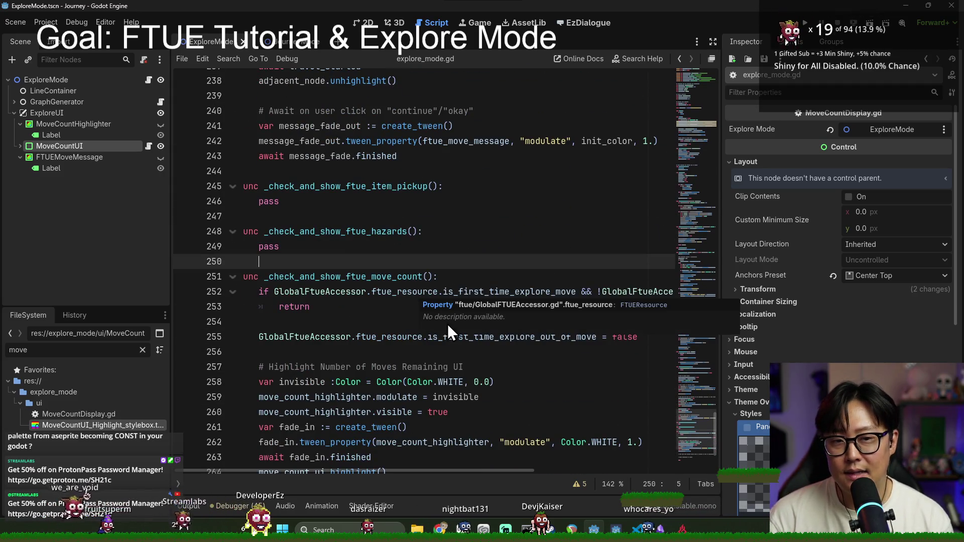
{"action": "scroll", "coordinate": [381, 334], "scroll_direction": "up", "scroll_amount": 2}
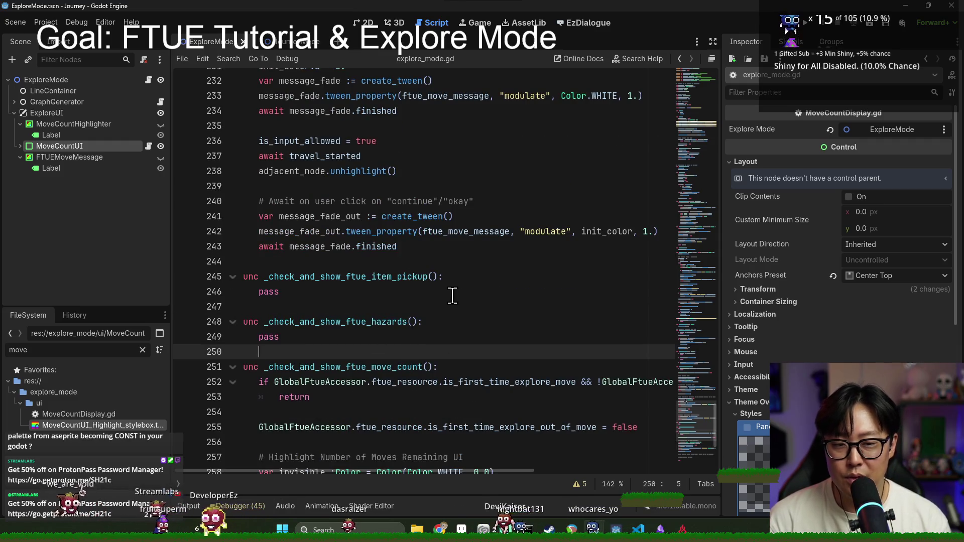
{"action": "scroll", "coordinate": [397, 337], "scroll_direction": "up", "scroll_amount": 2}
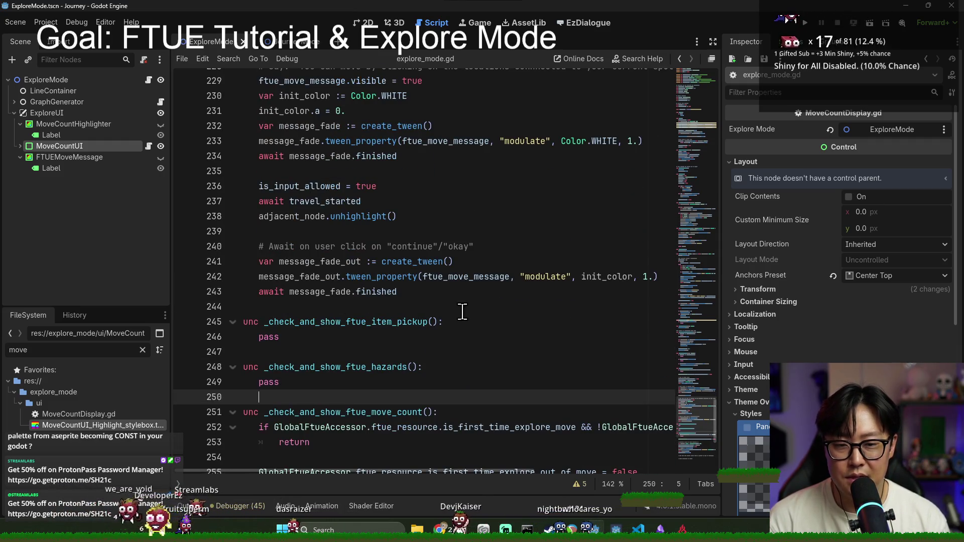
{"action": "double_click", "coordinate": [373, 277]}
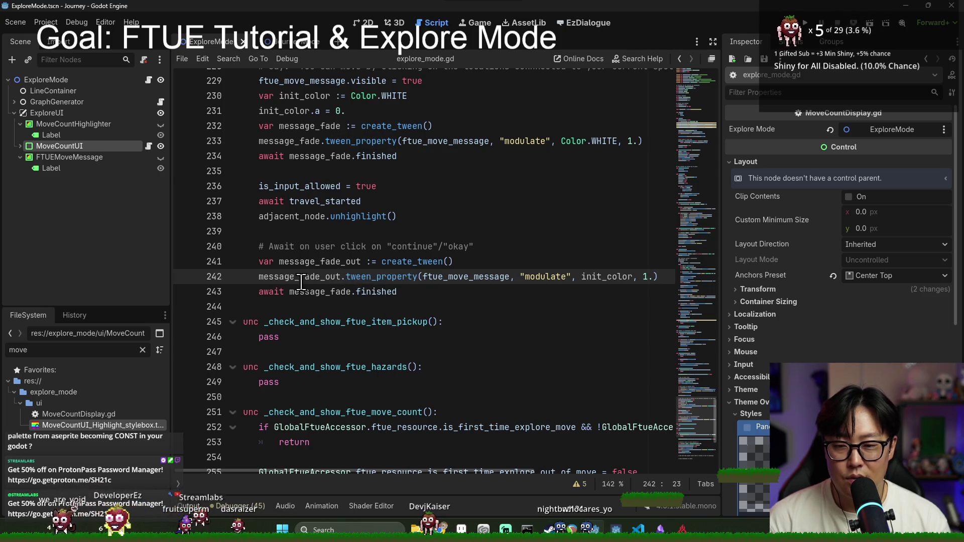
{"action": "scroll", "coordinate": [429, 271], "scroll_direction": "up", "scroll_amount": 1}
{"action": "scroll", "coordinate": [437, 301], "scroll_direction": "down", "scroll_amount": 3}
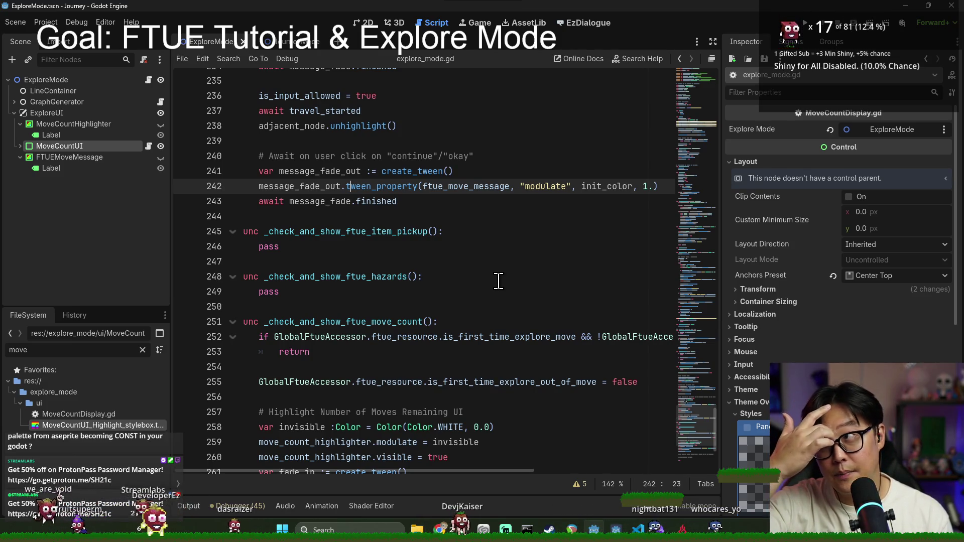
{"action": "left_click", "coordinate": [404, 203]}
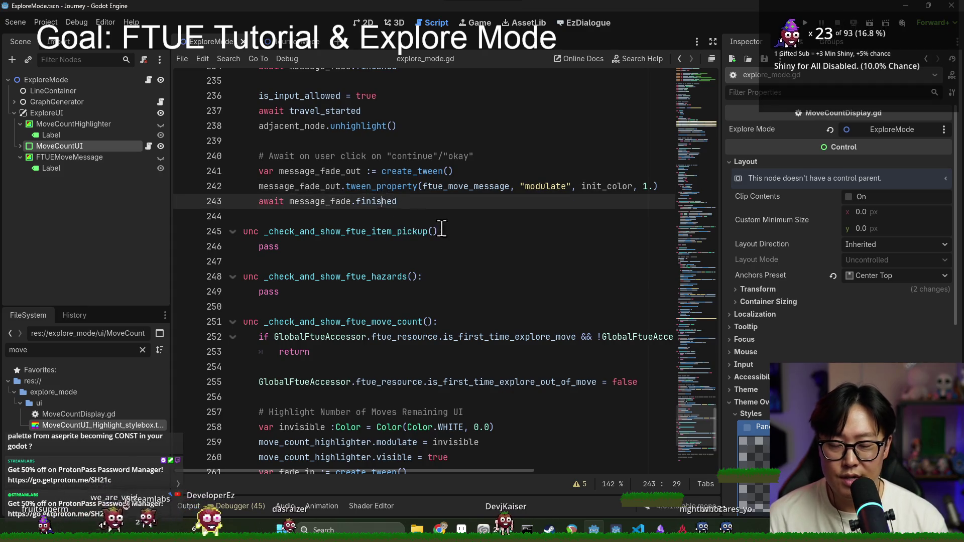
{"action": "scroll", "coordinate": [442, 236], "scroll_direction": "up", "scroll_amount": 2}
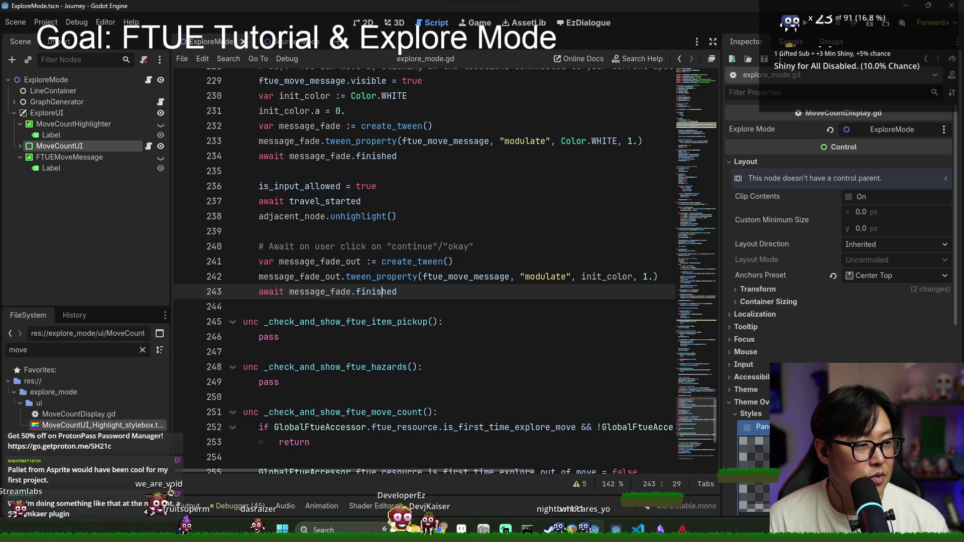
{"action": "key", "text": "ctrl+s"}
Delete the early is_first_time_explore_move reset line.
{"action": "left_click", "coordinate": [371, 277]}
{"action": "scroll", "coordinate": [381, 391], "scroll_direction": "down", "scroll_amount": 2}
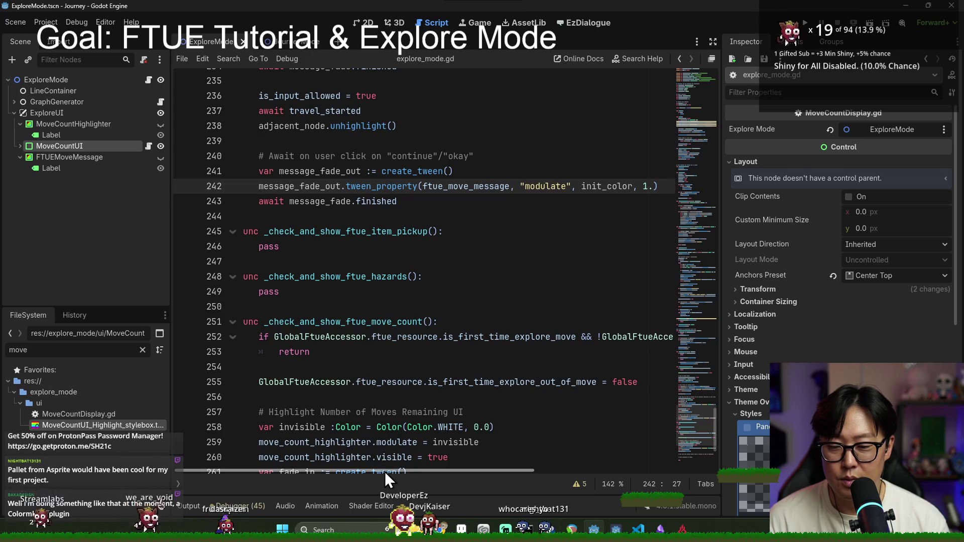
{"action": "scroll", "coordinate": [387, 371], "scroll_direction": "down", "scroll_amount": 4}
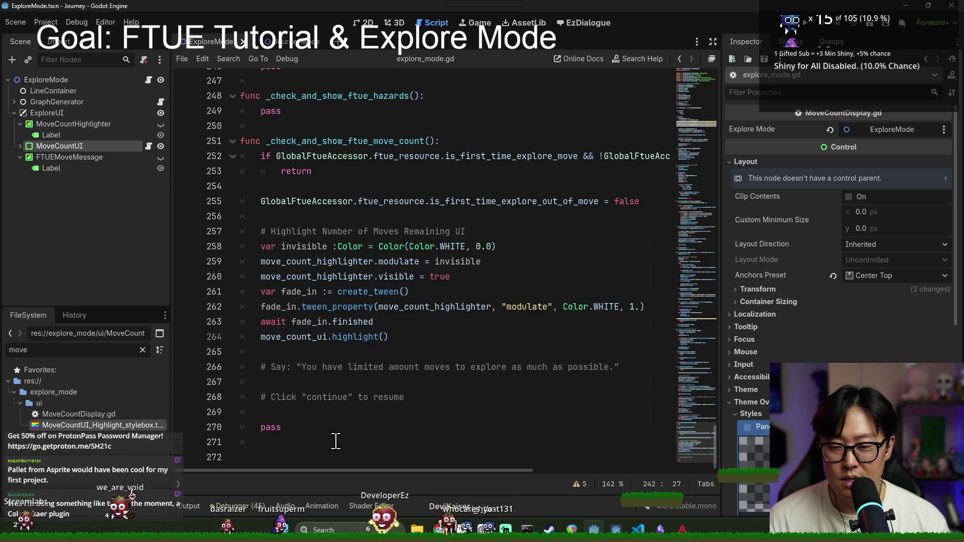
{"action": "scroll", "coordinate": [344, 342], "scroll_direction": "up", "scroll_amount": 6}
{"action": "scroll", "coordinate": [344, 342], "scroll_direction": "up", "scroll_amount": 8}
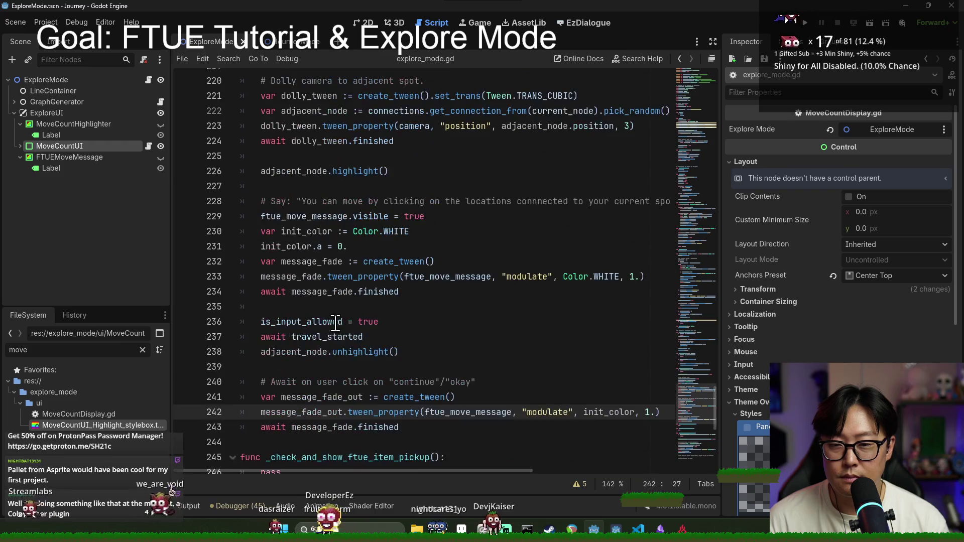
{"action": "triple_click", "coordinate": [334, 185]}
{"action": "key", "text": "ctrl+c"}
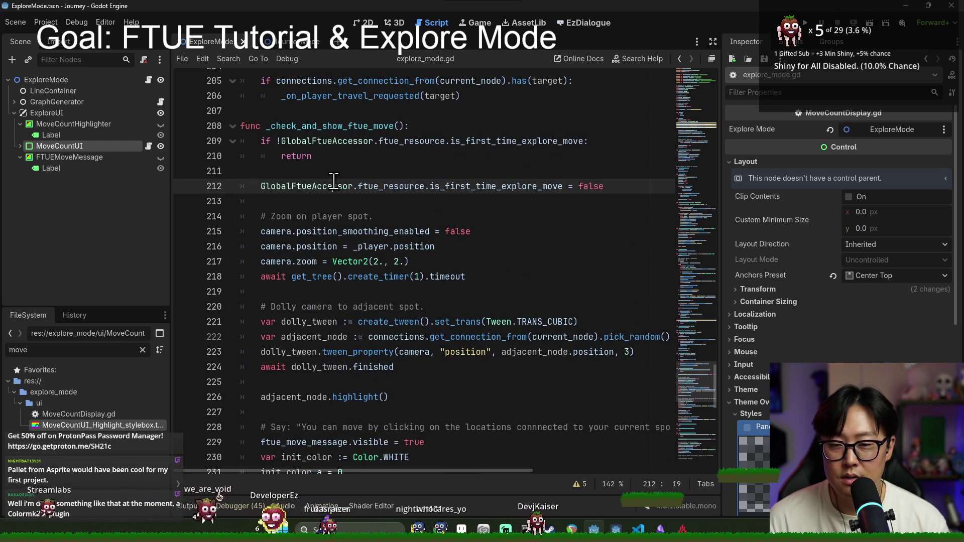
{"action": "key", "text": "BackSpace"}
{"action": "key", "text": "BackSpace"}
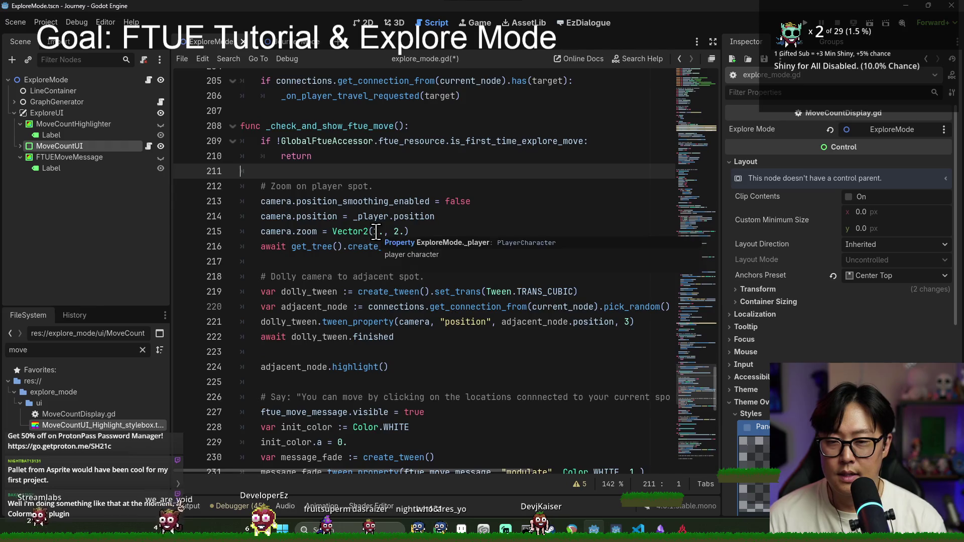
Change && to || in the line 250 move-count check and save.
{"action": "scroll", "coordinate": [381, 241], "scroll_direction": "down", "scroll_amount": 6}
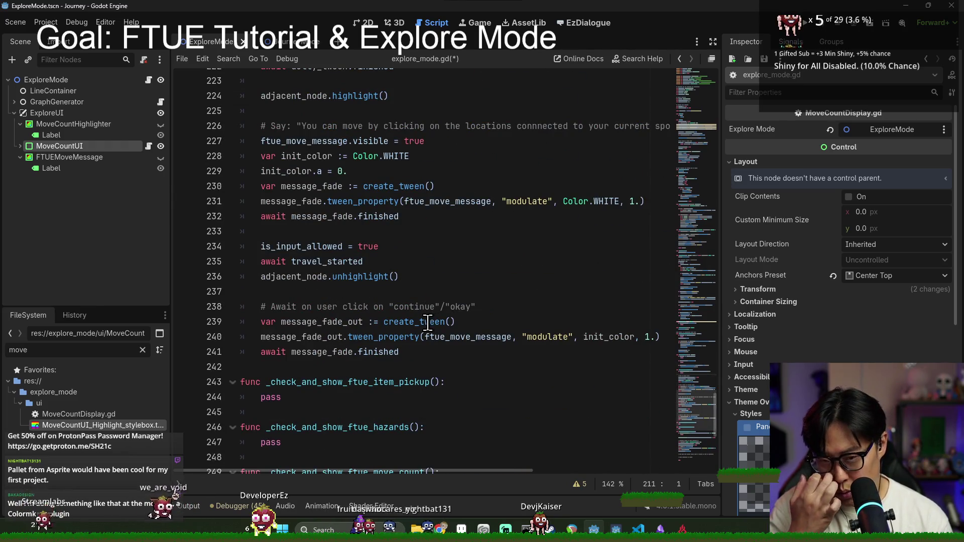
{"action": "scroll", "coordinate": [421, 318], "scroll_direction": "down", "scroll_amount": 5}
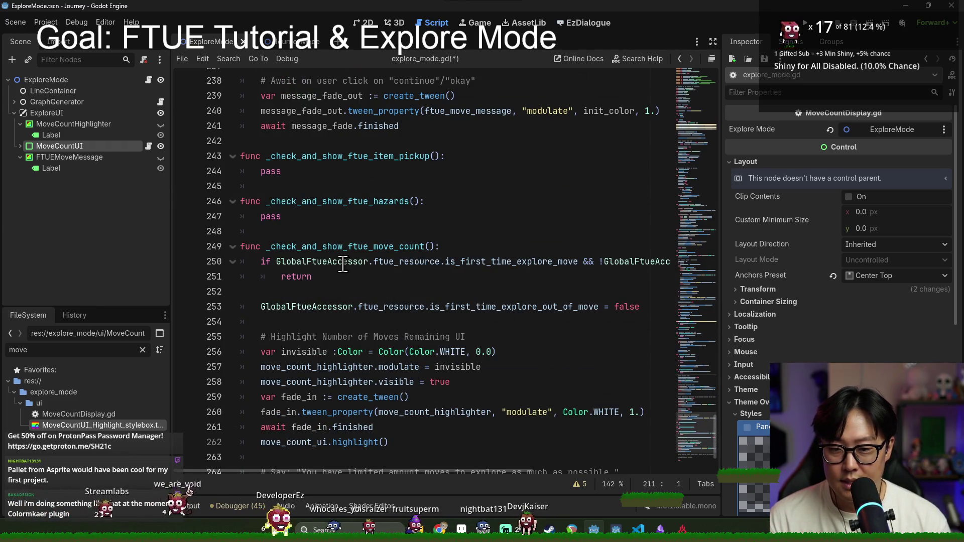
{"action": "left_click", "coordinate": [594, 261]}
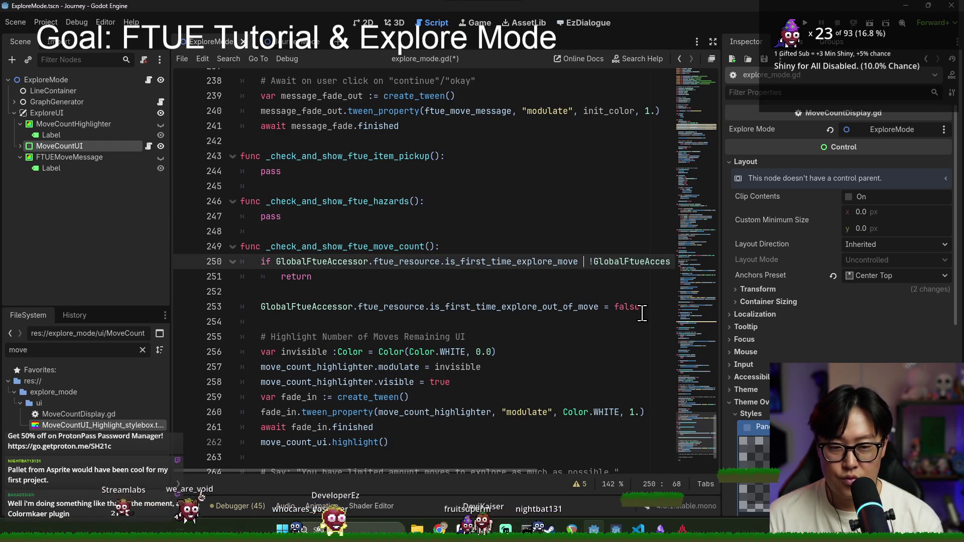
{"action": "key", "text": "BackSpace"}
{"action": "key", "text": "BackSpace"}
{"action": "type", "text": "||"}
{"action": "key", "text": "ctrl+s"}
Paste the first-move flag reset after the fade-out await, dedent it, save, and run.
{"action": "scroll", "coordinate": [336, 236], "scroll_direction": "up", "scroll_amount": 3}
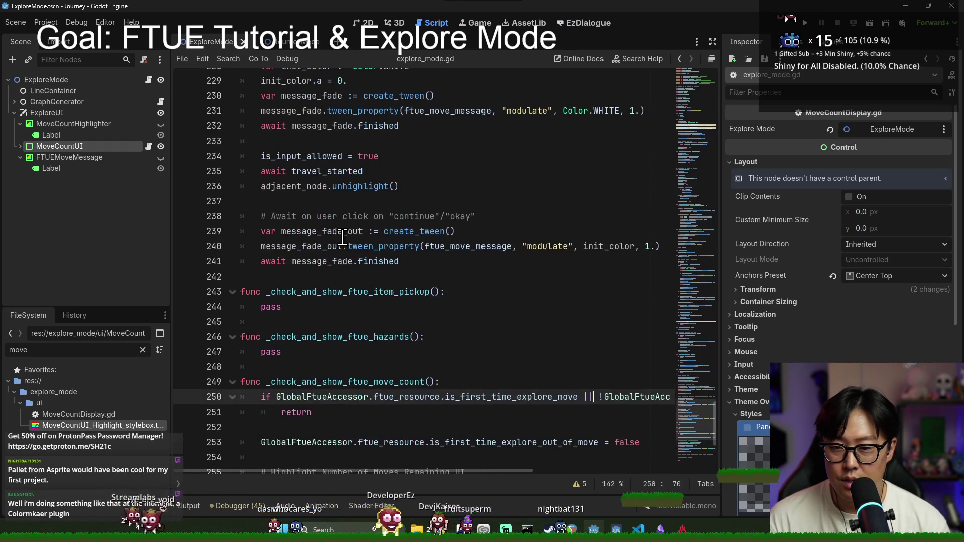
{"action": "left_click", "coordinate": [332, 261]}
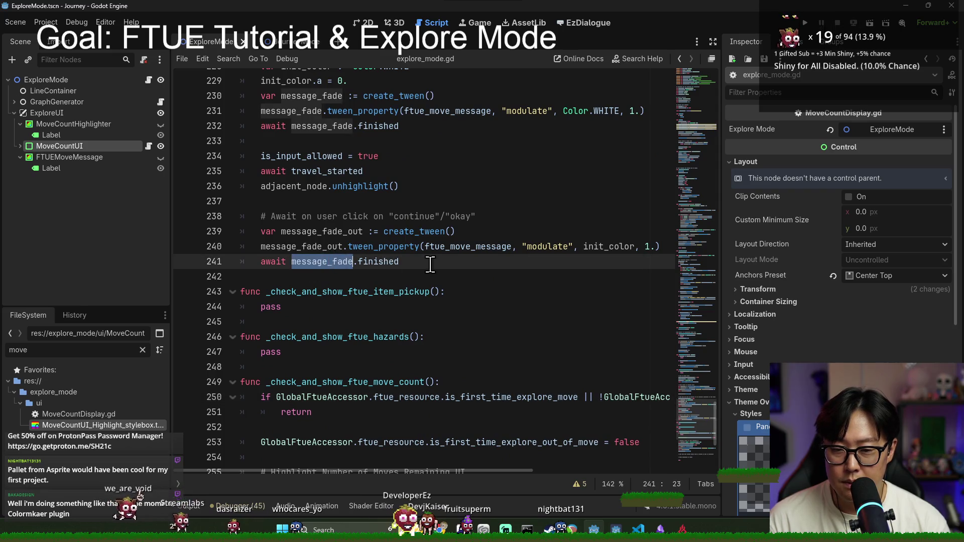
{"action": "key", "text": "ctrl+v"}
{"action": "key", "text": "Return"}
{"action": "left_click", "coordinate": [403, 277]}
{"action": "key", "text": "shift+Tab"}
{"action": "key", "text": "ctrl+s"}
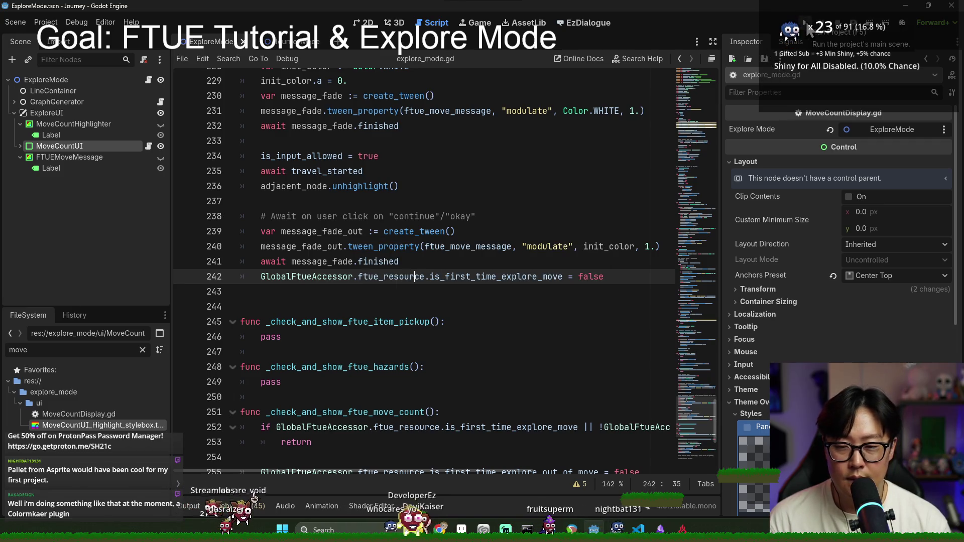
{"action": "key", "text": "F5"}
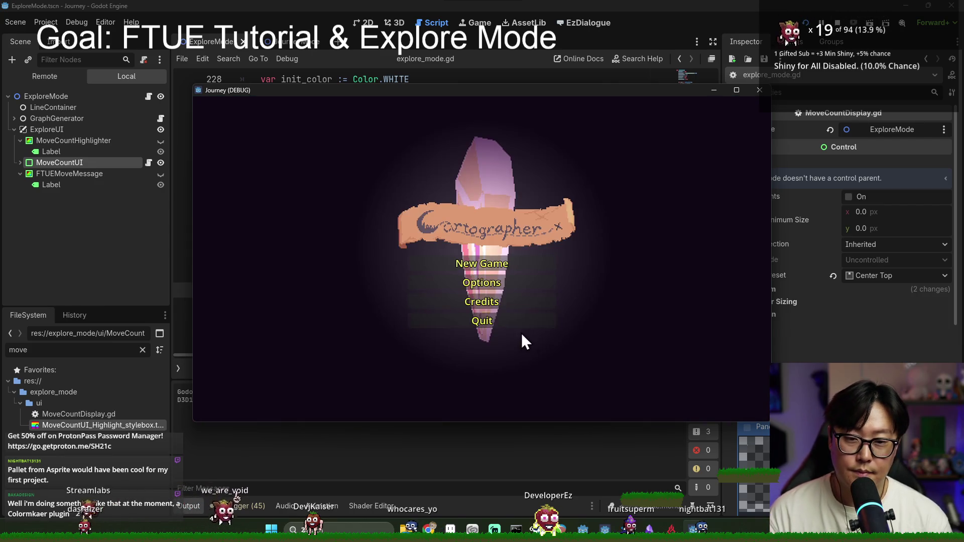
Start a new game, enter the village, move to an adjacent node, then stop the run.
{"action": "left_click", "coordinate": [504, 269]}
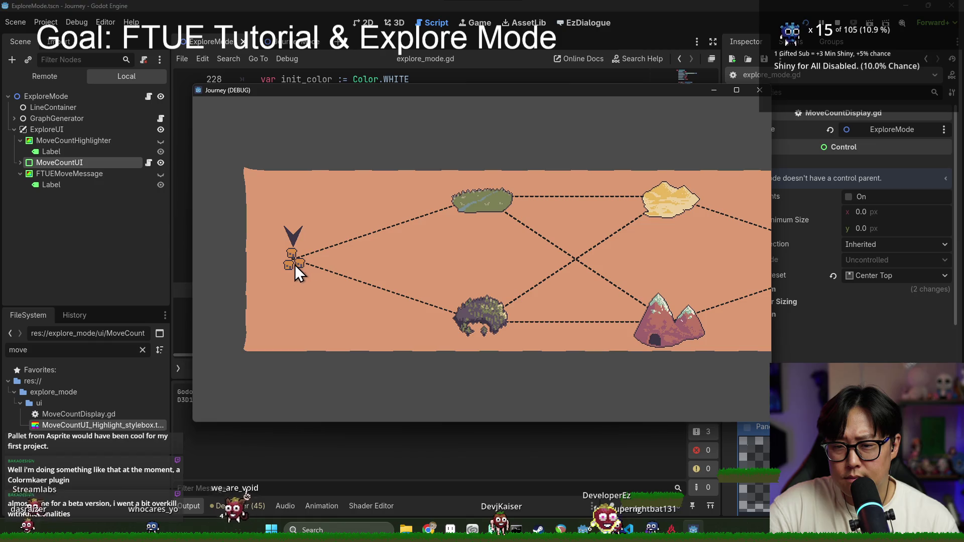
{"action": "left_click", "coordinate": [294, 264]}
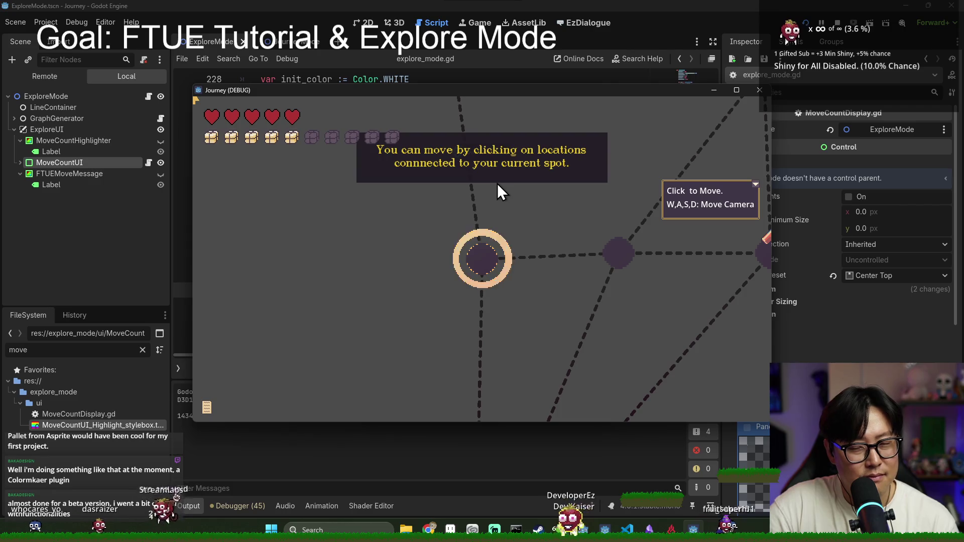
{"action": "left_click", "coordinate": [483, 264]}
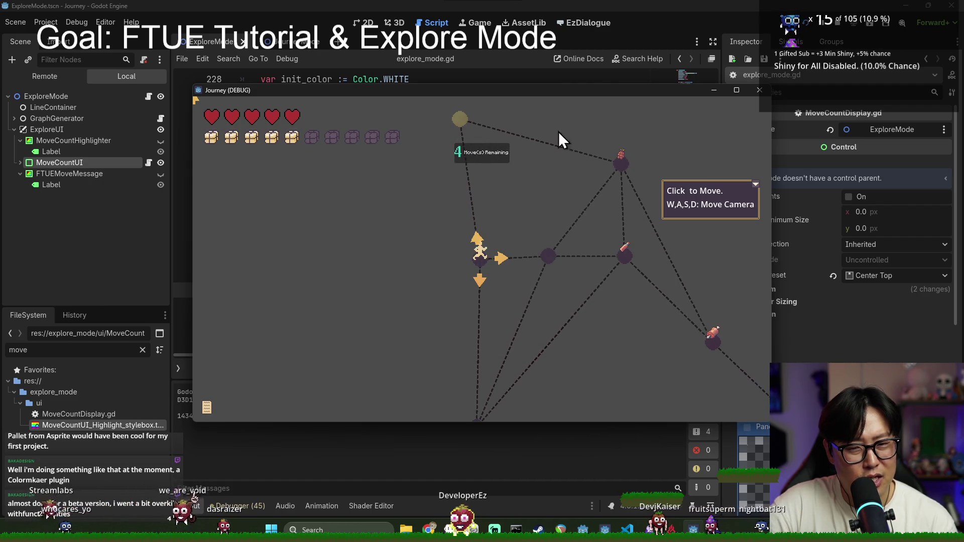
{"action": "left_click", "coordinate": [837, 23]}
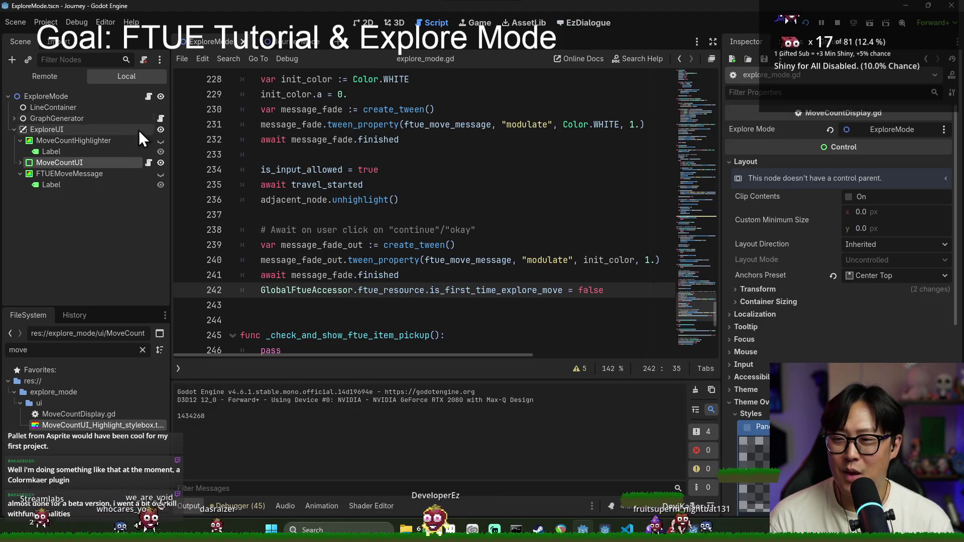
Run the JourneyMode scene from the 2D view, make one move, then stop with F8.
{"action": "left_click", "coordinate": [281, 41]}
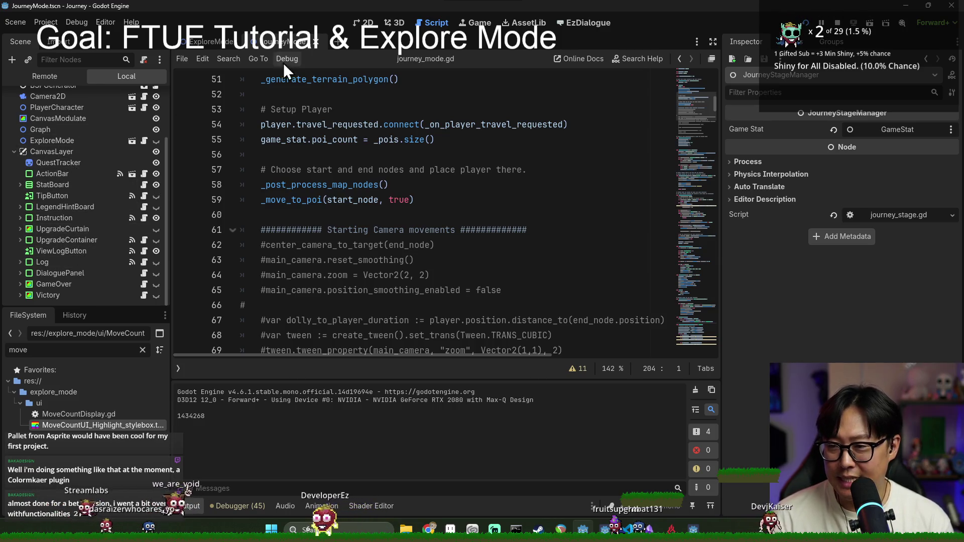
{"action": "left_click", "coordinate": [365, 21]}
{"action": "key", "text": "F6"}
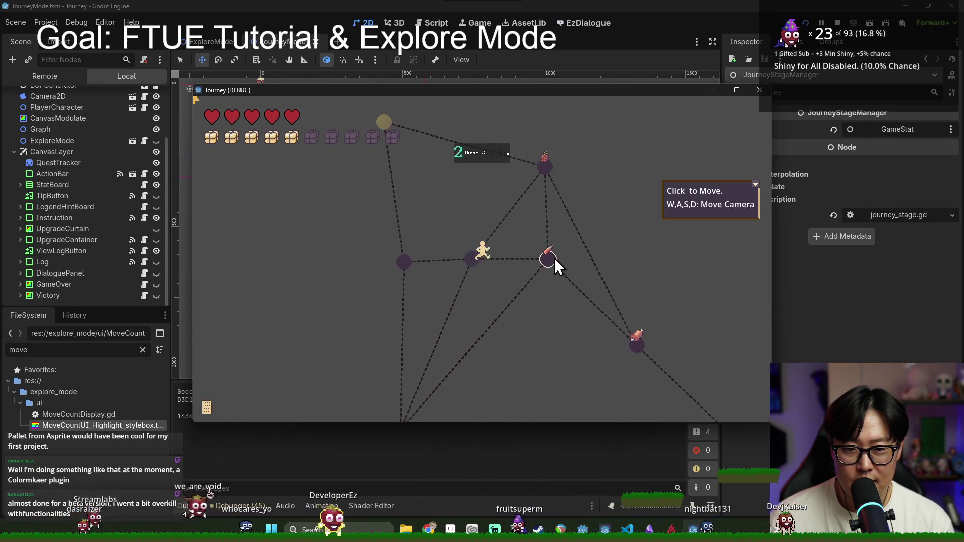
{"action": "left_click", "coordinate": [554, 258]}
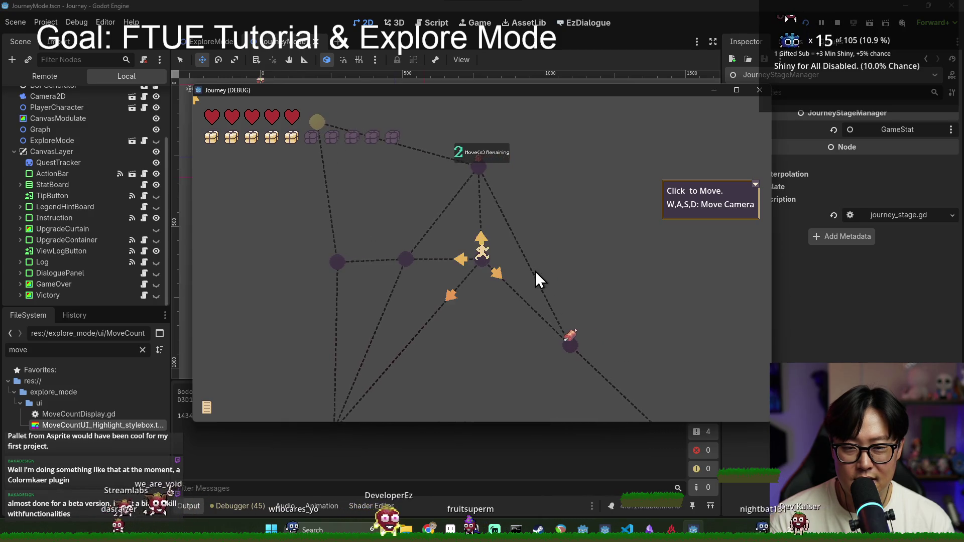
{"action": "key", "text": "F8"}
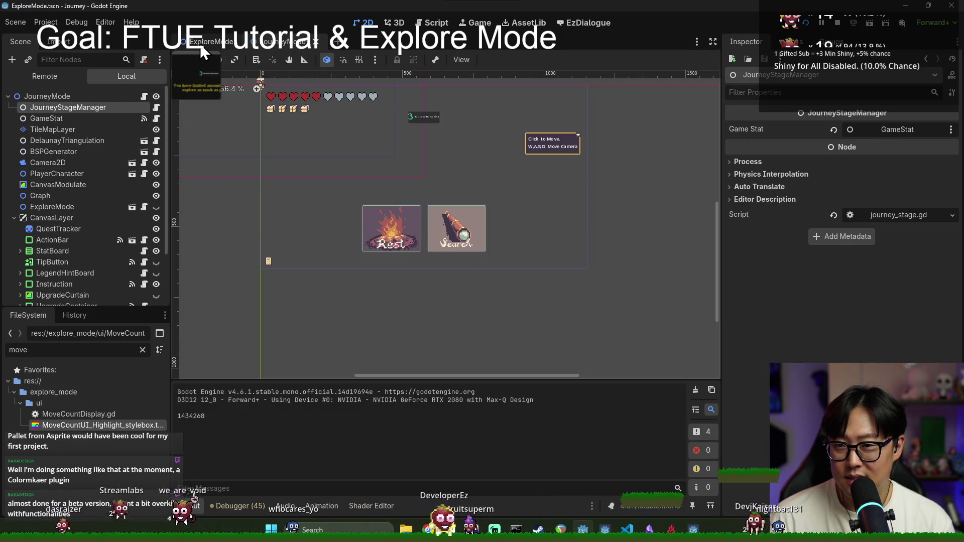
Open explore_mode.gd from the ExploreMode scene, launch with F5, and move up to hit the breakpoint.
{"action": "left_click", "coordinate": [200, 44]}
{"action": "left_click", "coordinate": [147, 97]}
{"action": "scroll", "coordinate": [358, 261], "scroll_direction": "down", "scroll_amount": 9}
{"action": "scroll", "coordinate": [358, 262], "scroll_direction": "up", "scroll_amount": 4}
{"action": "key", "text": "F5"}
{"action": "left_click", "coordinate": [473, 242]}
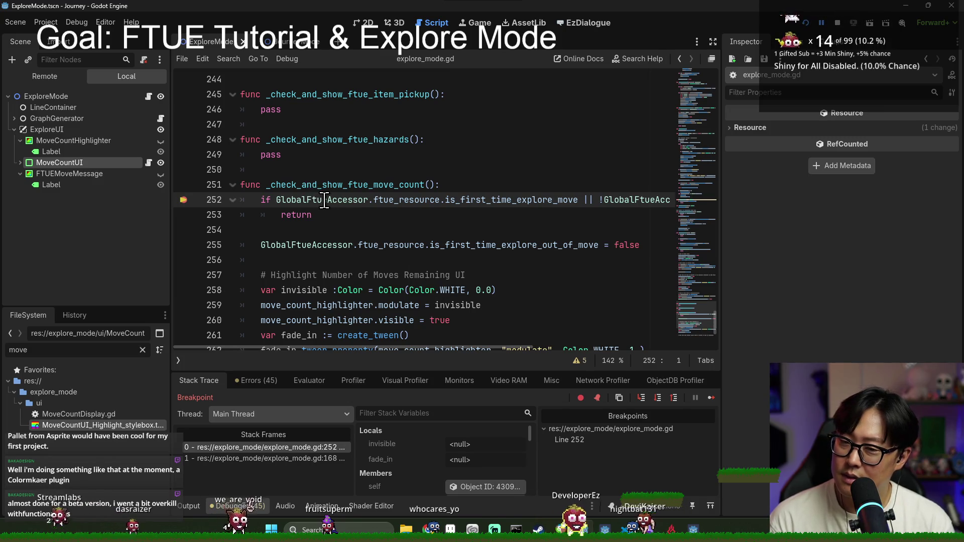
Inspect the FTUE flag values at the line 252 breakpoint, then stop debugging.
{"action": "mouse_move", "coordinate": [325, 200]}
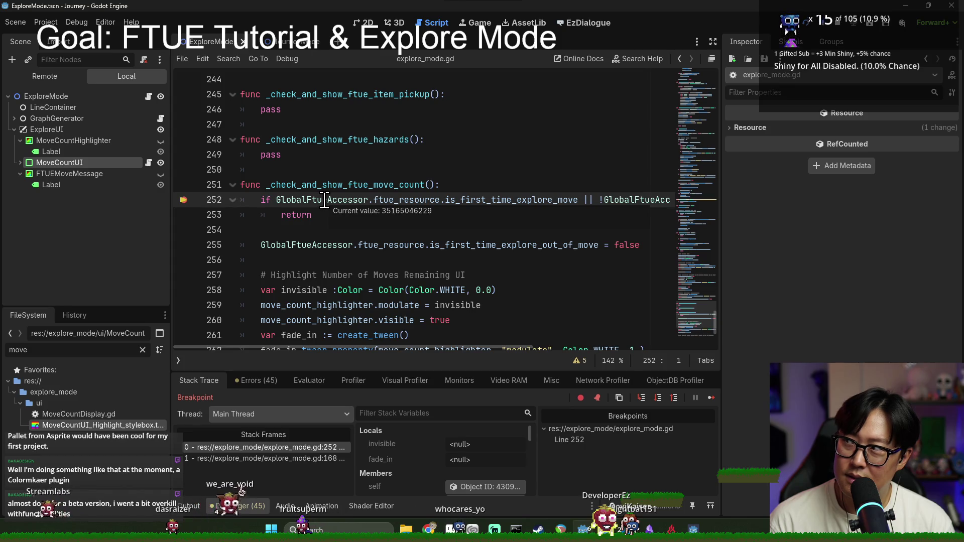
{"action": "mouse_move", "coordinate": [413, 200]}
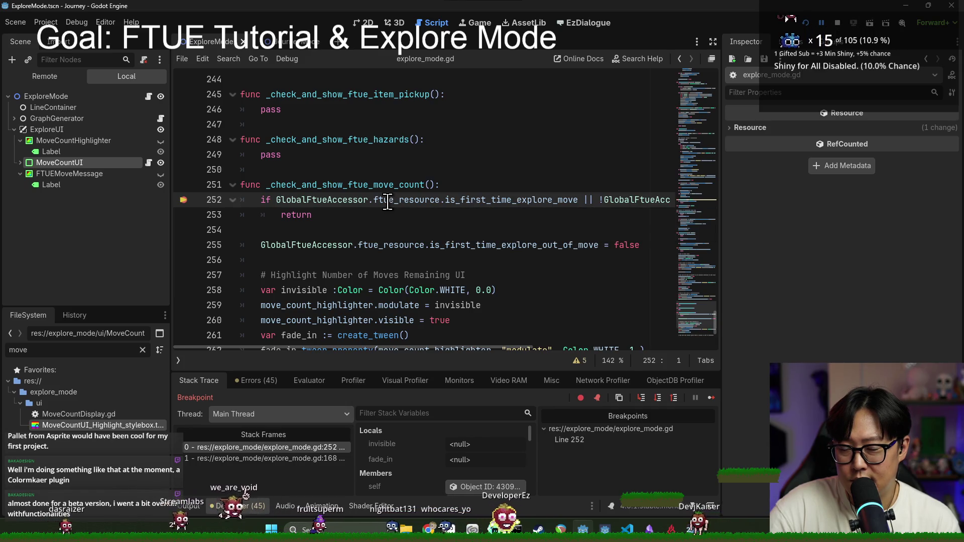
{"action": "double_click", "coordinate": [511, 199]}
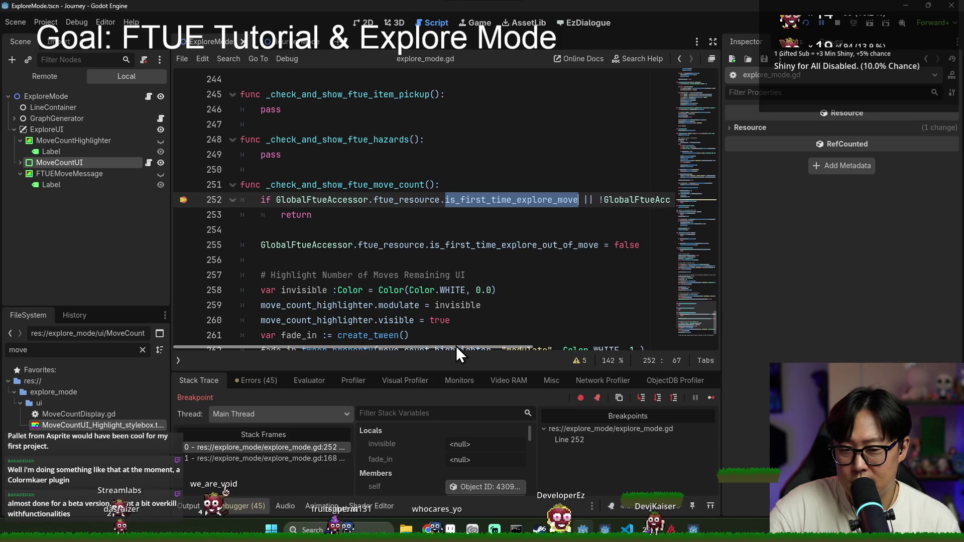
{"action": "left_click_drag", "start_coordinate": [457, 347], "coordinate": [617, 347]}
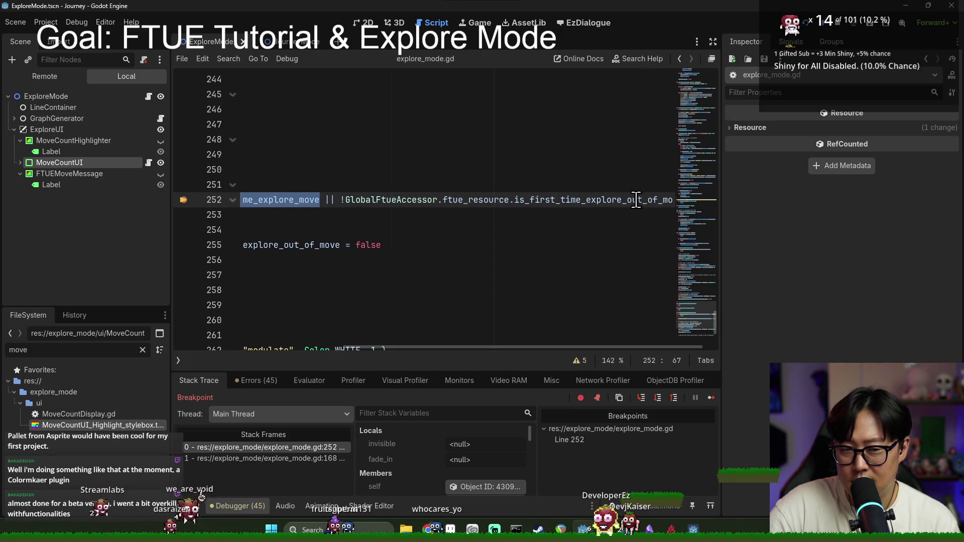
{"action": "mouse_move", "coordinate": [635, 199]}
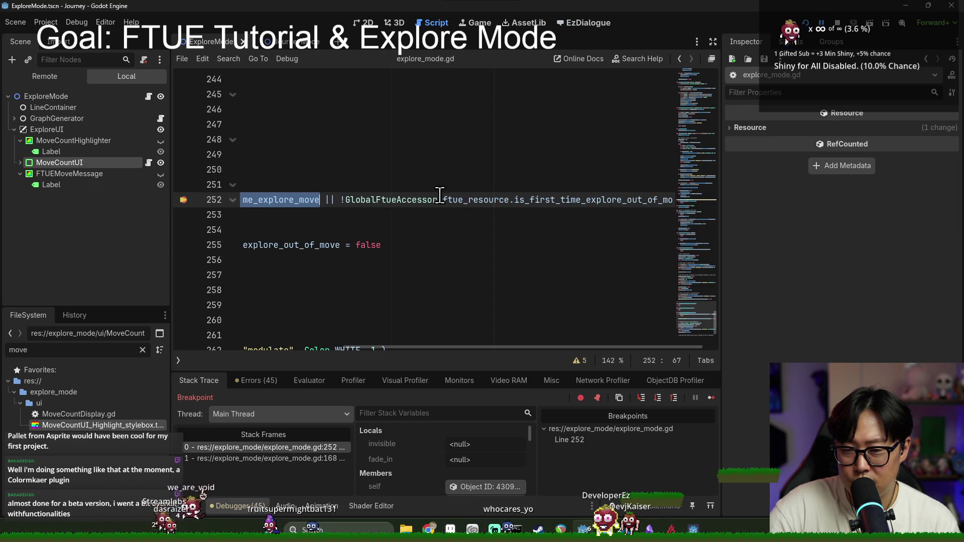
{"action": "left_click_drag", "start_coordinate": [361, 348], "coordinate": [171, 336]}
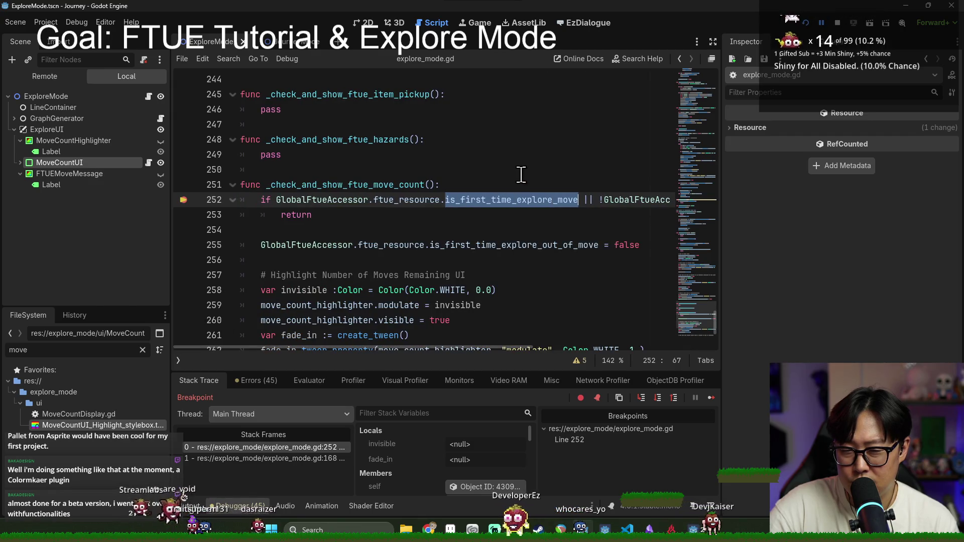
{"action": "left_click", "coordinate": [833, 26]}
{"action": "left_click", "coordinate": [525, 245]}
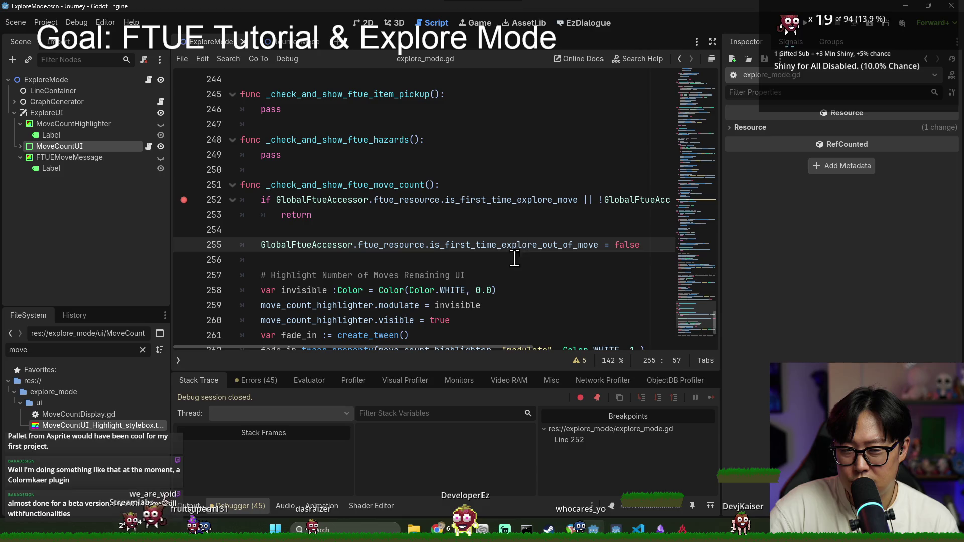
Examine the line 252 condition, typing '!' and checking the flag definition in FTUEResource.gd.
{"action": "double_click", "coordinate": [491, 199]}
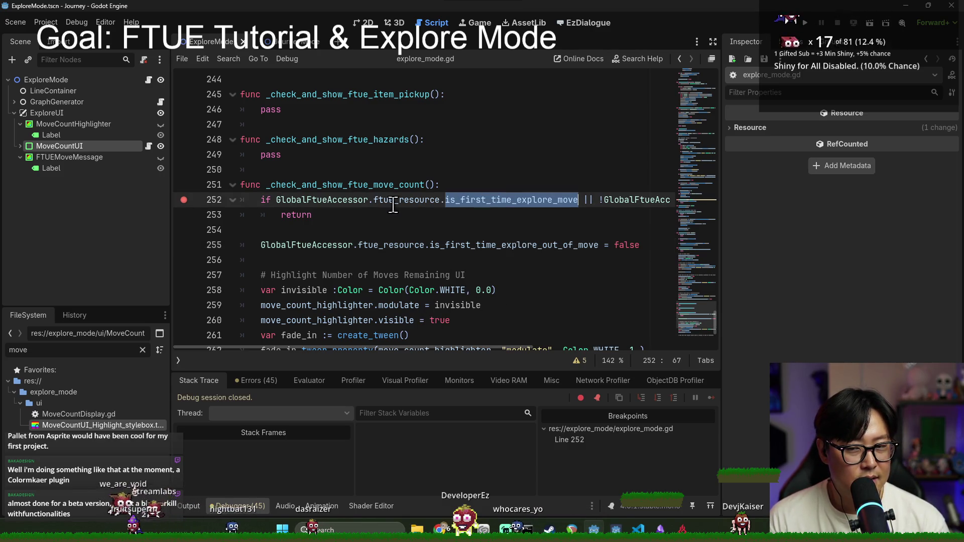
{"action": "left_click_drag", "start_coordinate": [279, 199], "coordinate": [602, 200]}
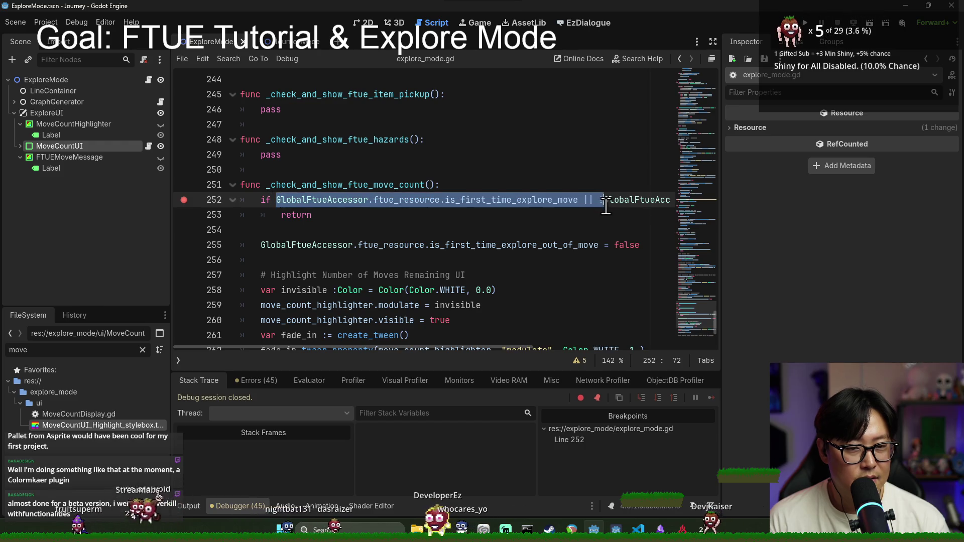
{"action": "left_click", "coordinate": [599, 200]}
{"action": "type", "text": "!"}
{"action": "left_click_drag", "start_coordinate": [531, 346], "coordinate": [700, 348]}
{"action": "double_click", "coordinate": [592, 199]}
{"action": "left_click", "coordinate": [592, 200], "text": "ctrl"}
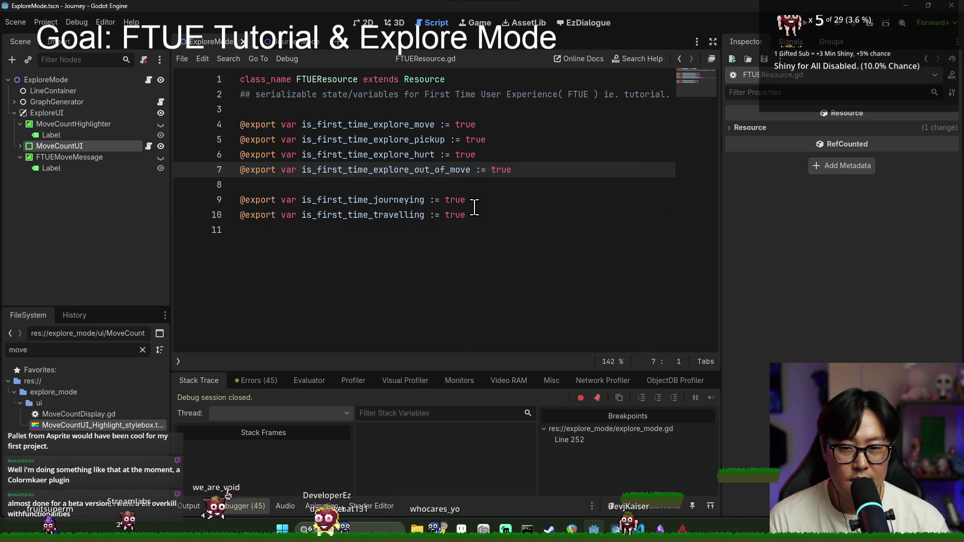
{"action": "key", "text": "alt+Left"}
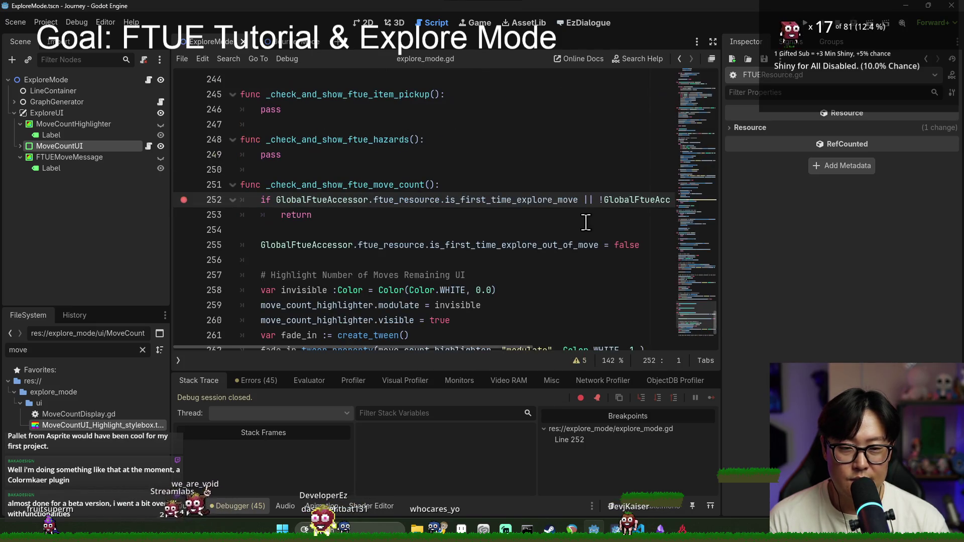
{"action": "left_click_drag", "start_coordinate": [522, 347], "coordinate": [701, 349]}
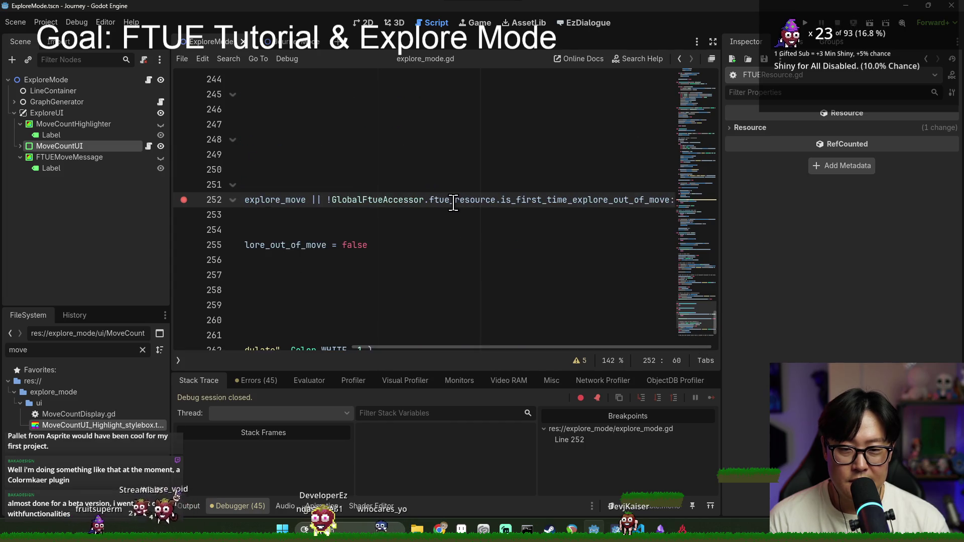
{"action": "mouse_move", "coordinate": [536, 348]}
{"action": "left_mouse_down"}
{"action": "mouse_move", "coordinate": [440, 361]}
{"action": "mouse_move", "coordinate": [357, 321]}
{"action": "left_mouse_up"}
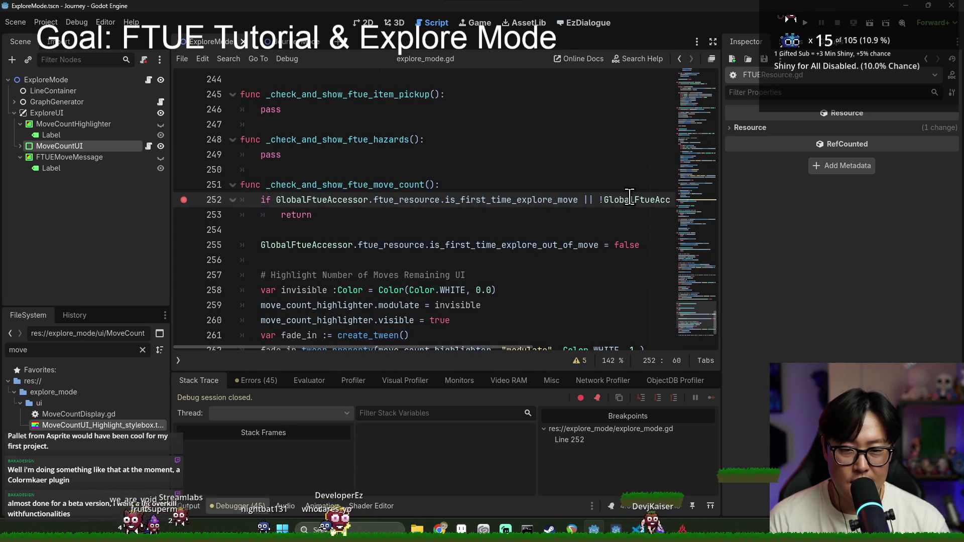
{"action": "left_click_drag", "start_coordinate": [602, 199], "coordinate": [692, 206]}
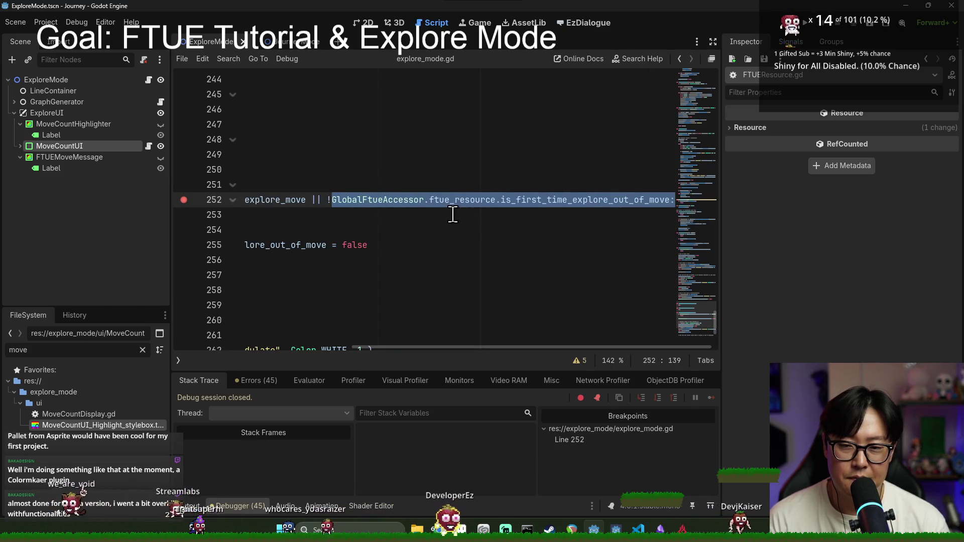
{"action": "left_click_drag", "start_coordinate": [383, 348], "coordinate": [241, 353]}
Inspect the line 252 flags, add a breakpoint on line 253, then clear all breakpoints.
{"action": "double_click", "coordinate": [301, 185]}
{"action": "double_click", "coordinate": [392, 197]}
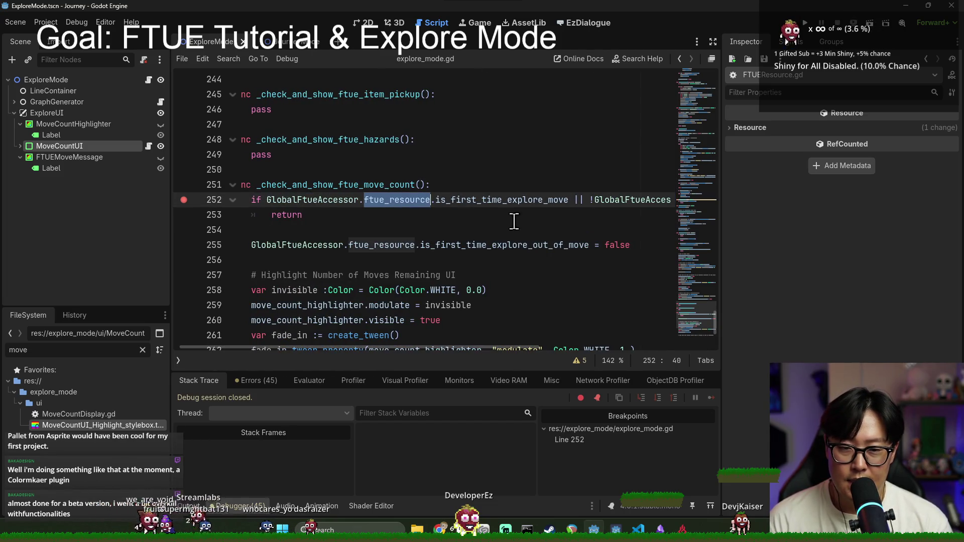
{"action": "double_click", "coordinate": [384, 200]}
{"action": "double_click", "coordinate": [477, 201]}
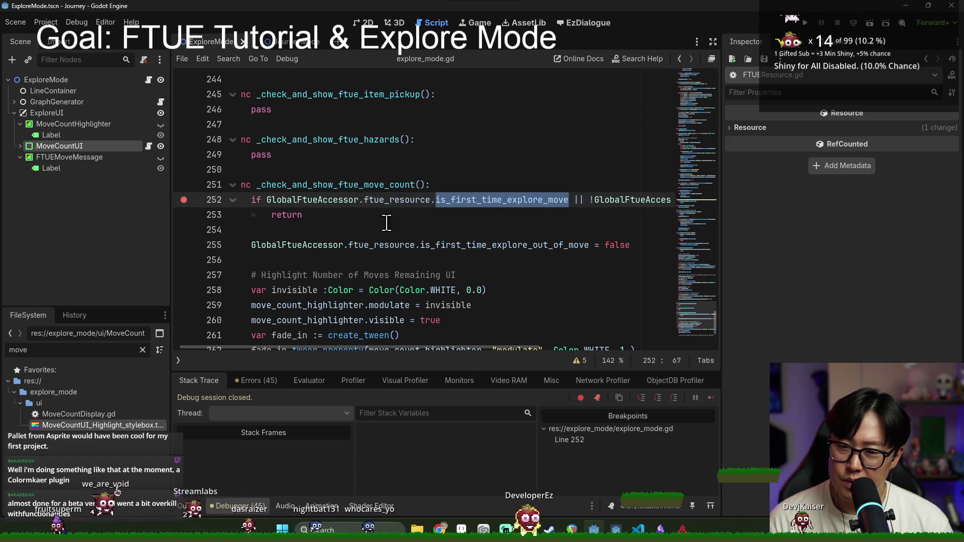
{"action": "left_click", "coordinate": [287, 215]}
{"action": "left_click", "coordinate": [182, 214]}
{"action": "key", "text": "ctrl+shift+F9"}
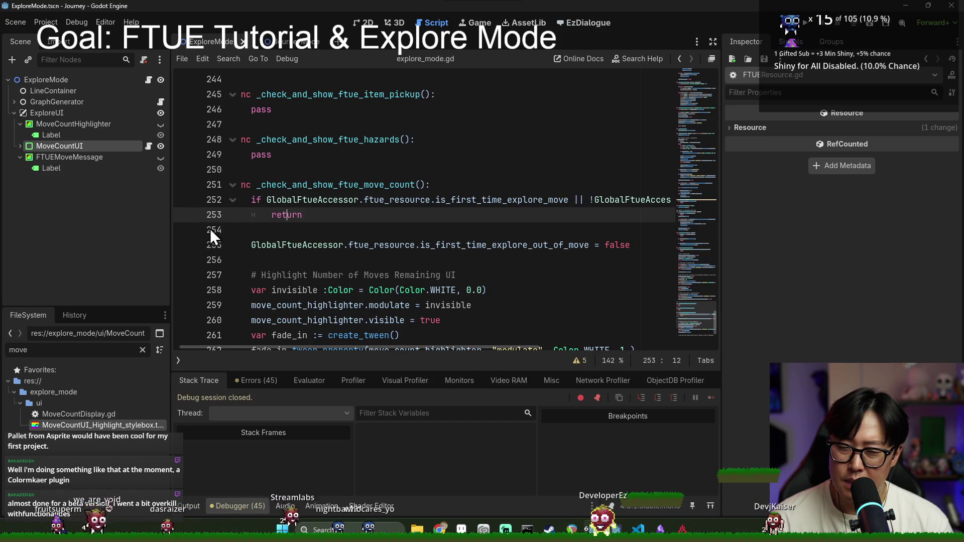
Find the next is_first_time_explore_move use, breakpoint line 242, save, and run.
{"action": "left_click", "coordinate": [464, 203], "text": "ctrl"}
{"action": "key", "text": "alt+Left"}
{"action": "double_click", "coordinate": [477, 200]}
{"action": "key", "text": "ctrl+f"}
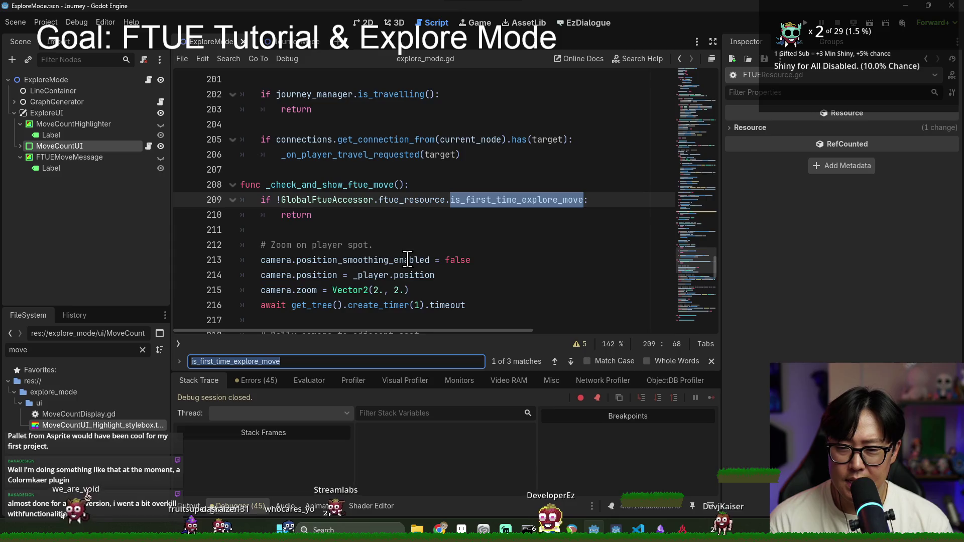
{"action": "key", "text": "Return"}
{"action": "key", "text": "ctrl+s"}
{"action": "left_click", "coordinate": [204, 200]}
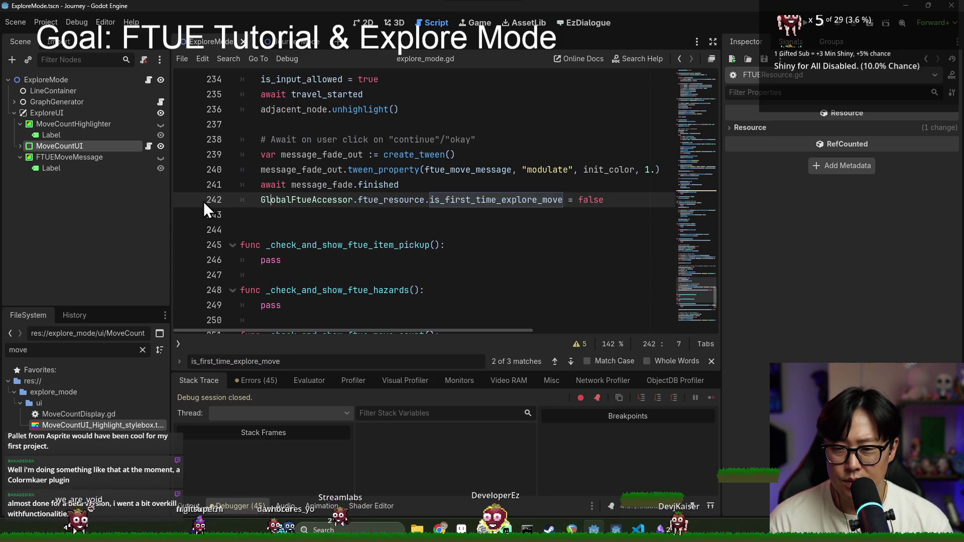
{"action": "key", "text": "F9"}
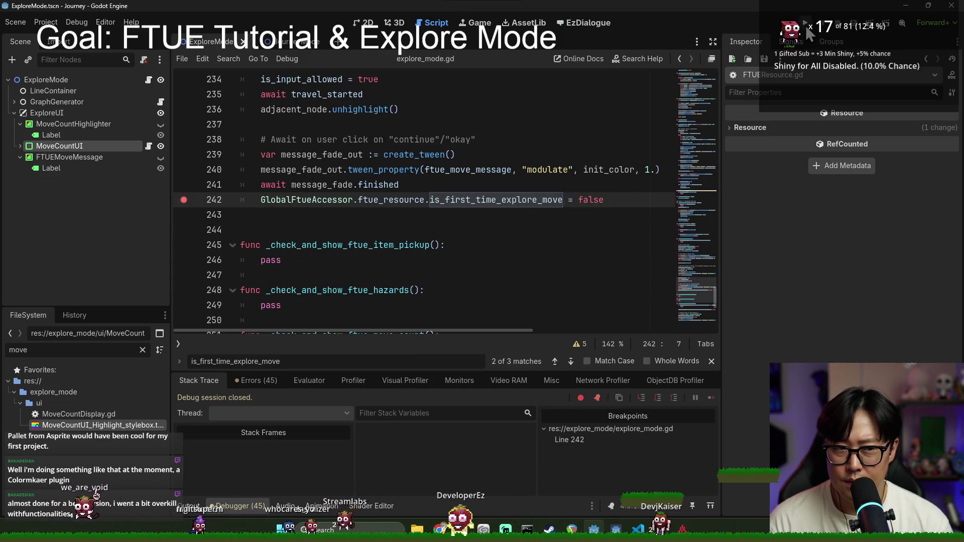
{"action": "left_click", "coordinate": [805, 26]}
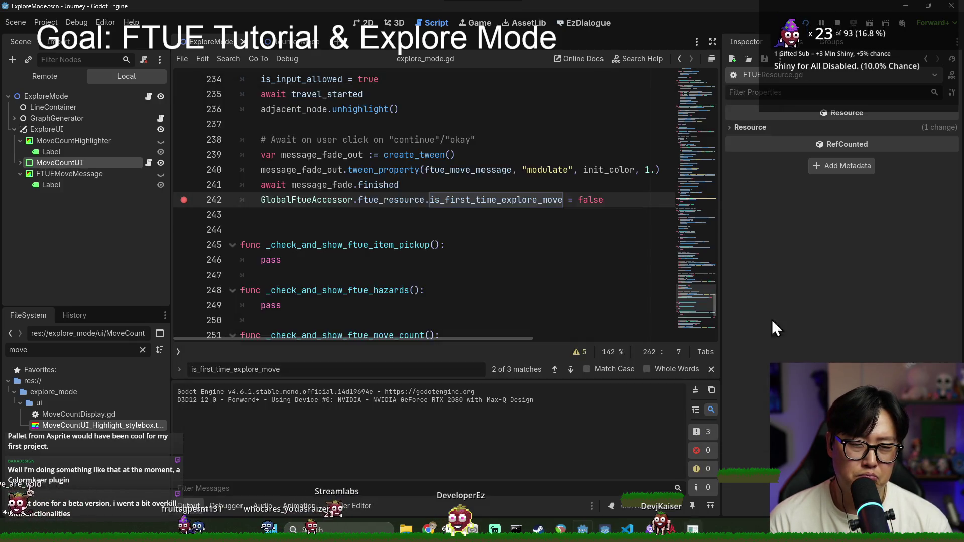
Add a breakpoint on line 252 and select the is_first_time_explore_out_of_move flag on line 255.
{"action": "scroll", "coordinate": [456, 251], "scroll_direction": "down", "scroll_amount": 7}
{"action": "scroll", "coordinate": [341, 235], "scroll_direction": "up", "scroll_amount": 4}
{"action": "left_click", "coordinate": [184, 205]}
{"action": "left_click", "coordinate": [440, 251]}
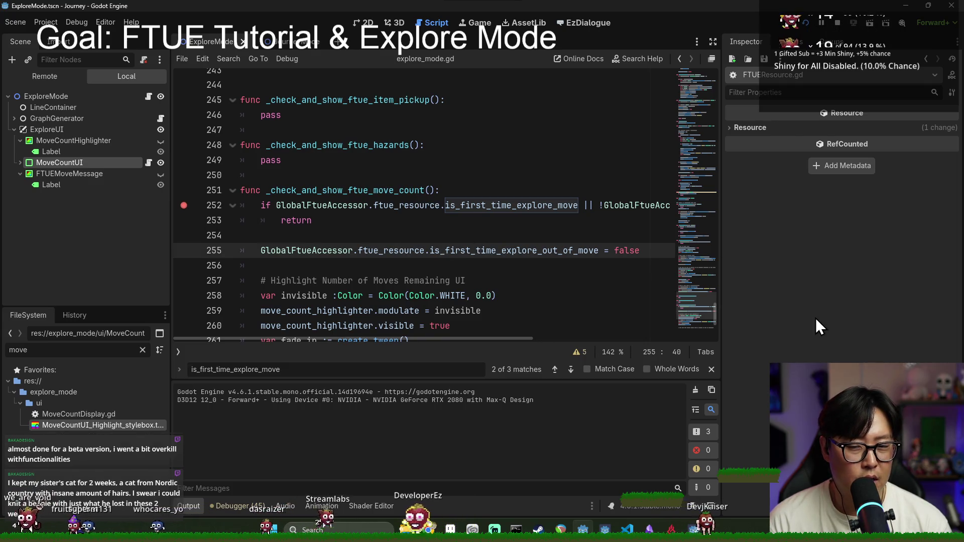
{"action": "double_click", "coordinate": [525, 251]}
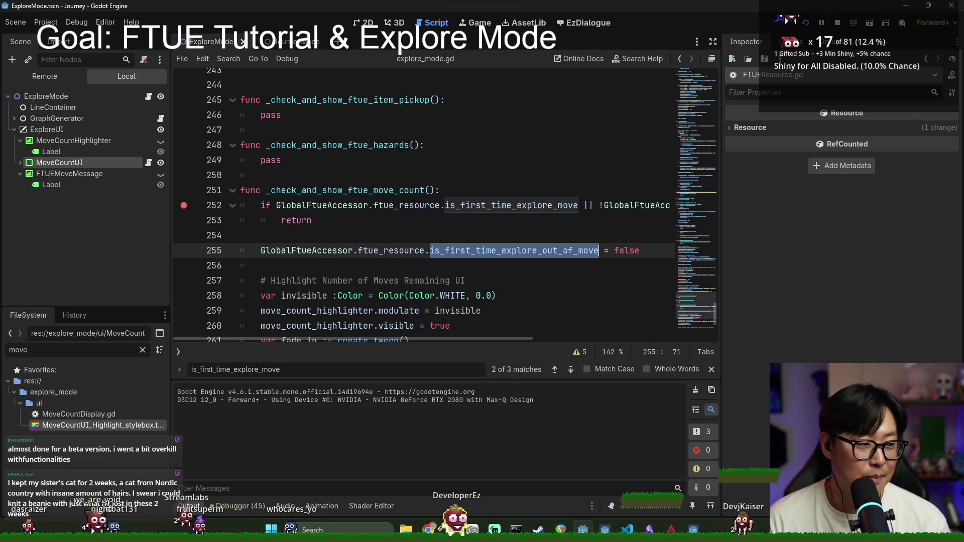
Switch to the Journey debug window and dismiss its title menu.
{"action": "key", "text": "alt+Tab"}
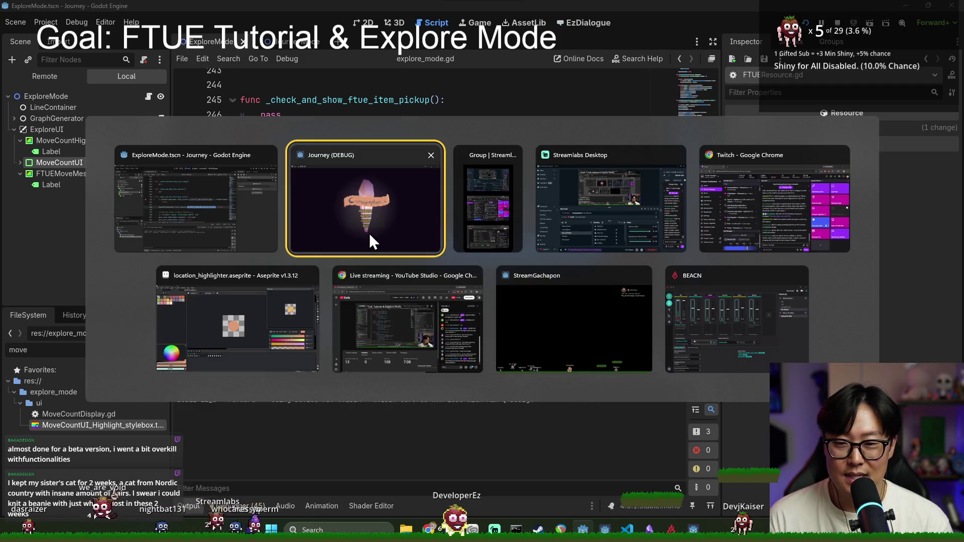
{"action": "left_click", "coordinate": [369, 233]}
{"action": "left_click", "coordinate": [505, 264]}
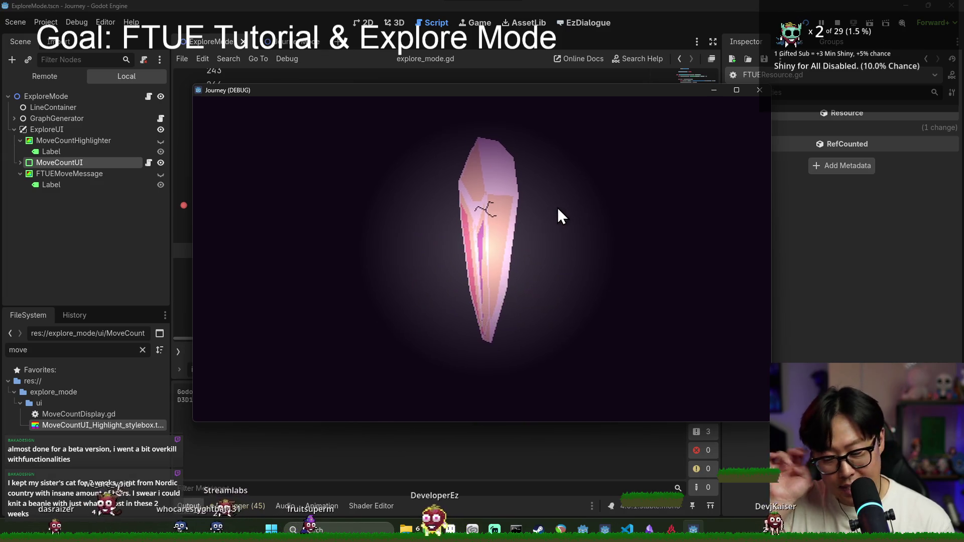